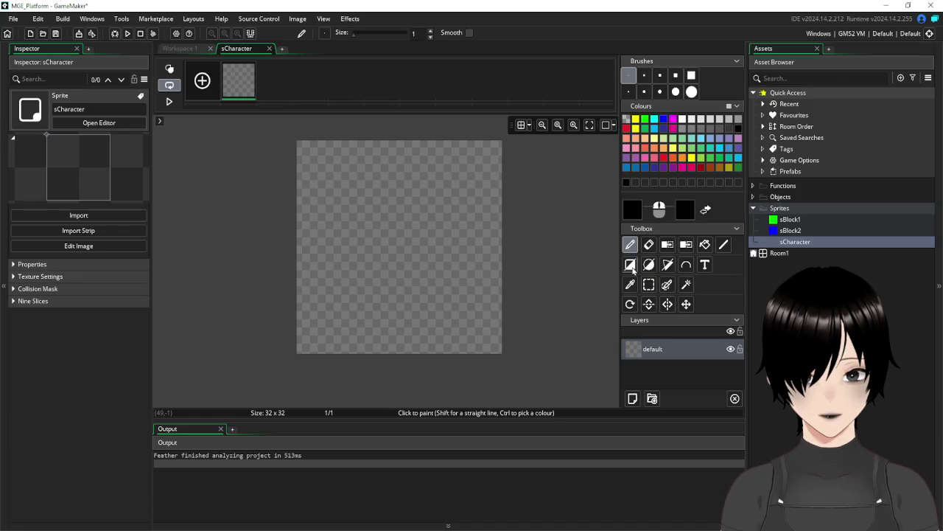
- With the filled Rectangle tool, draw a black rectangle over the whole 32×32 canvas, red as second colour
left_click(631, 266)
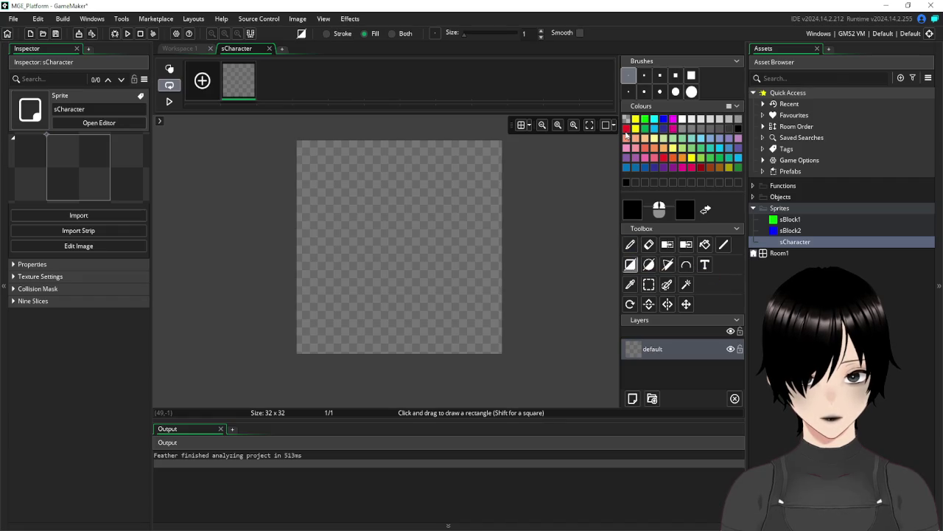
left_click(685, 211)
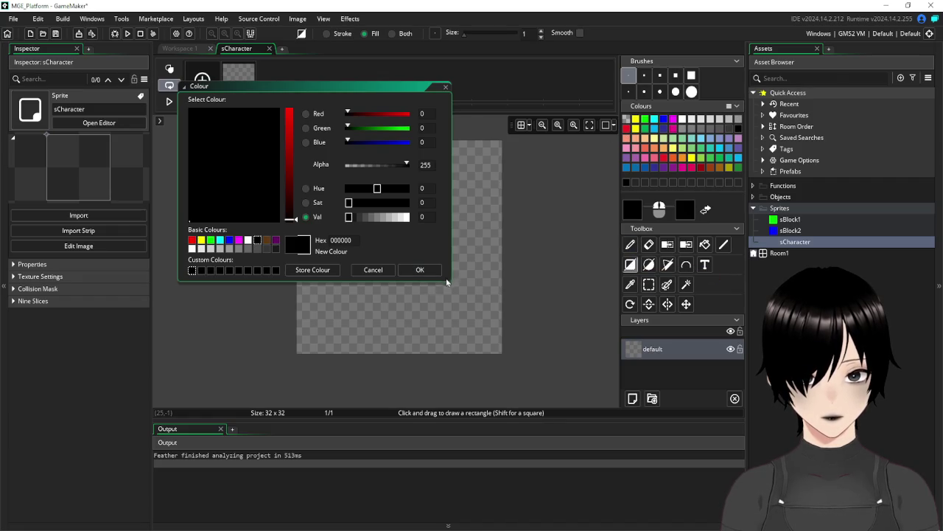
left_click(373, 270)
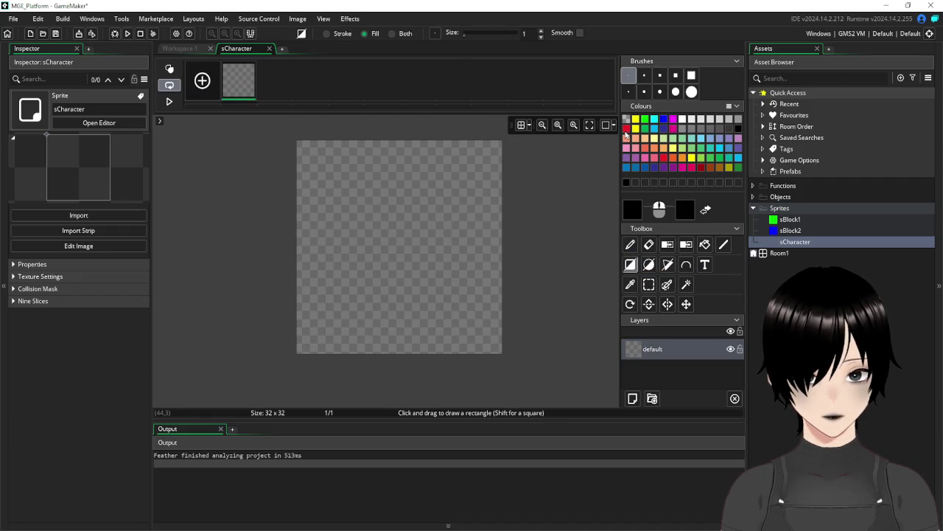
right_click(625, 130)
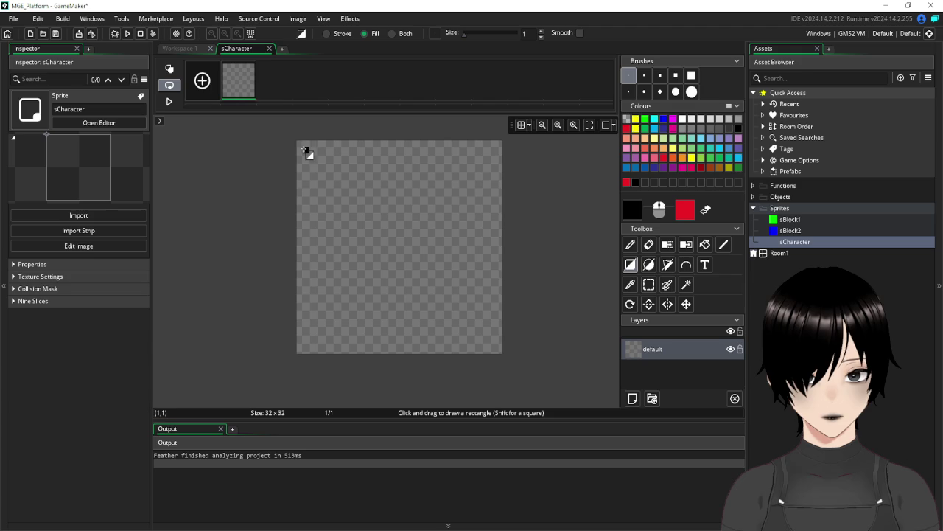
mouse_move(299, 144)
left_mouse_down()
mouse_move(496, 353)
mouse_move(505, 343)
left_mouse_up()
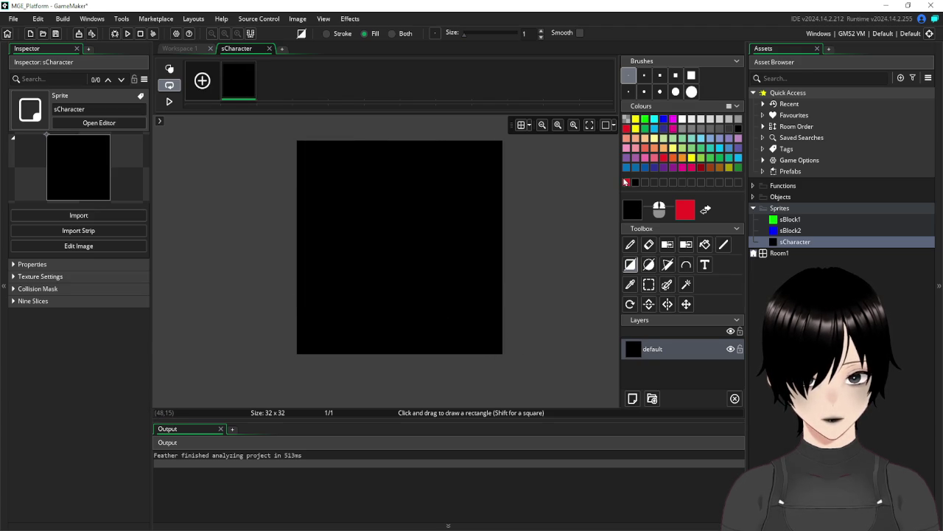
- Draw a slightly smaller red rectangle on top, leaving a thin black border
left_click(628, 183)
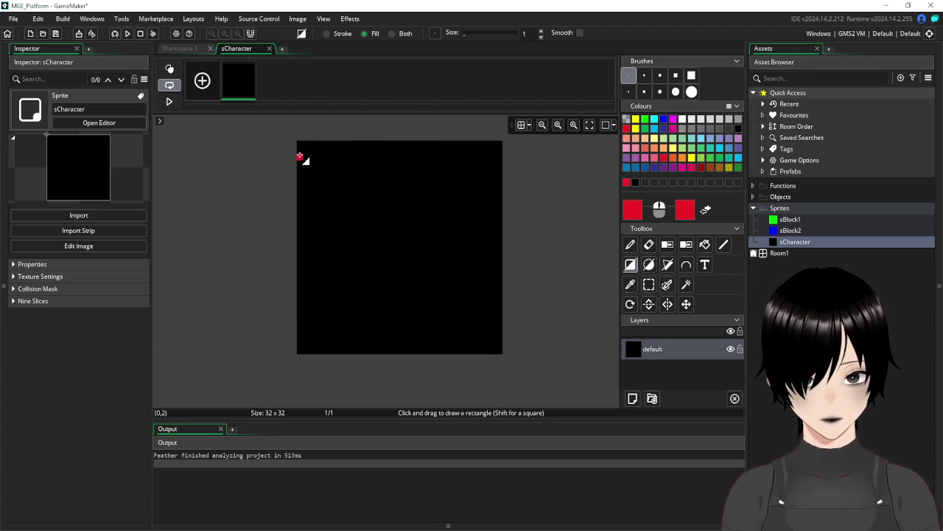
mouse_move(305, 150)
left_mouse_down()
mouse_move(475, 335)
mouse_move(494, 342)
left_mouse_up()
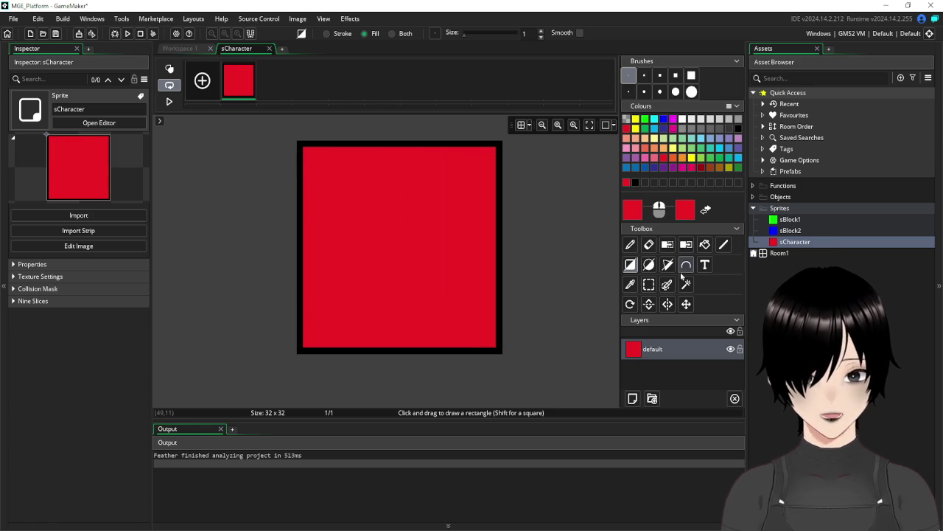
left_click(630, 246)
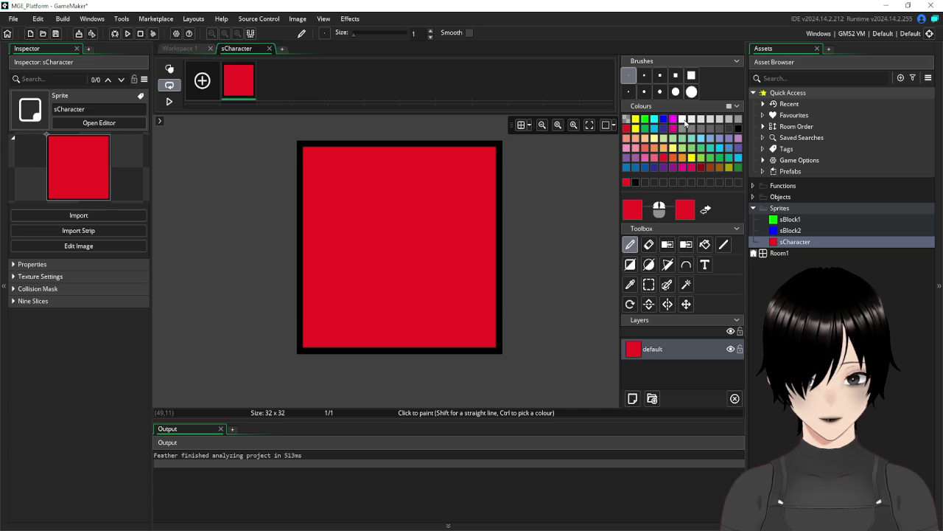
- Paint a white eye near the top right with a medium round brush
left_click(684, 119)
left_click(676, 91)
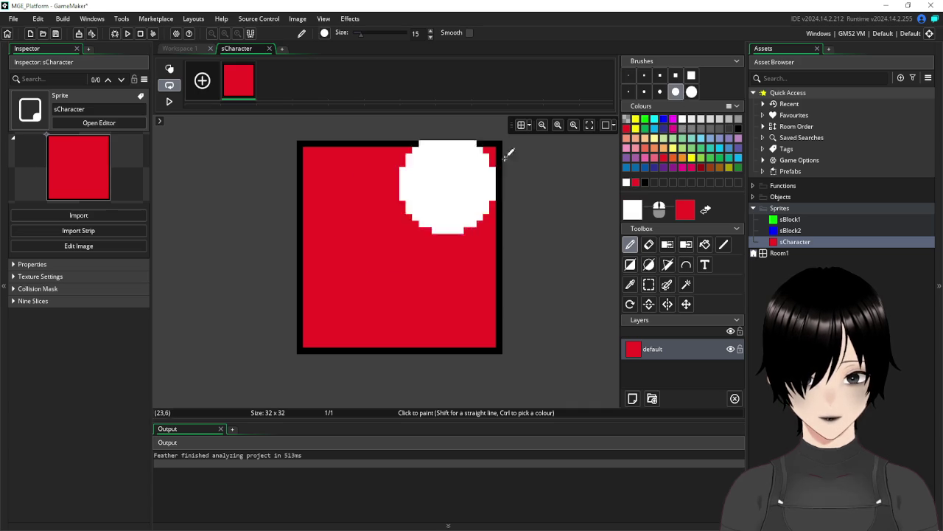
left_click(659, 92)
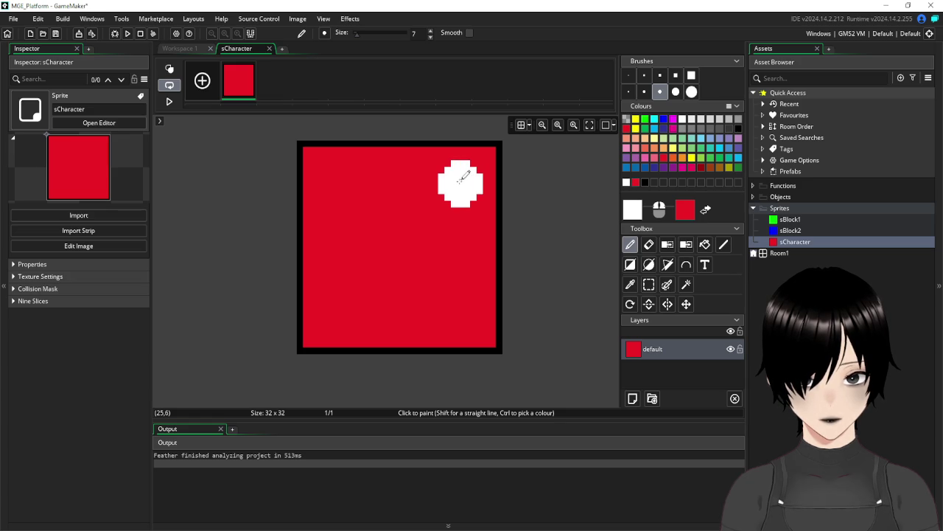
left_click(454, 190)
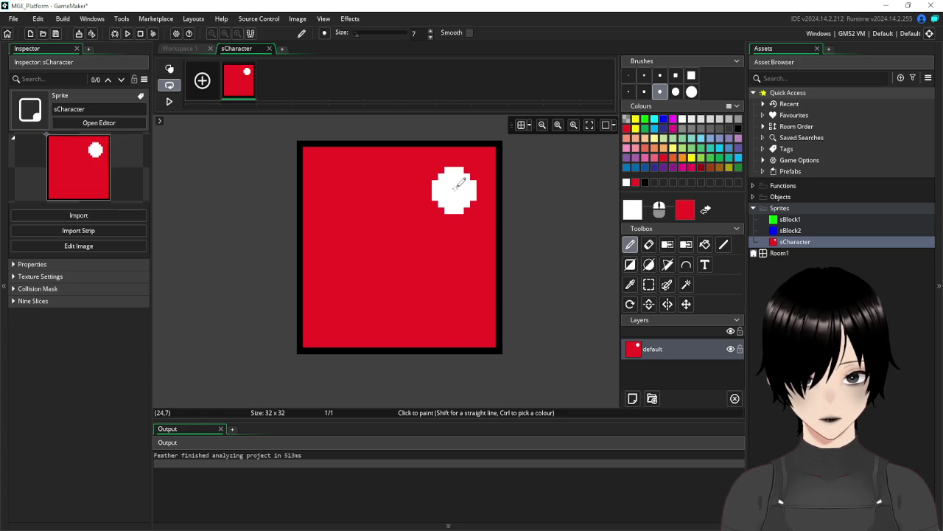
- Paint a small black pupil inside the eye with the smallest round brush, then close the editor
left_click(646, 91)
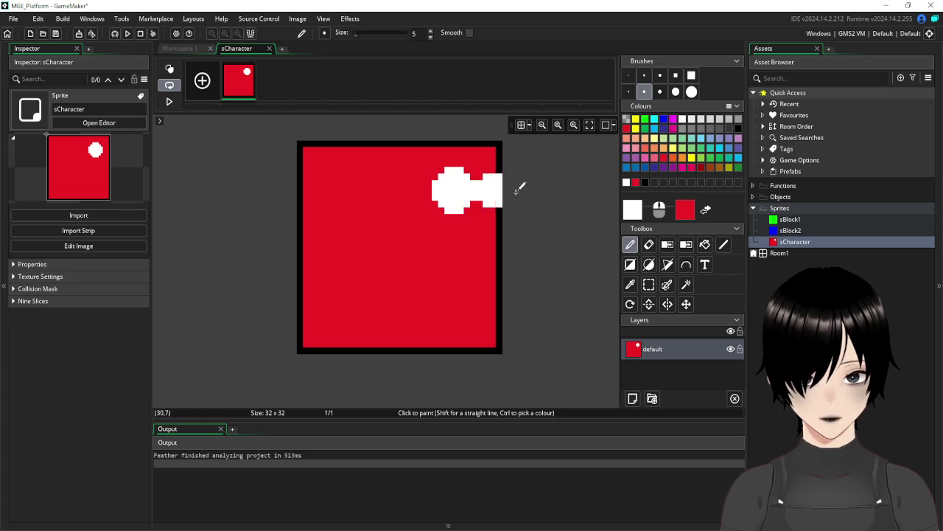
left_click(646, 182)
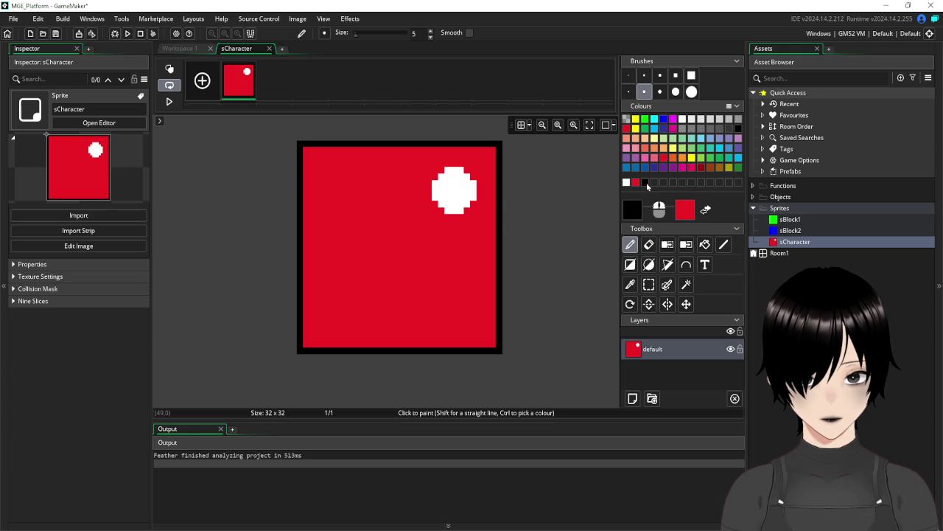
left_click(455, 195)
key("ctrl+z")
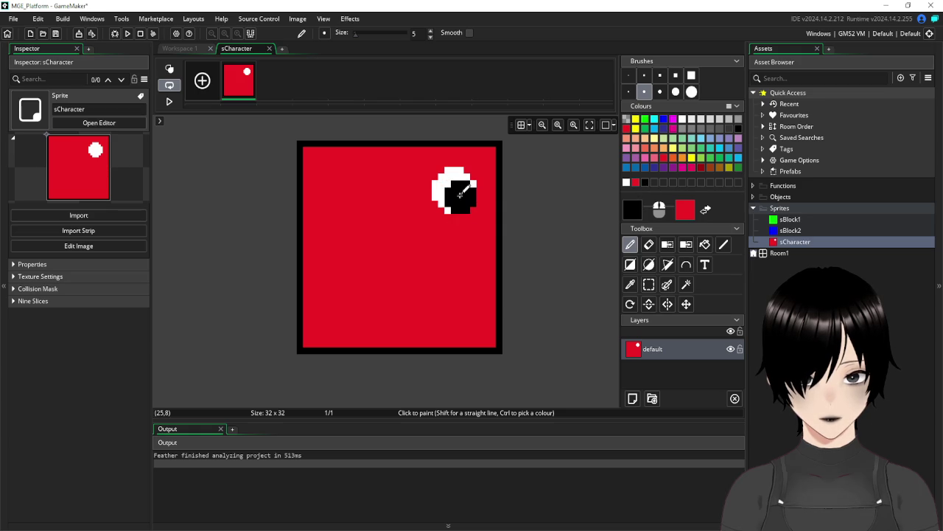
left_click(461, 190)
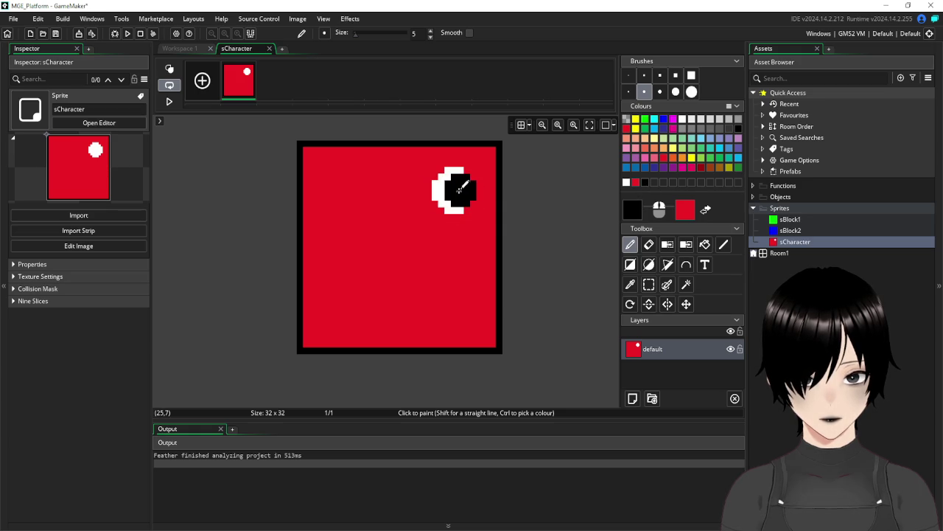
key("ctrl+z")
left_click(628, 91)
left_click(447, 196)
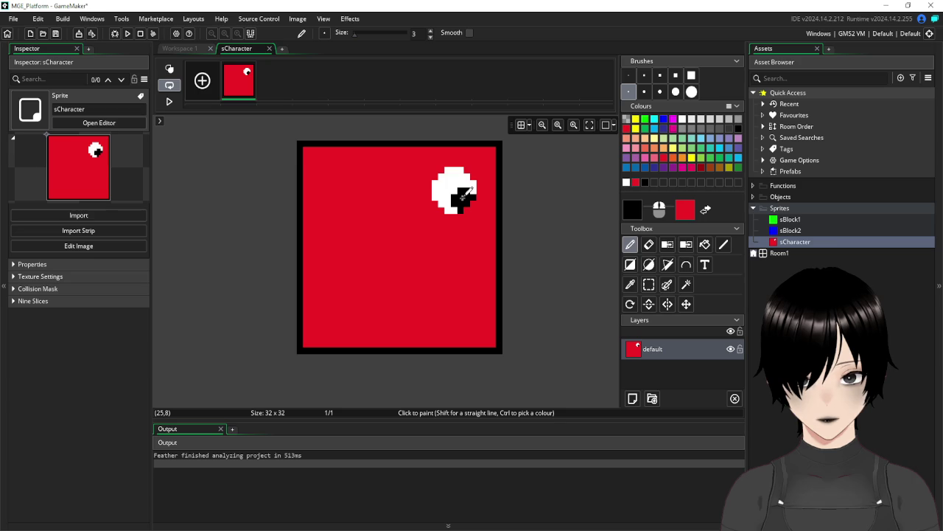
left_click(625, 81)
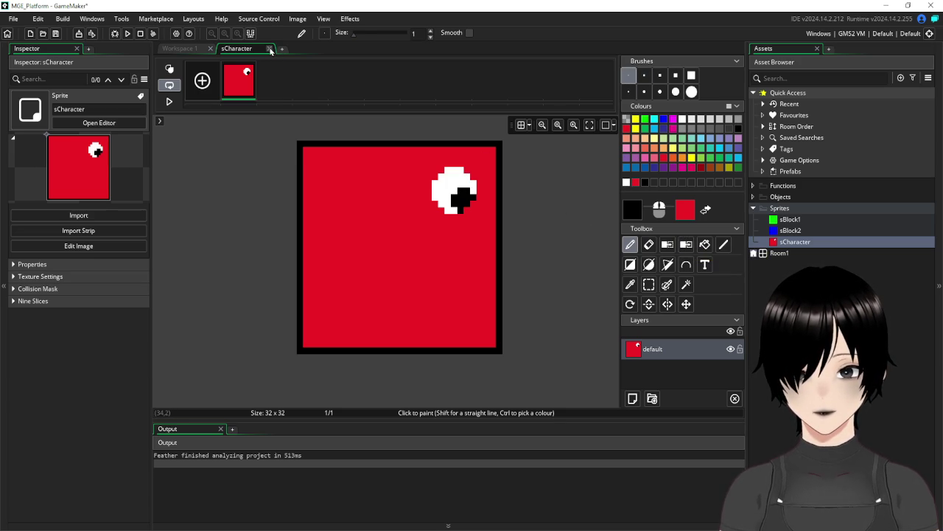
left_click(270, 49)
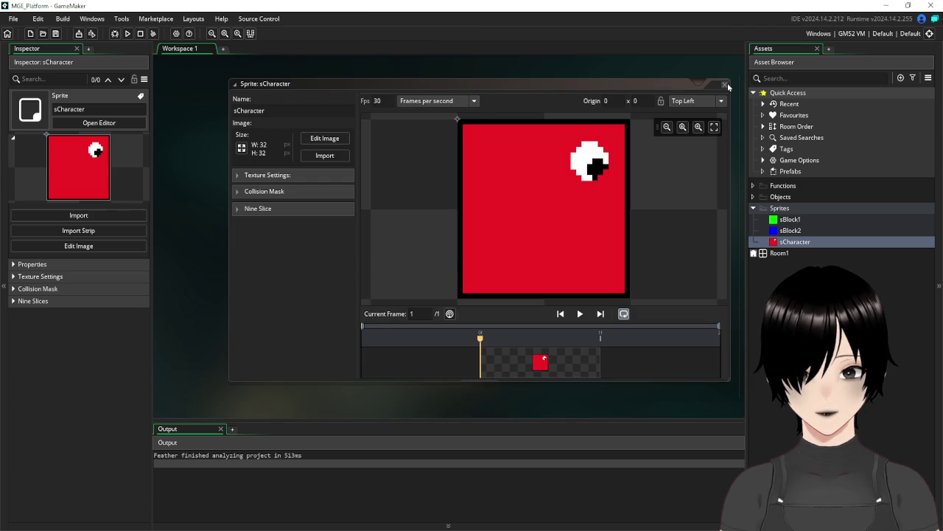
- Add a second sCharacter frame with the pasted image, mirror it so the eye is top-left, and close
left_click(324, 138)
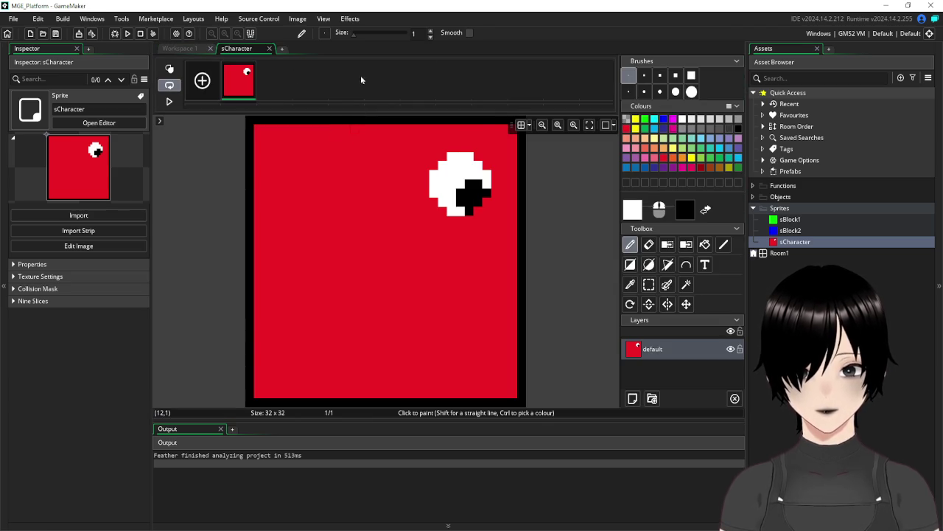
left_click(275, 82)
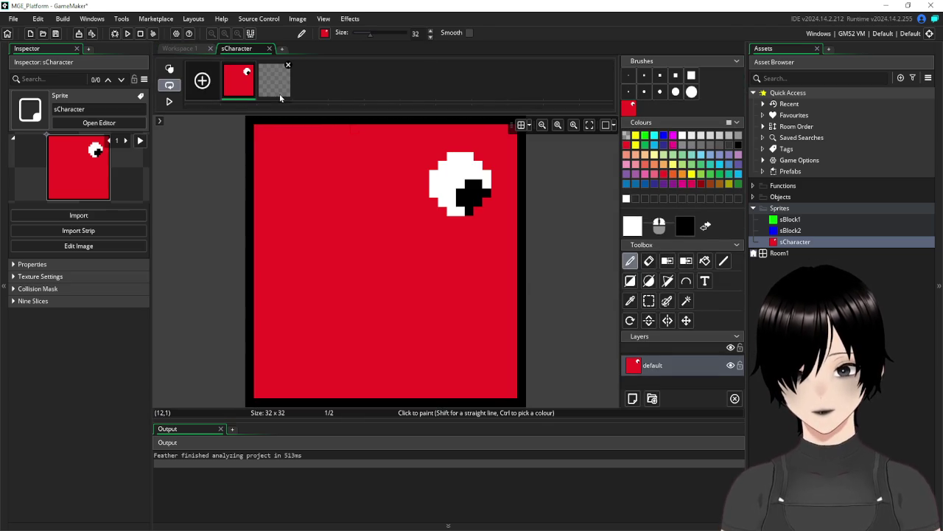
key("ctrl+v")
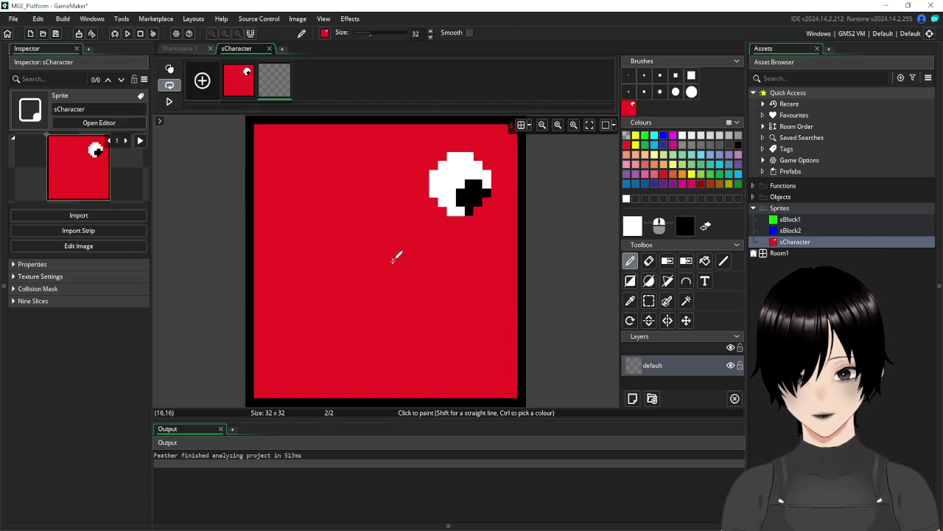
left_click(298, 19)
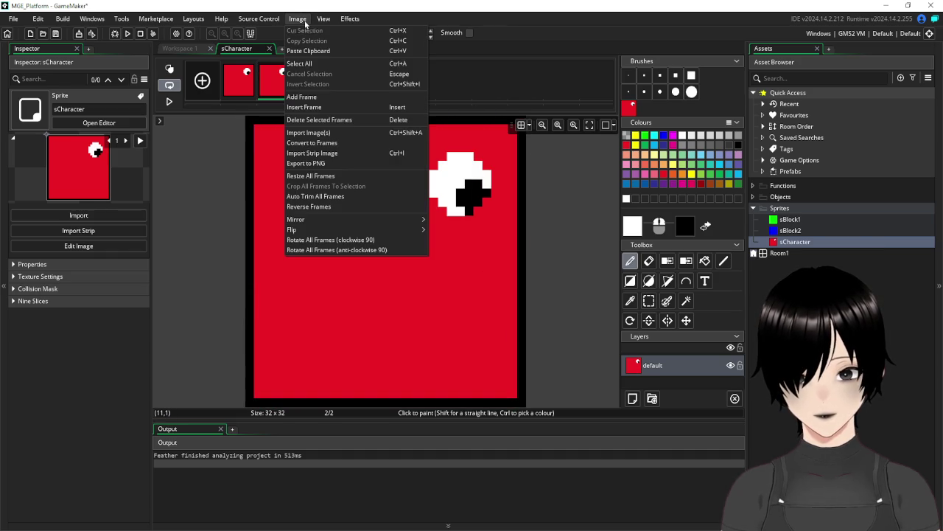
mouse_move(392, 221)
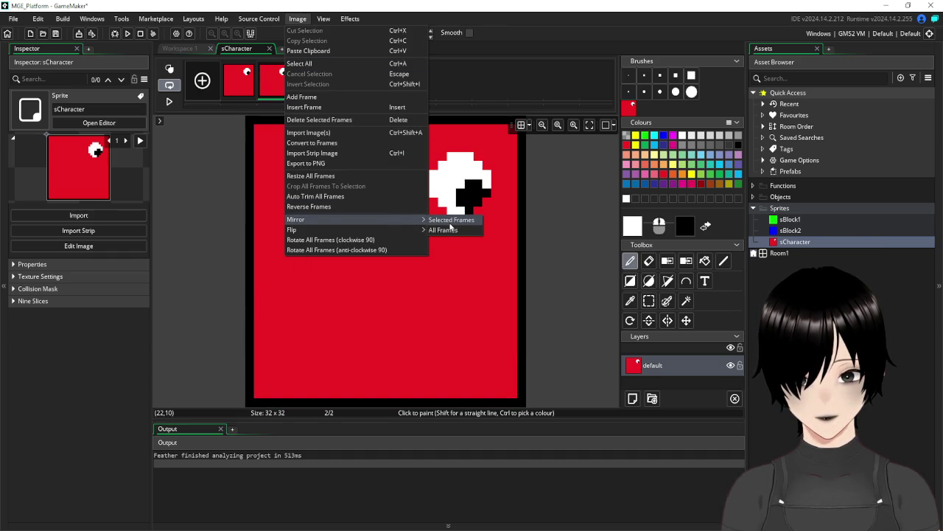
left_click(450, 224)
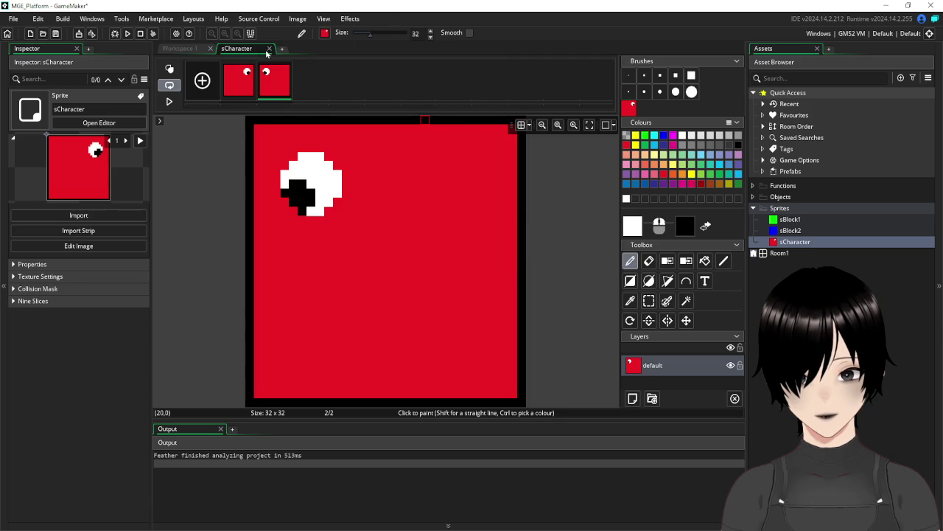
left_click(269, 49)
left_click(725, 87)
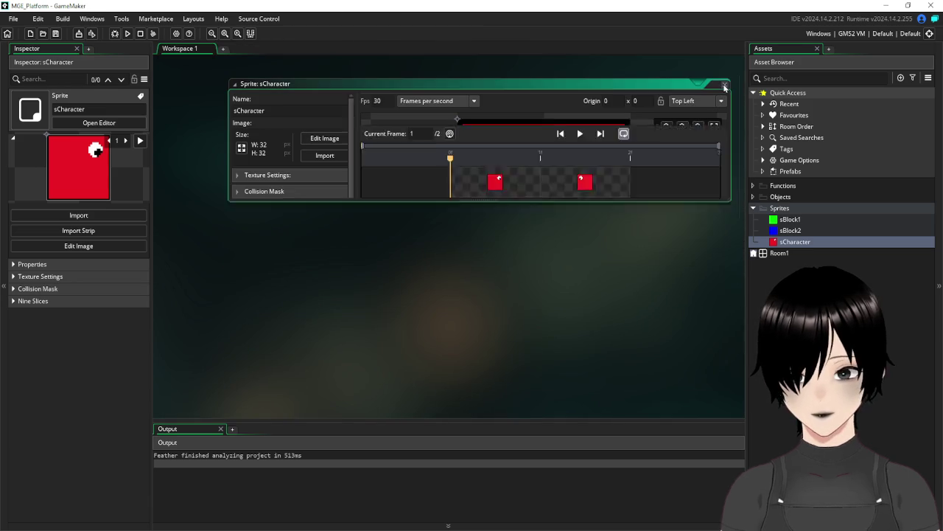
- Create a new script in the Functions folder and name it fApplyGravity
mouse_move(746, 205)
left_mouse_down()
mouse_move(710, 201)
mouse_move(722, 204)
mouse_move(715, 208)
left_mouse_up()
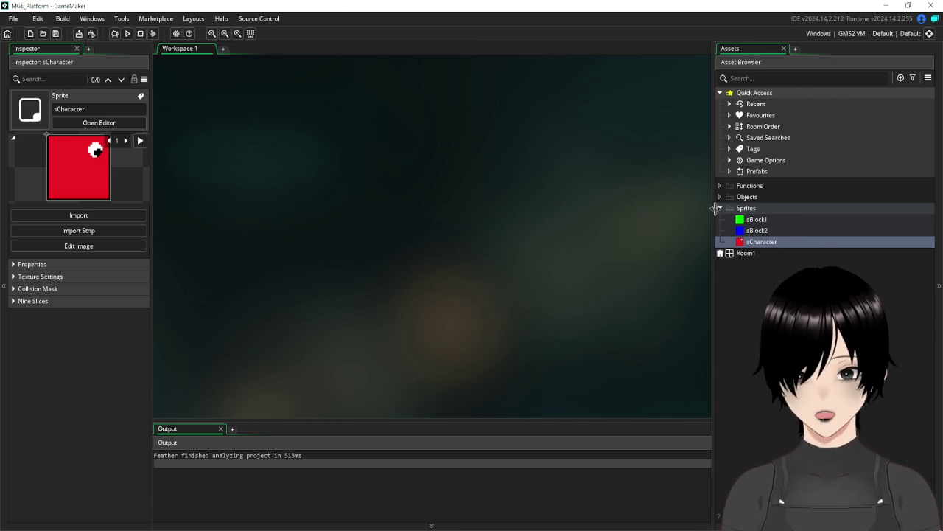
left_click(719, 208)
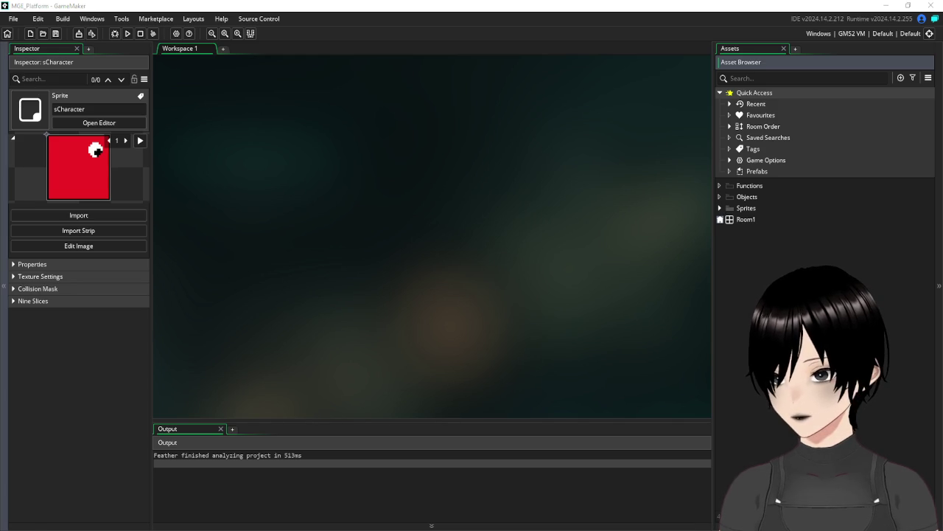
right_click(746, 190)
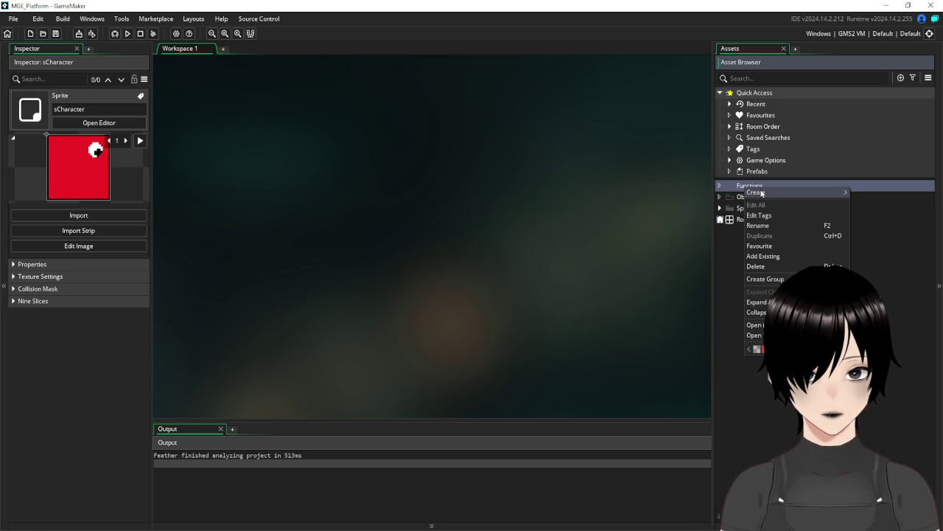
mouse_move(799, 194)
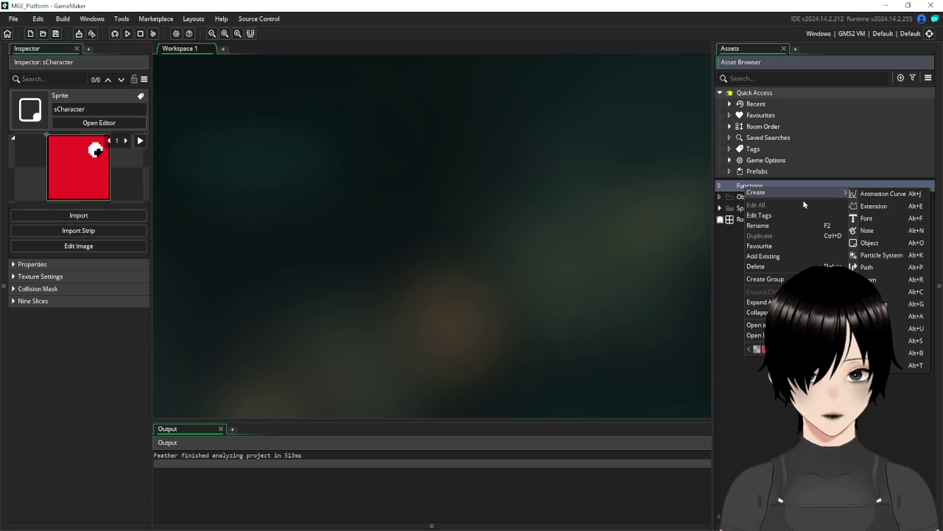
left_click(892, 296)
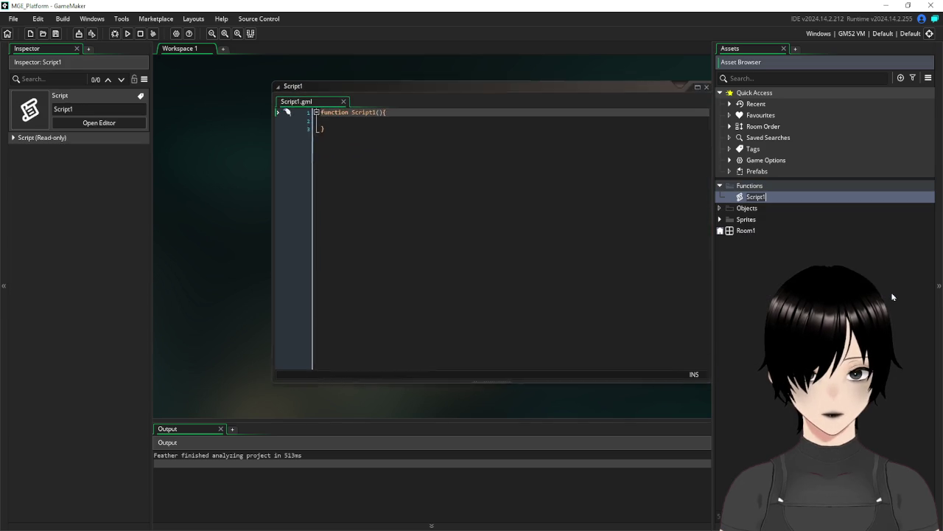
type("fApplyGravity")
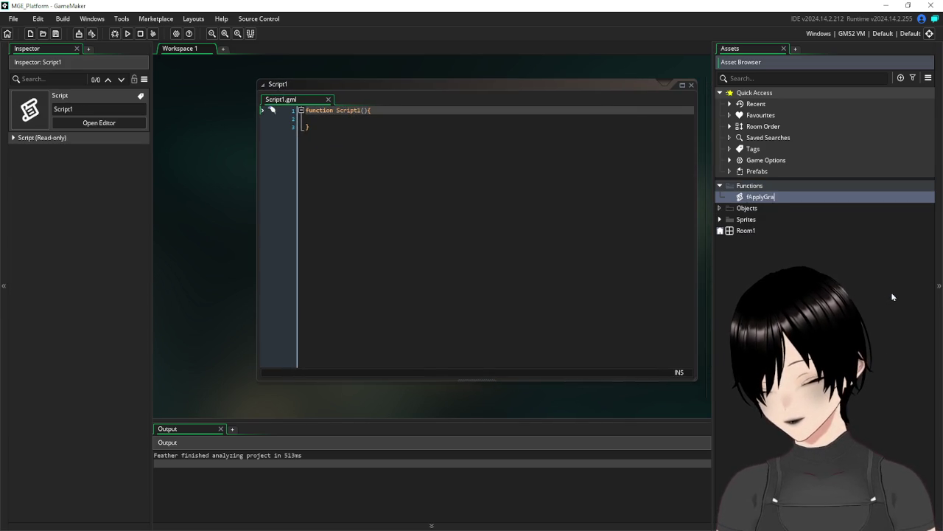
key("Return")
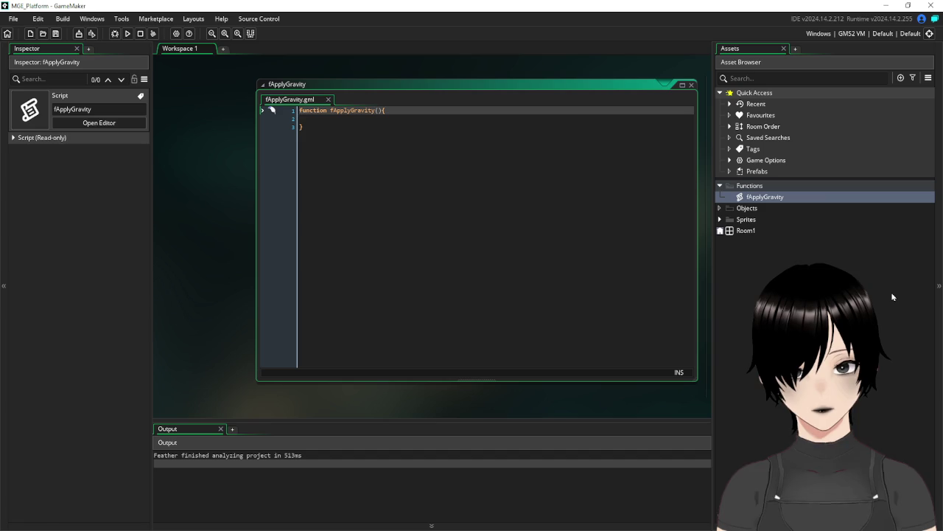
right_click(750, 213)
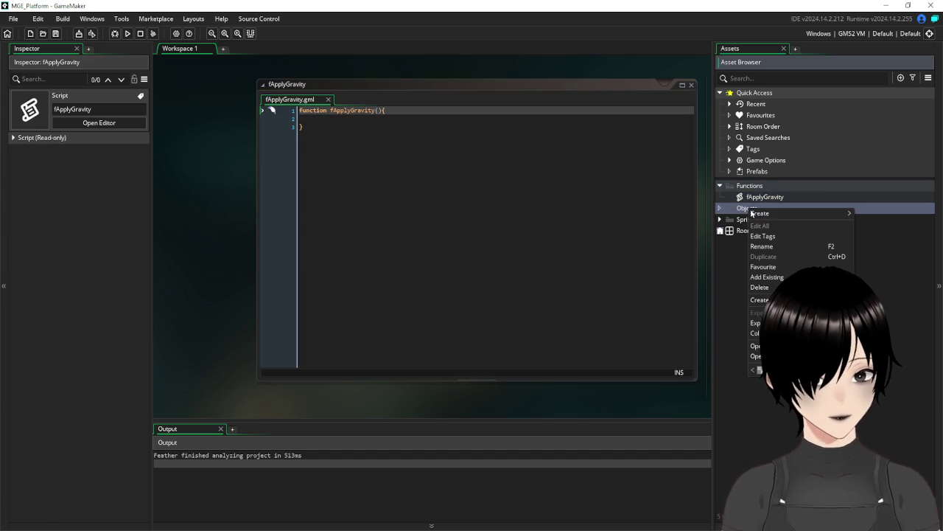
- Create object oBlock1, assign it the sBlock1 sprite, and tick Solid
mouse_move(760, 213)
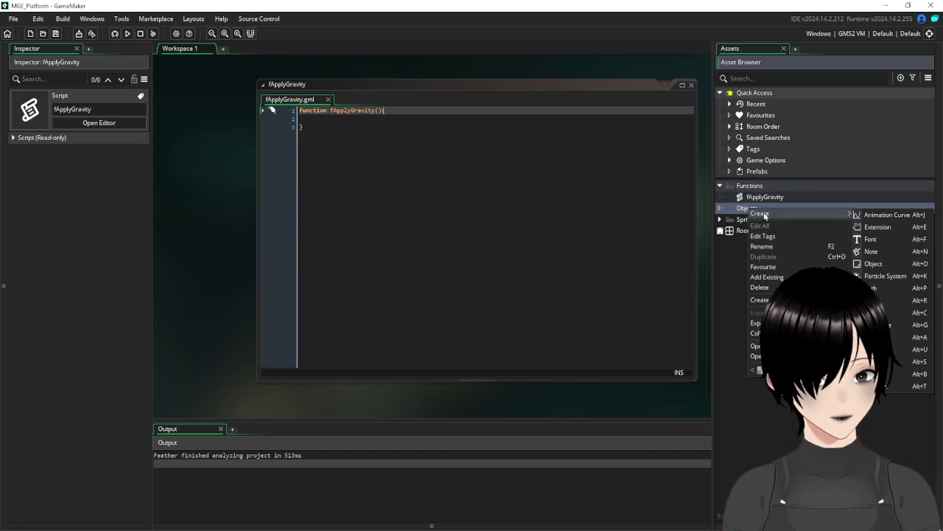
left_click(894, 267)
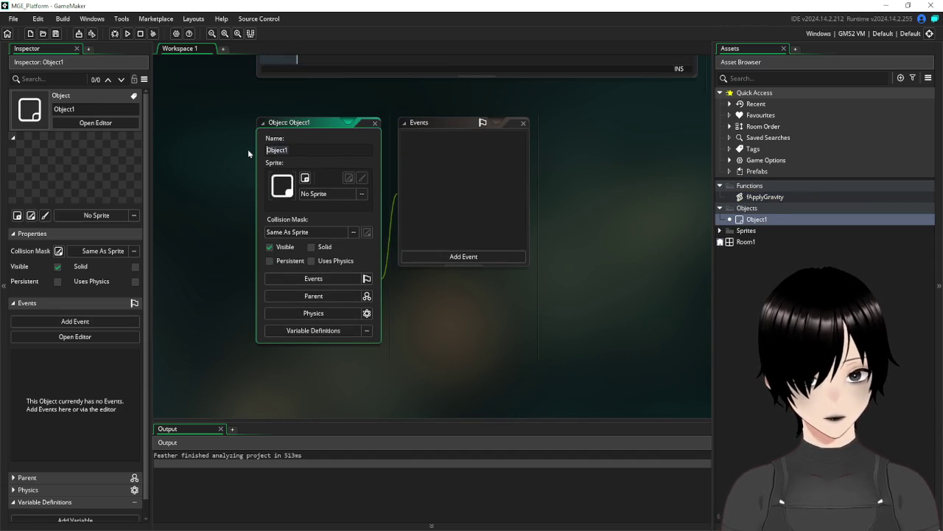
type("oBlock1")
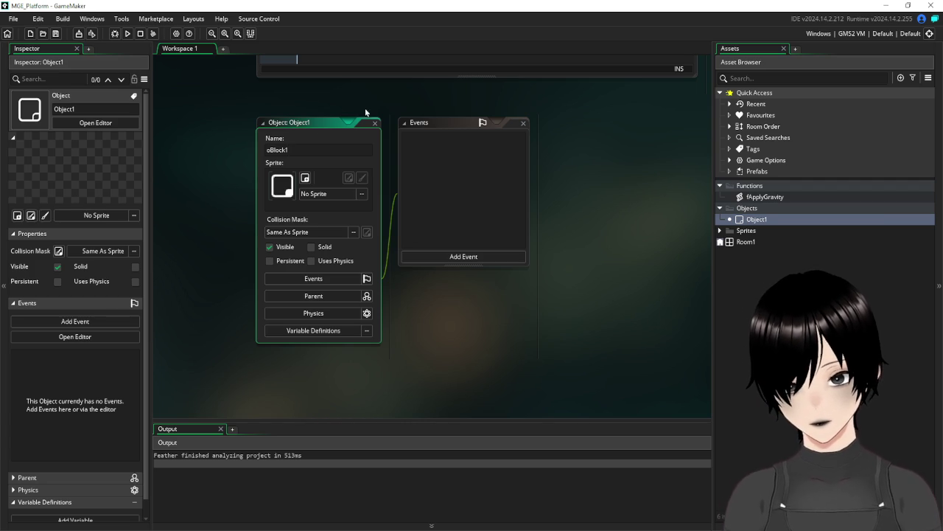
left_click(329, 198)
double_click(431, 227)
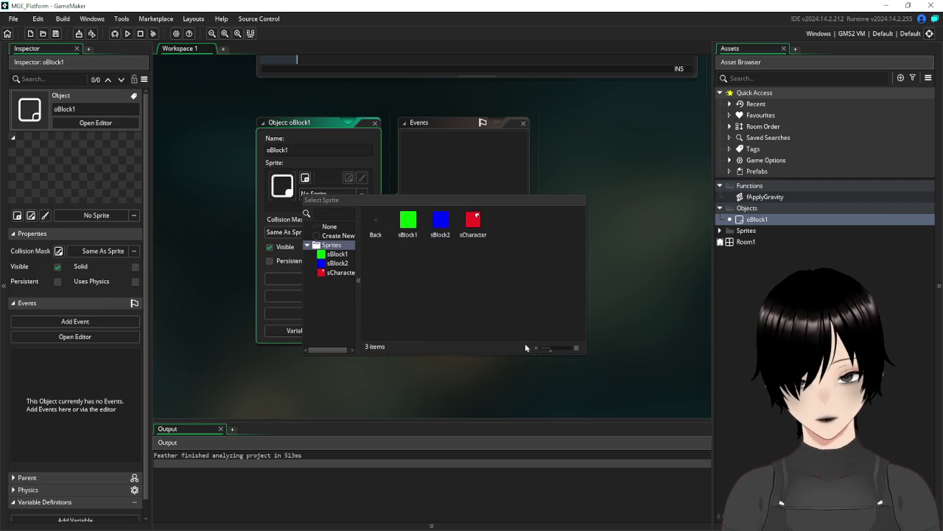
left_click(408, 221)
left_click(311, 247)
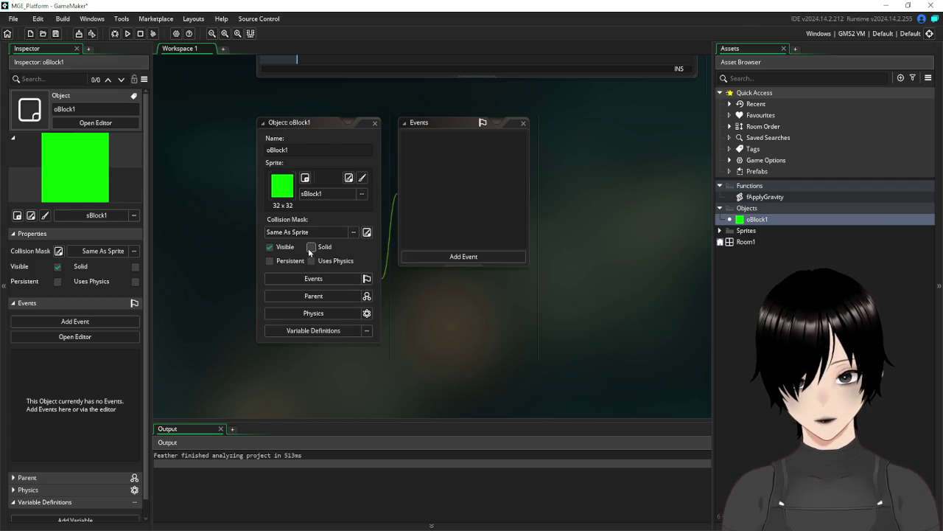
scroll(673, 254, "up", 5)
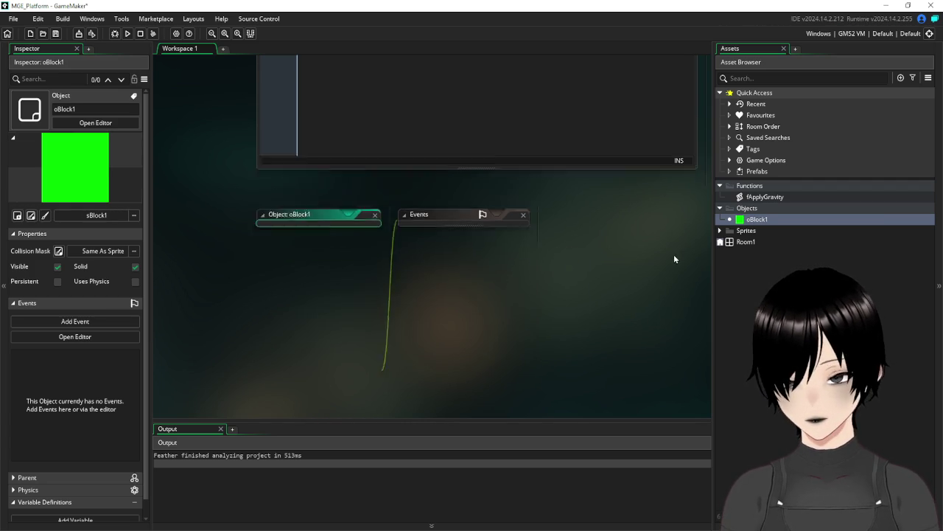
scroll(675, 254, "up", 2)
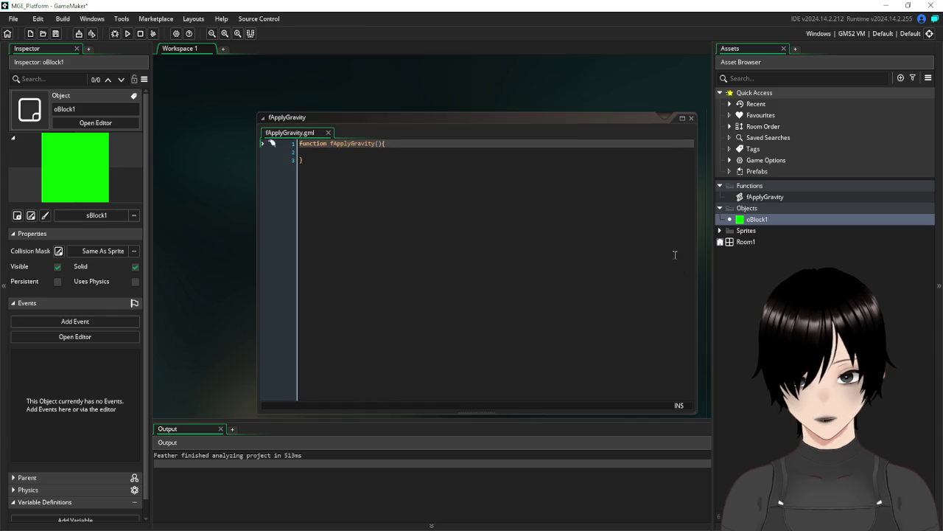
- Enter Direction, Gravity, Object as fApplyGravity's parameters and move to line 2
left_click(378, 143)
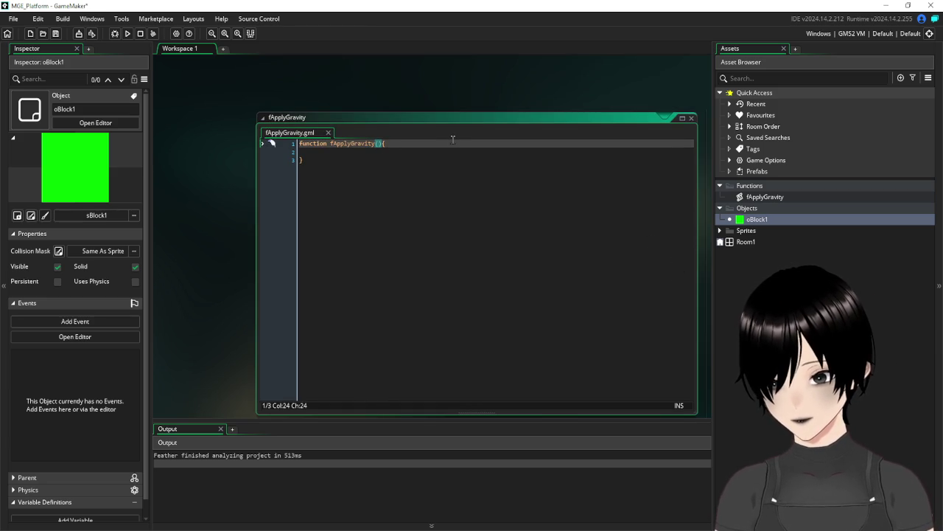
type("Direct")
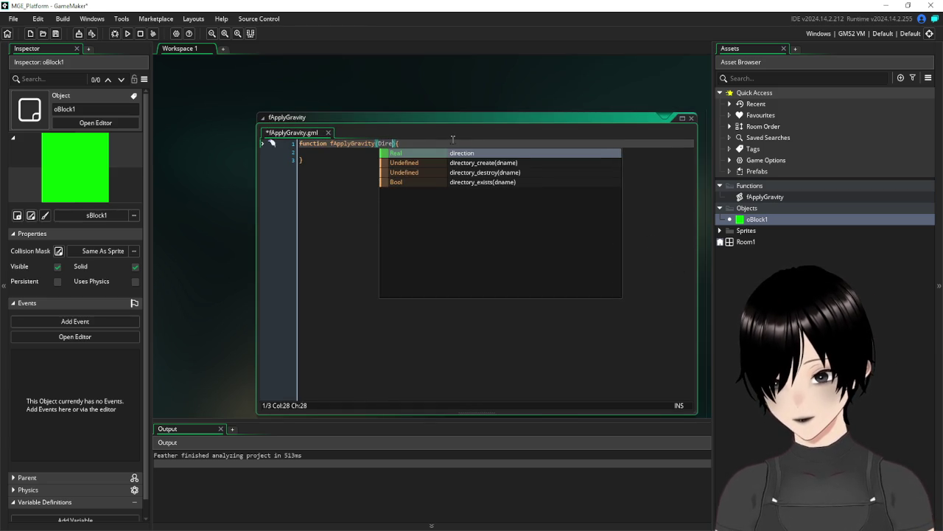
type("ion,G")
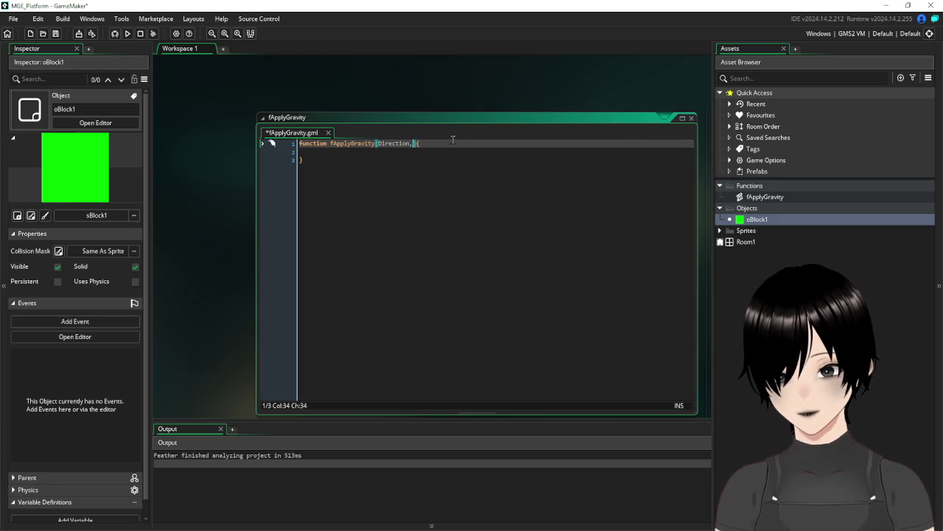
type("ravity")
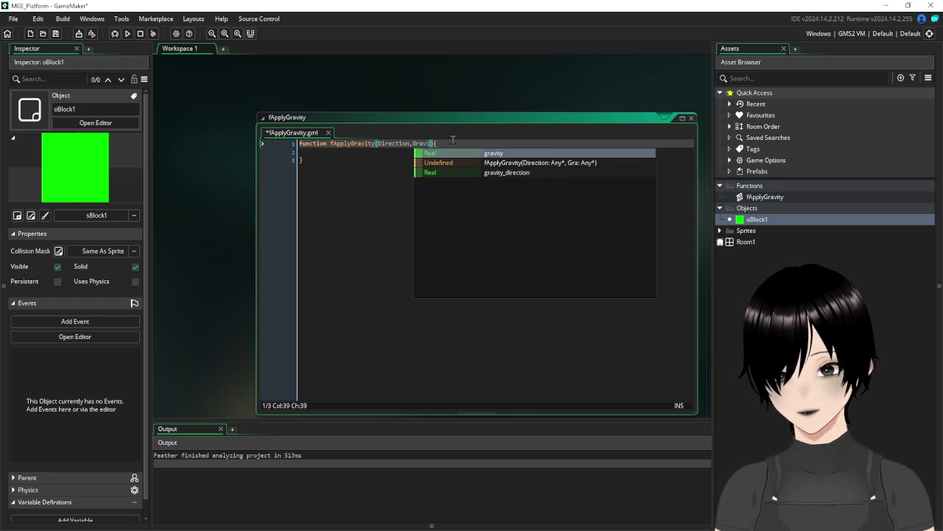
type(",Obj_")
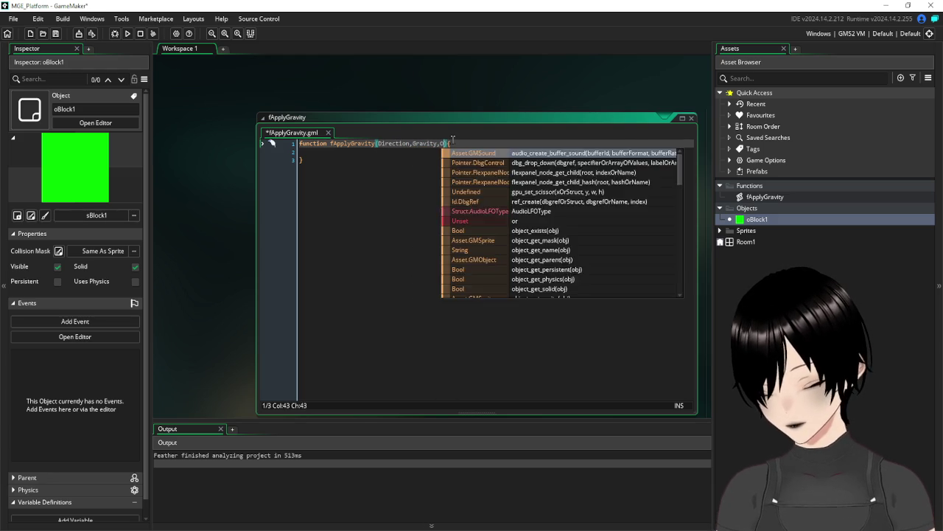
type("I")
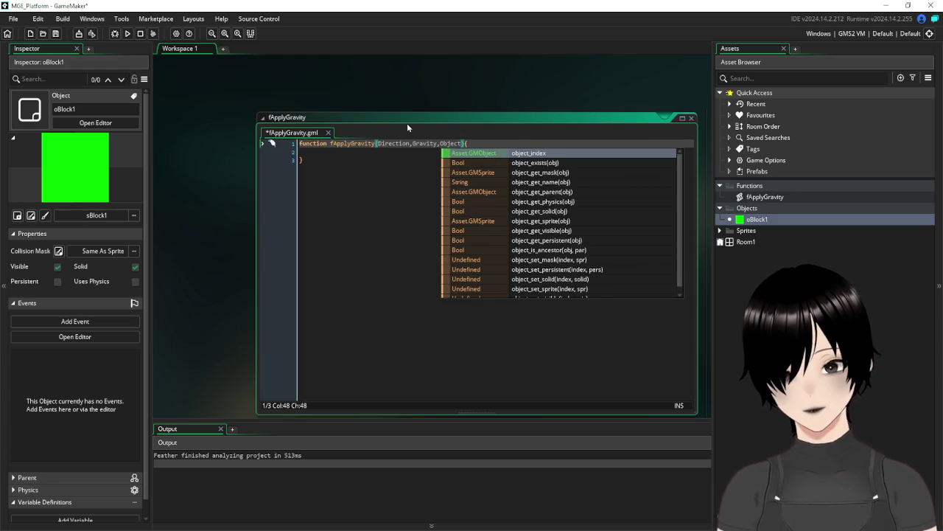
left_click(335, 155)
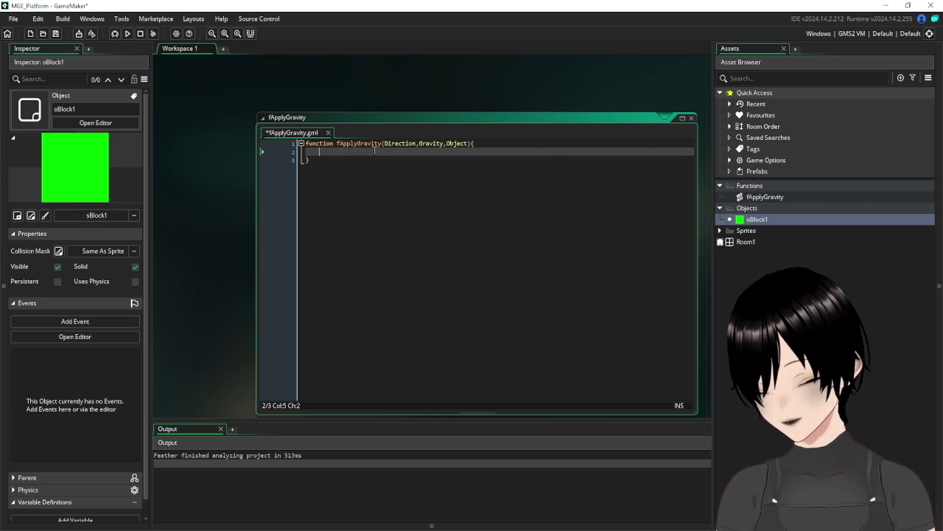
- Type gravity=!place_meeting(x,y+ on line 2, inserting place_meeting from autocomplete
type("gravity=!")
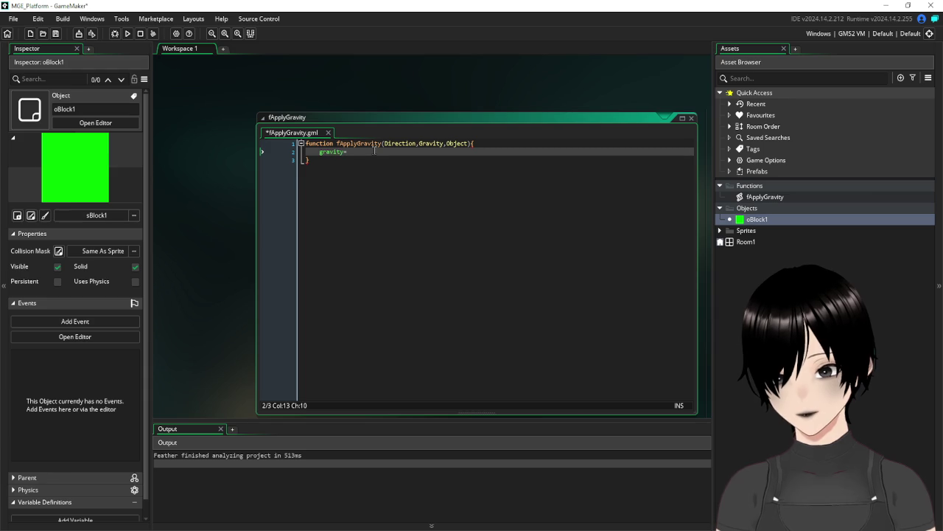
type("place")
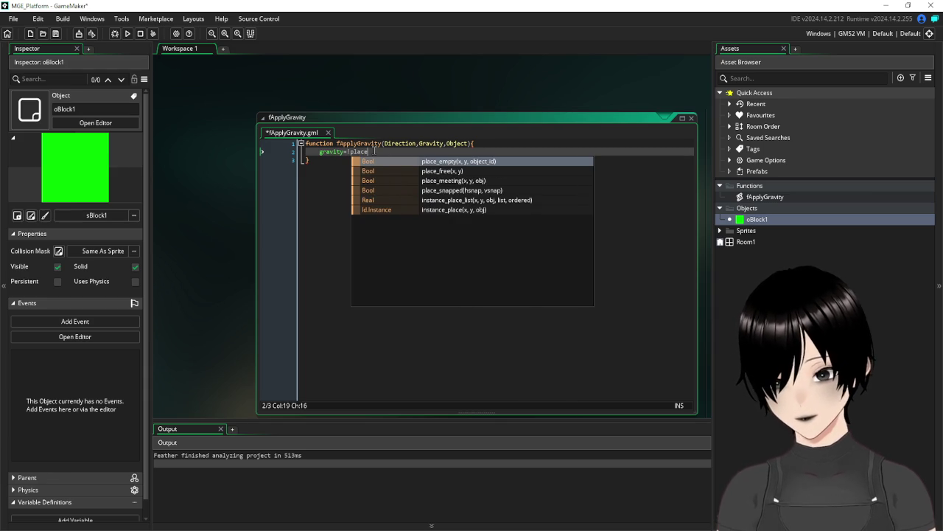
key("Down")
key("Down")
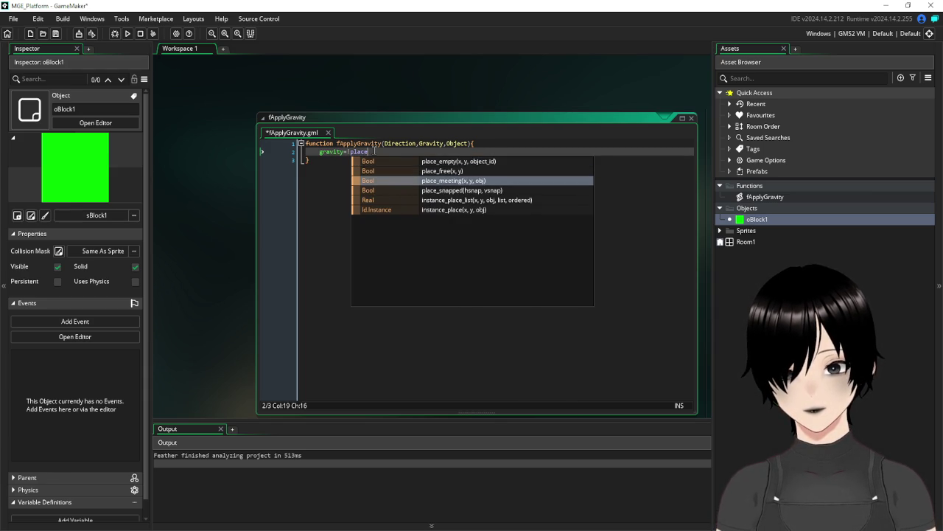
key("Return")
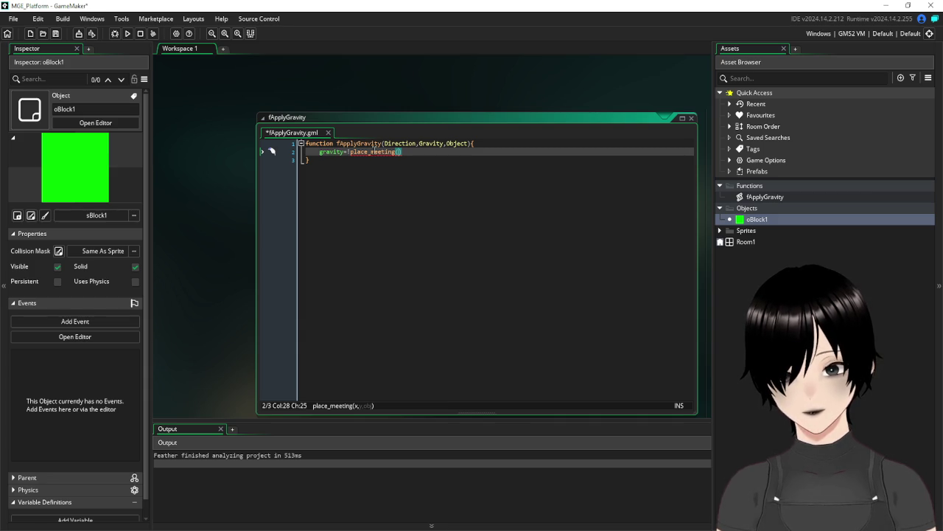
type("x,y+")
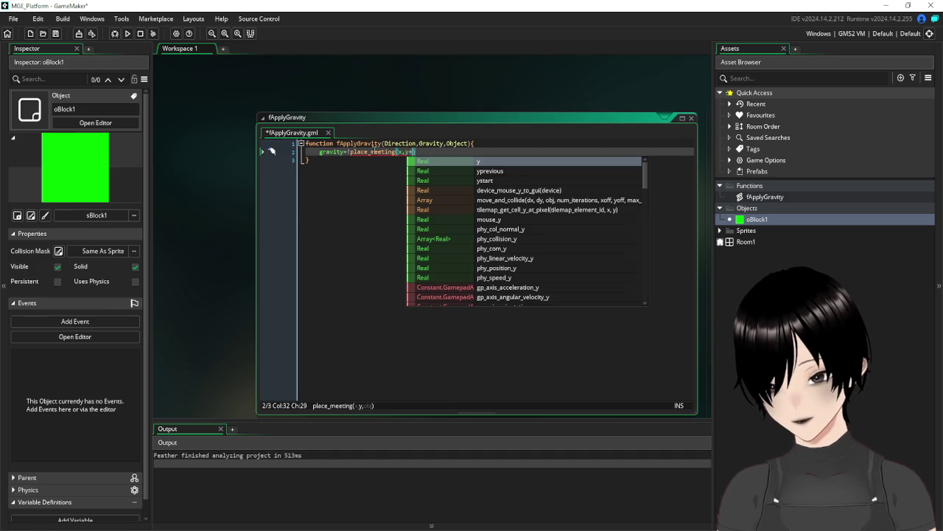
key("Escape")
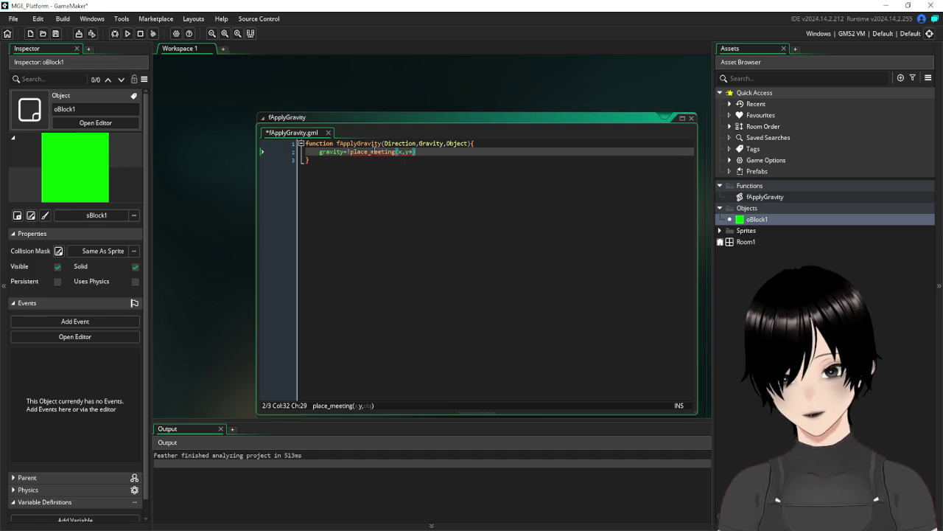
left_click(442, 143)
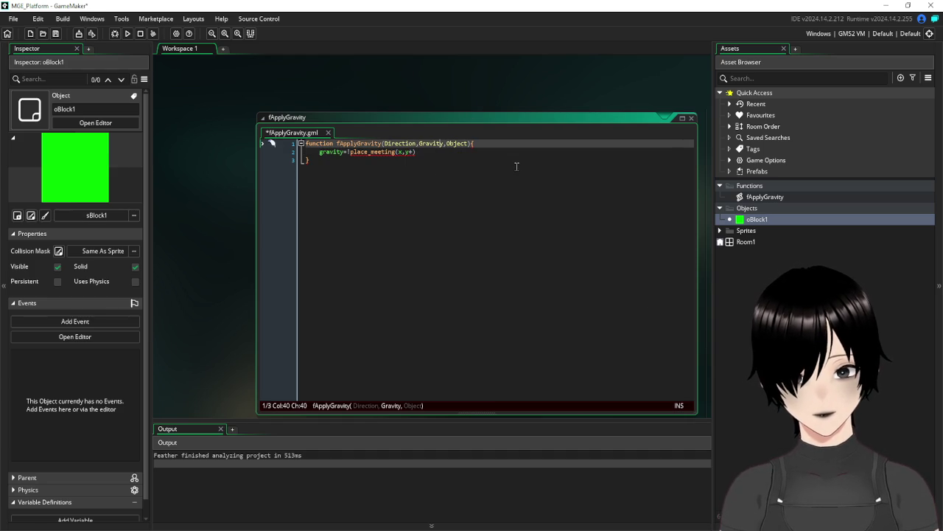
- Add a MaxVspeed parameter after Gravity and complete the check as y+MaxVspeed)*Gravity
key("Right")
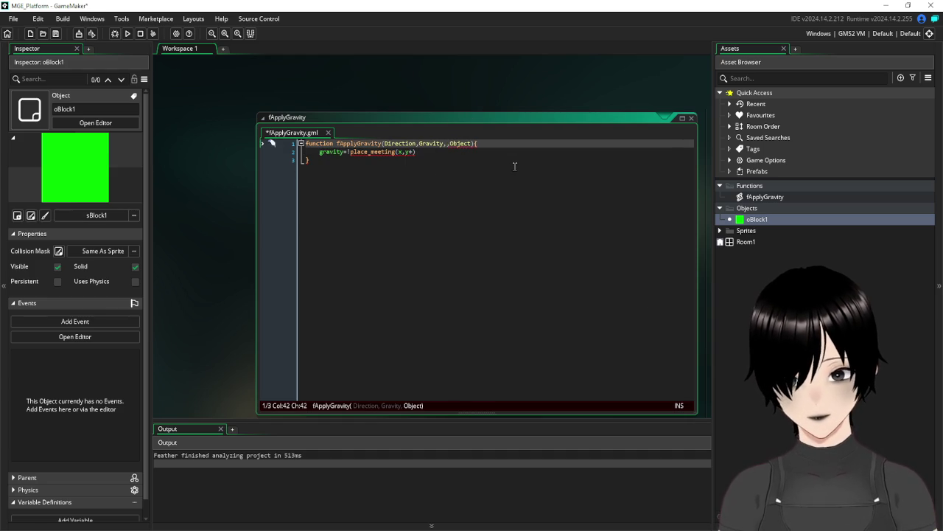
type("Max")
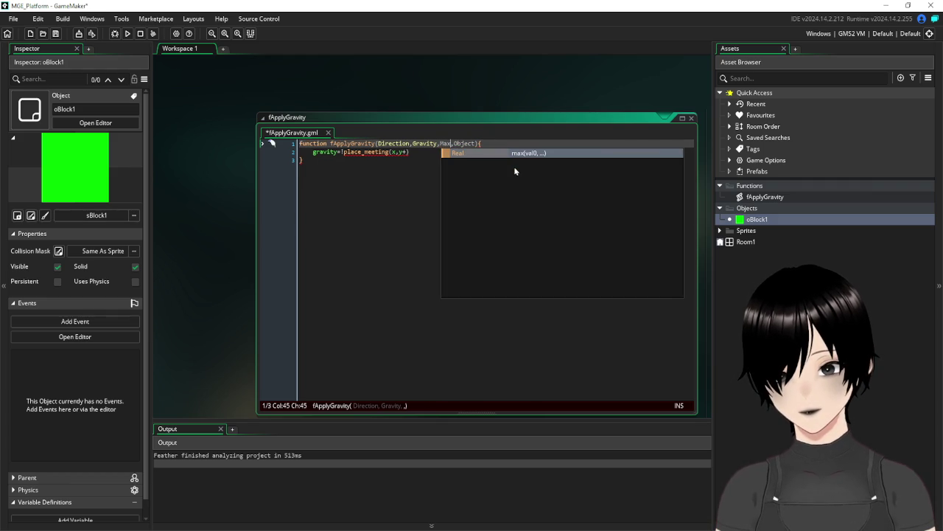
type("Vspeed")
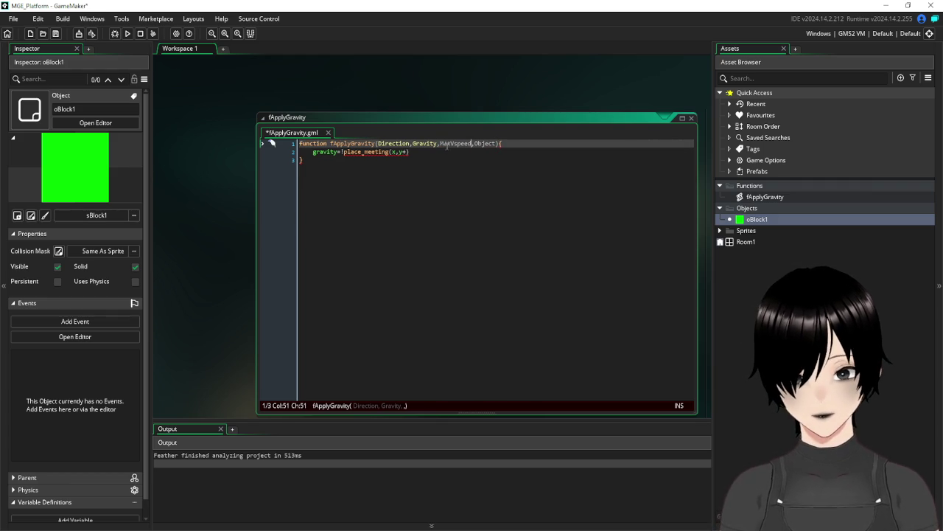
left_click(413, 152)
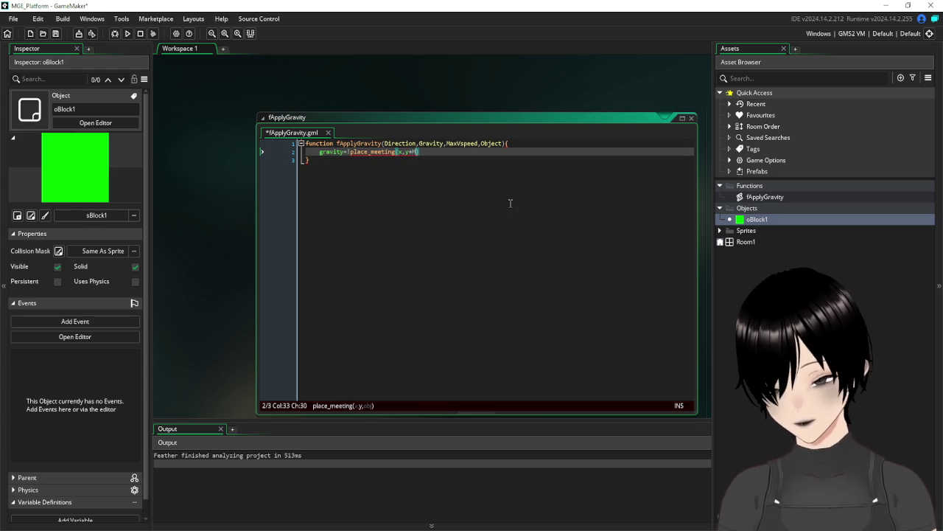
type("MaxVspeed)")
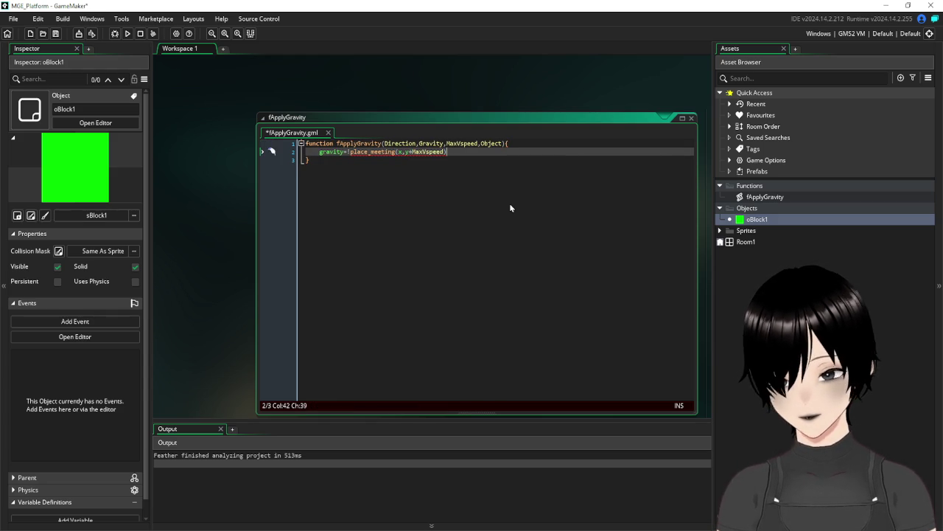
type("*")
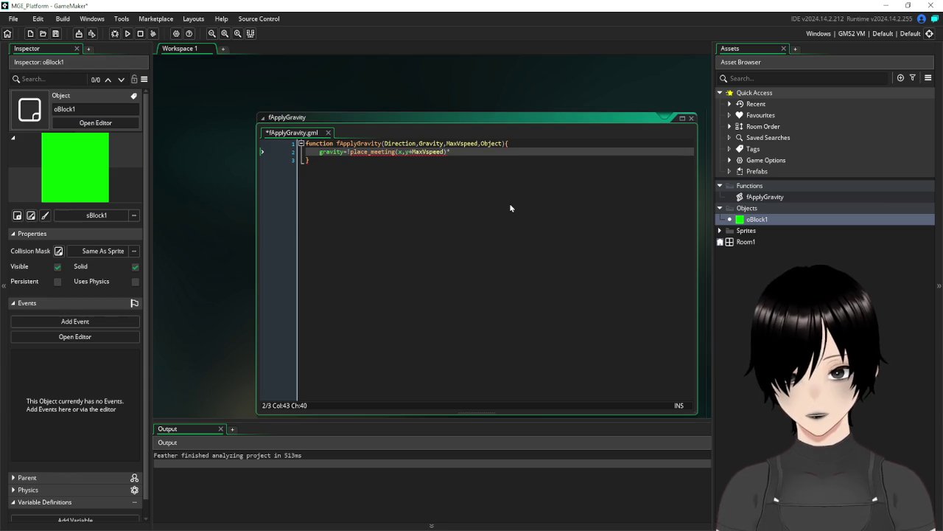
type("Gravity")
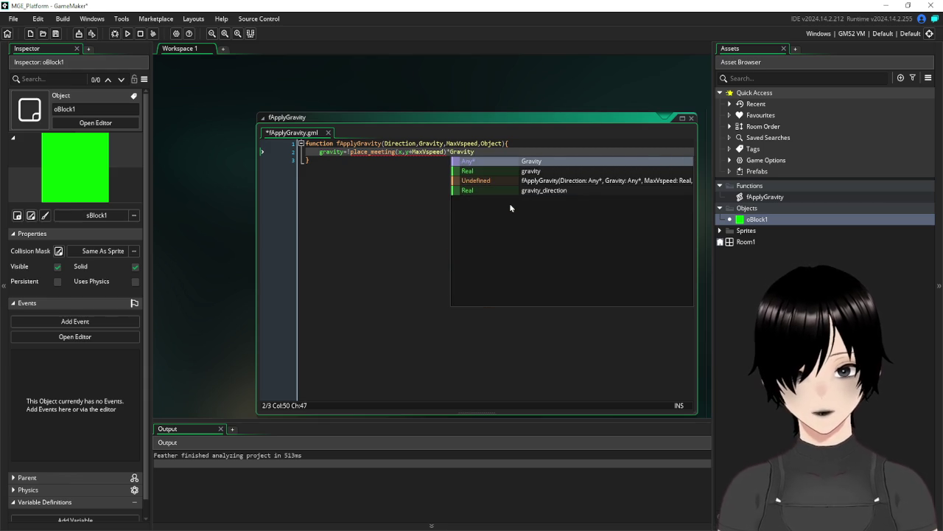
left_click(384, 220)
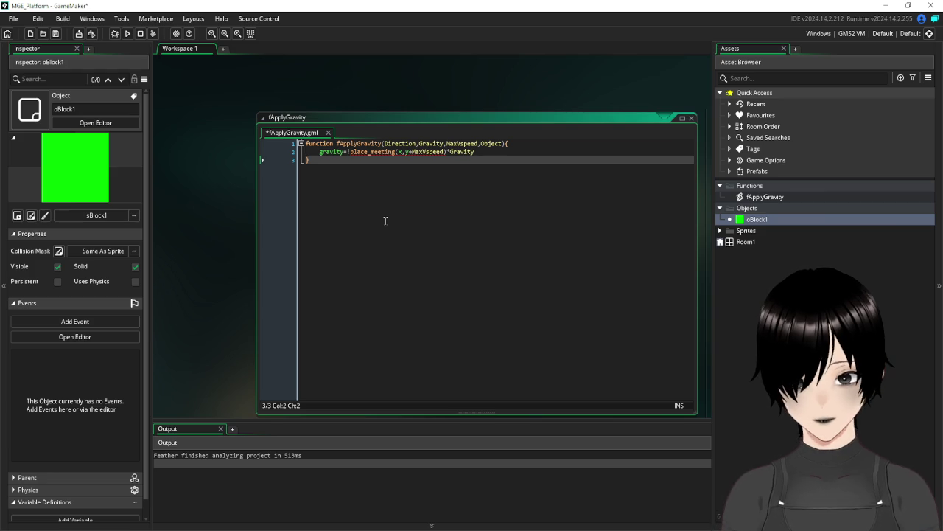
- Wrap the place_meeting call in parentheses and reposition the ! negation on line 2
left_click(350, 151)
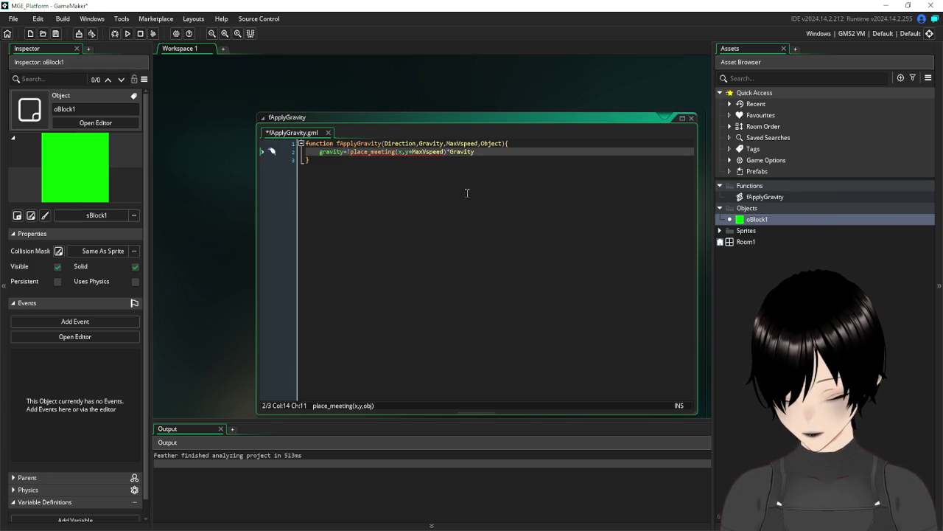
type("(")
left_click(451, 152)
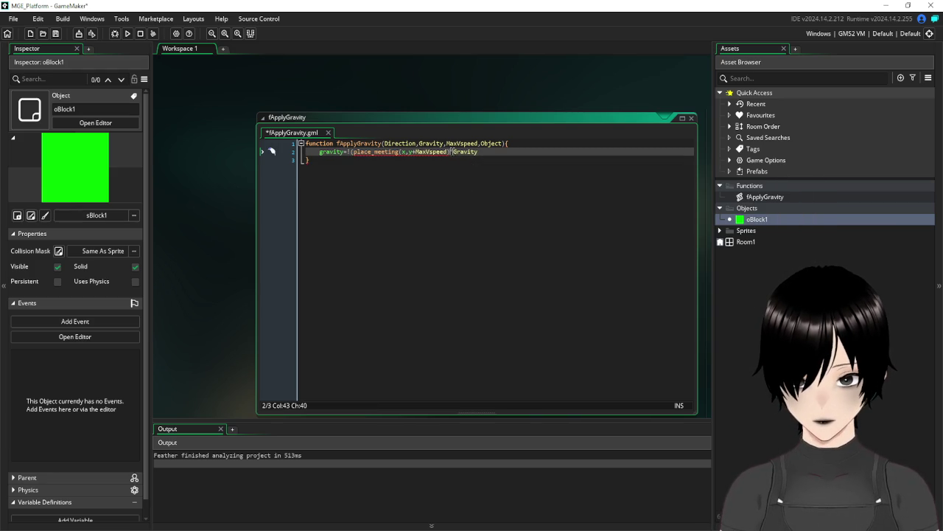
type(")")
left_click(480, 209)
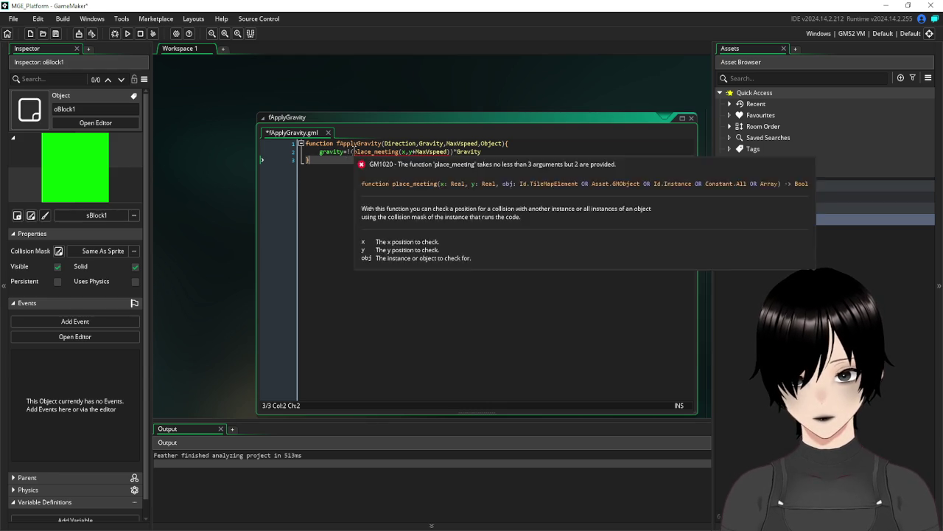
left_click(350, 151)
key("BackSpace")
key("Right")
type("!")
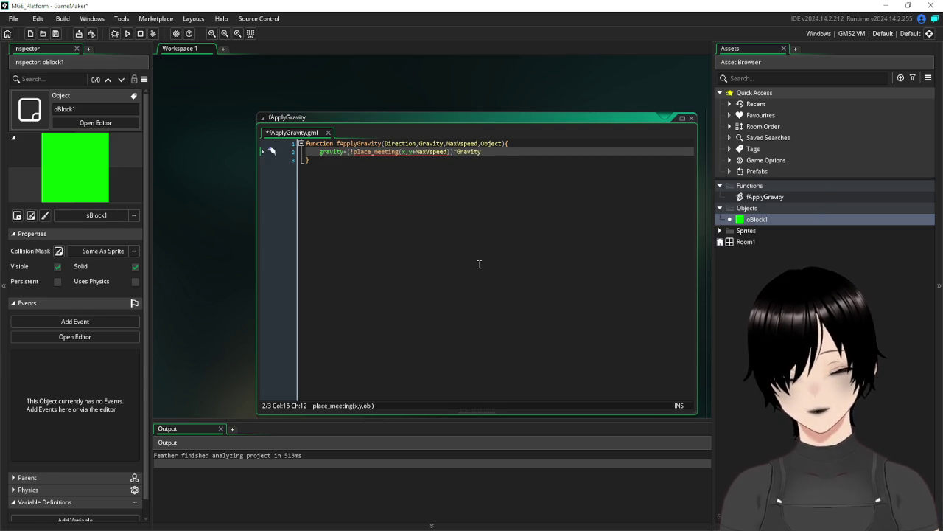
key("Down")
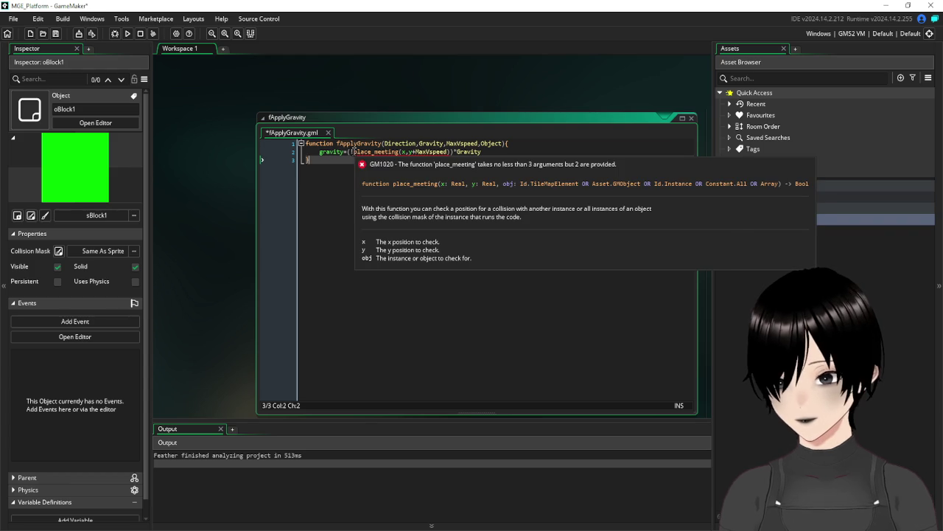
left_click(353, 152)
key("BackSpace")
key("Left")
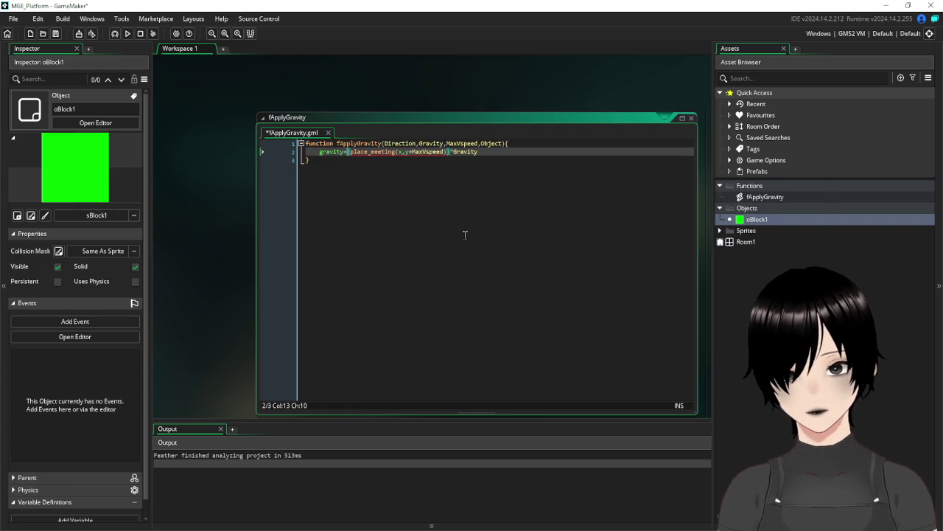
type("!")
key("Down")
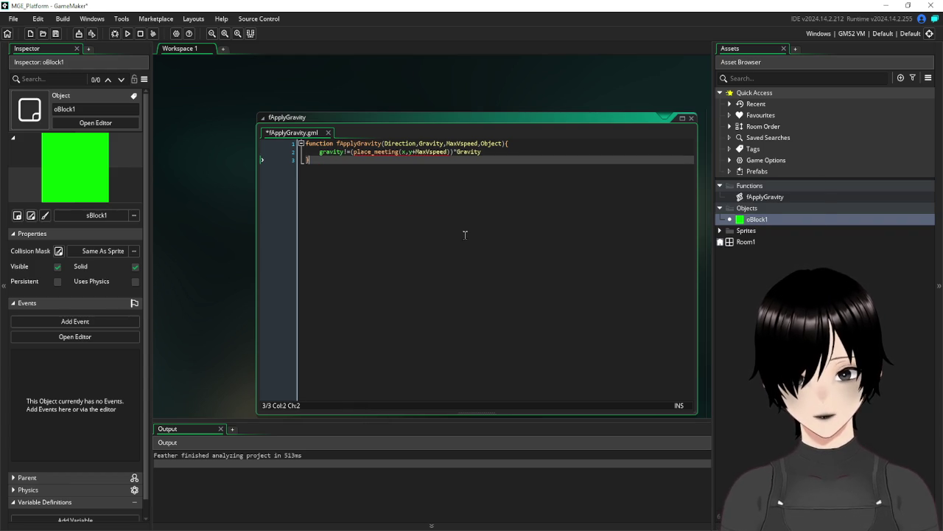
- Restore gravity=! and add Object as place_meeting's third argument after MaxVspeed
mouse_move(389, 154)
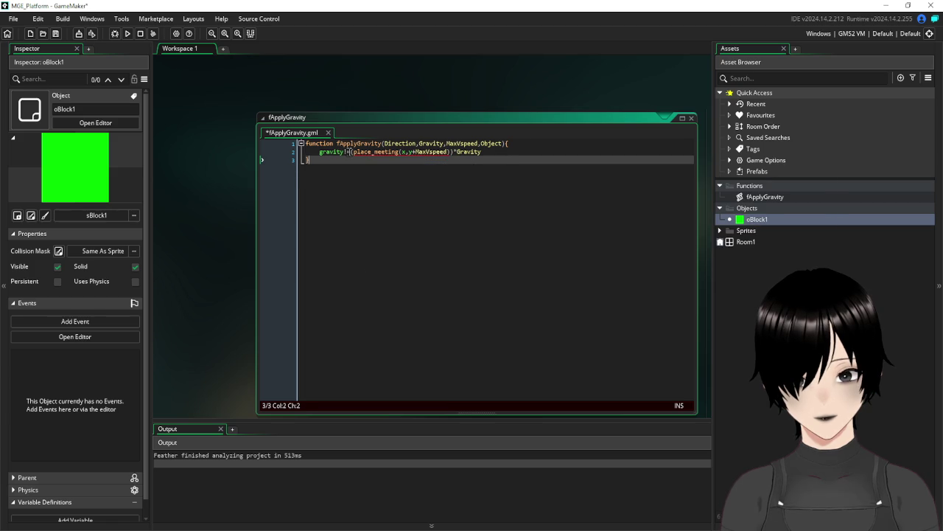
key("Up")
key("BackSpace")
key("Right")
type("!")
key("Right")
key("Right")
key("Right")
key("Right")
key("Right")
key("Right")
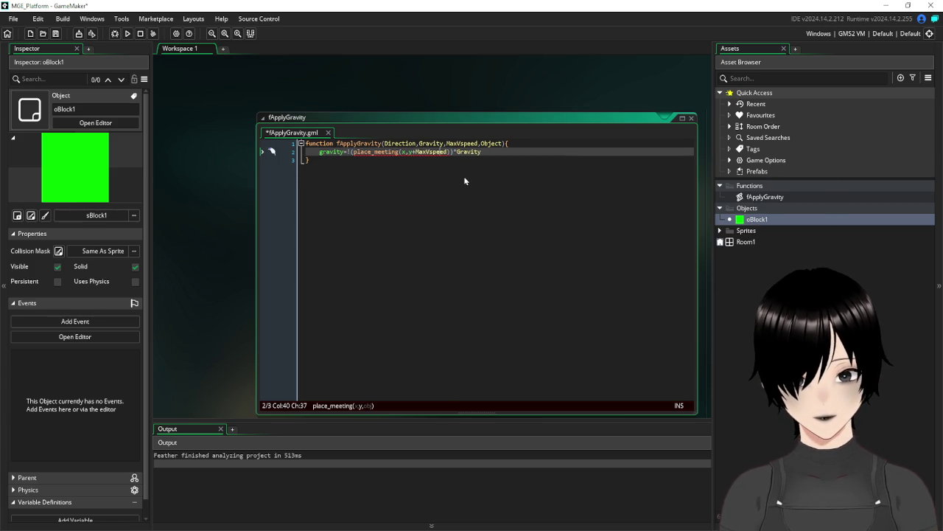
key("Right")
key("Right")
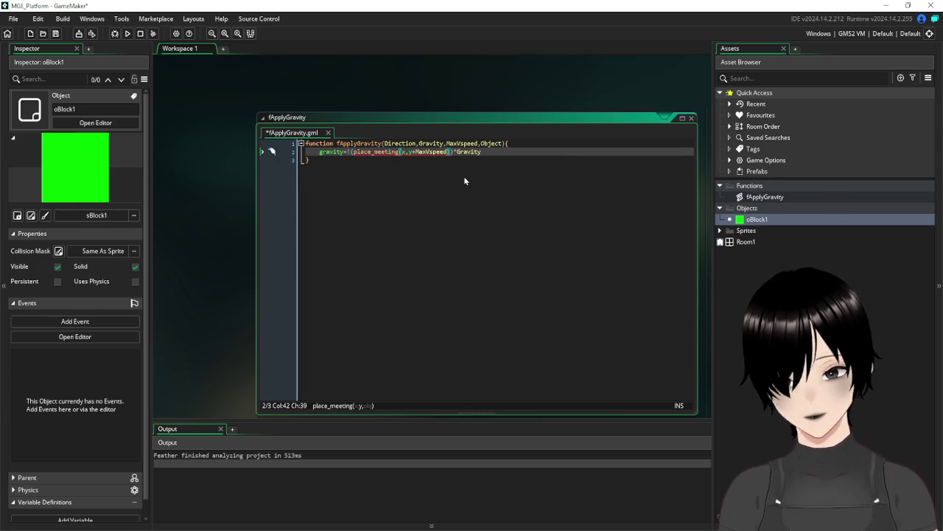
type(",Object")
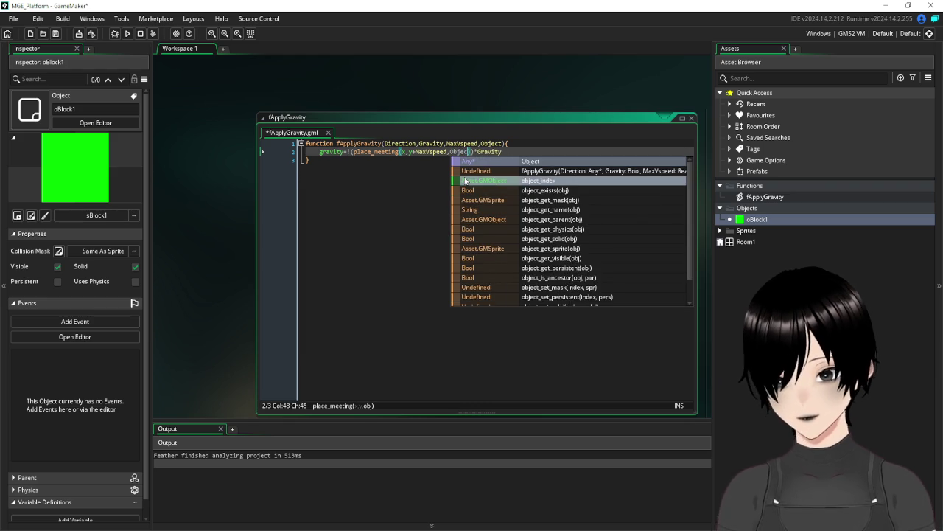
left_click(364, 213)
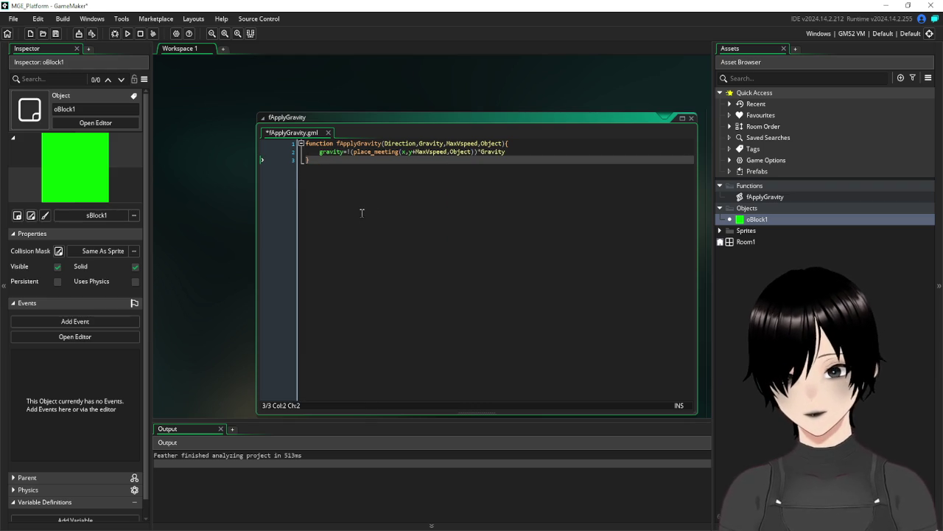
left_click(519, 153)
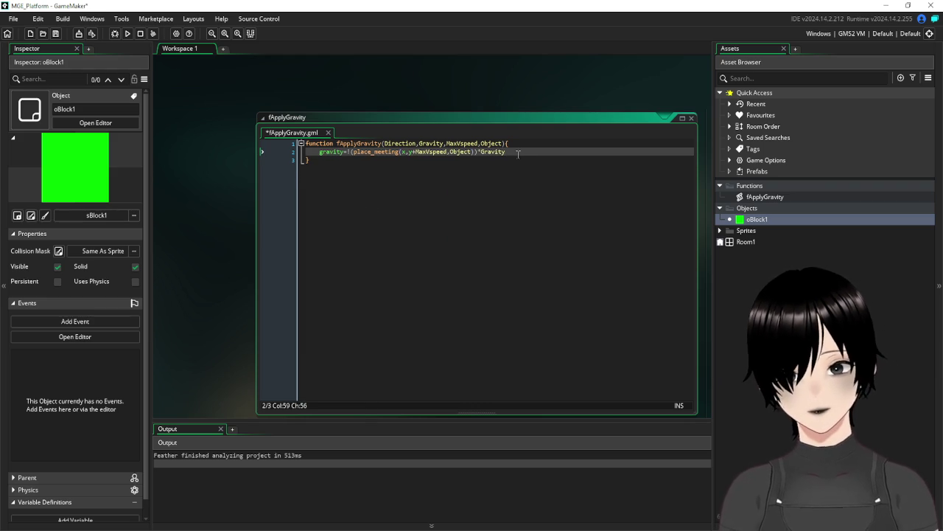
- Add the line if vspeed>MaxVspeed vspeed=MaxVspeed below the gravity line
key("Return")
type("if ")
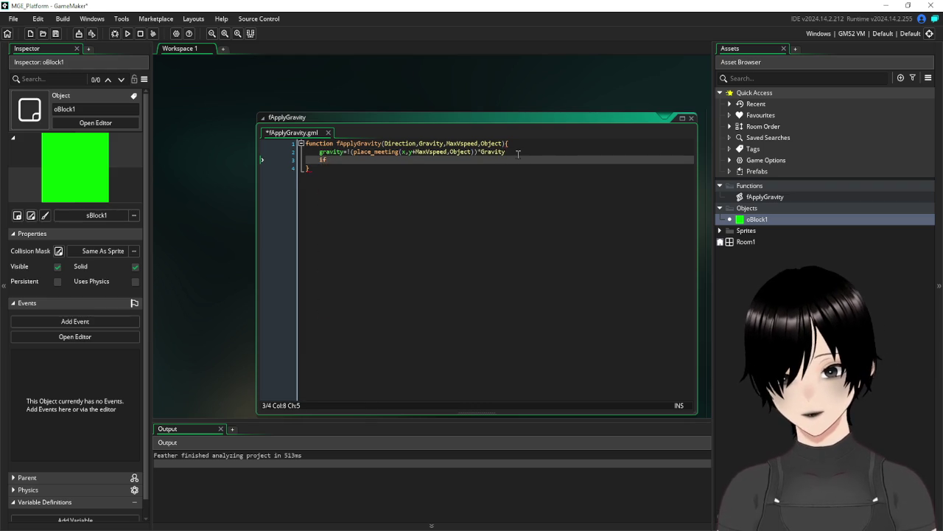
type("vspeed")
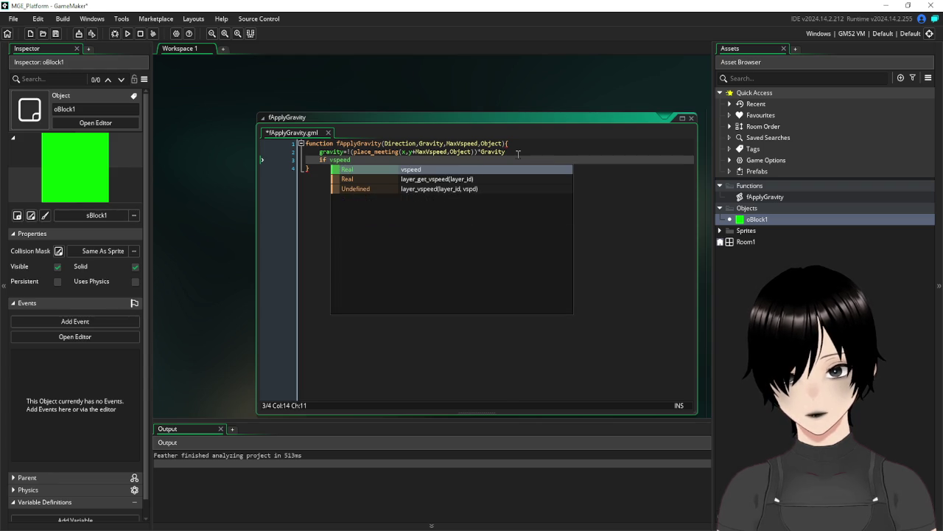
type(">")
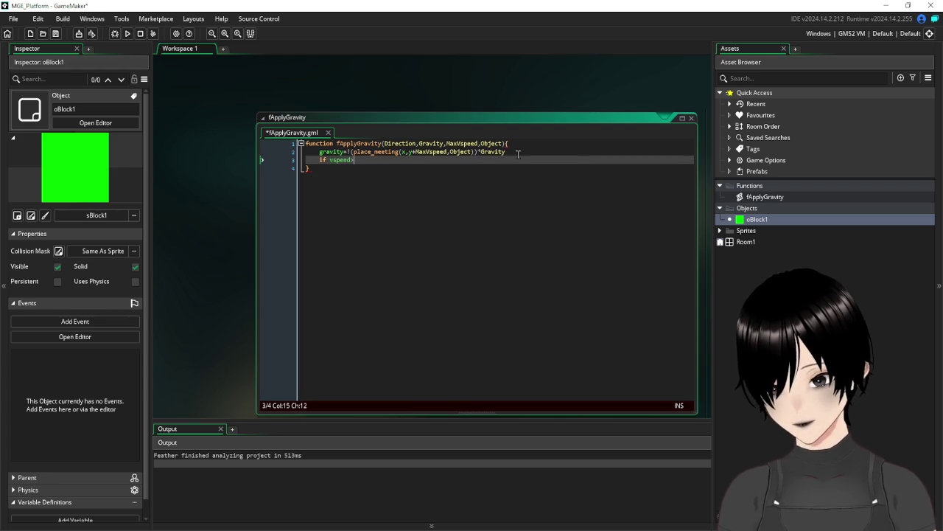
type("max")
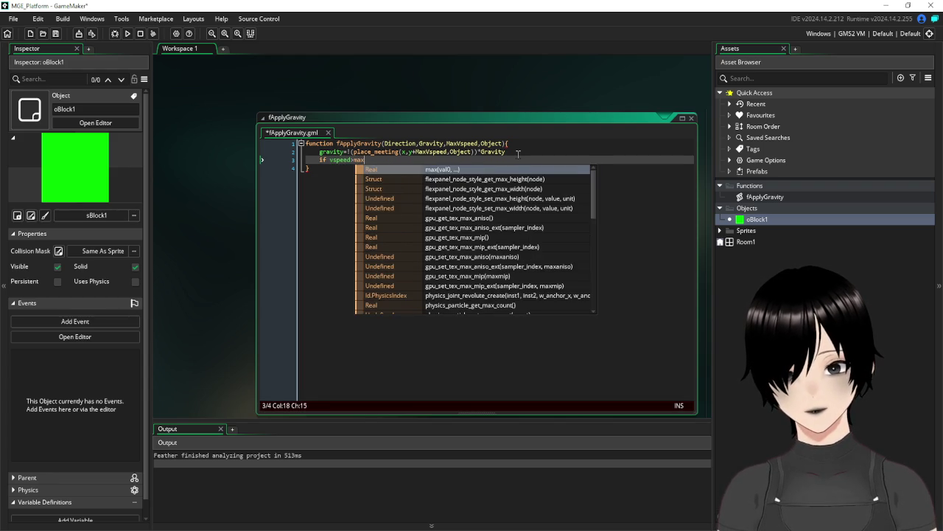
type("Vspee")
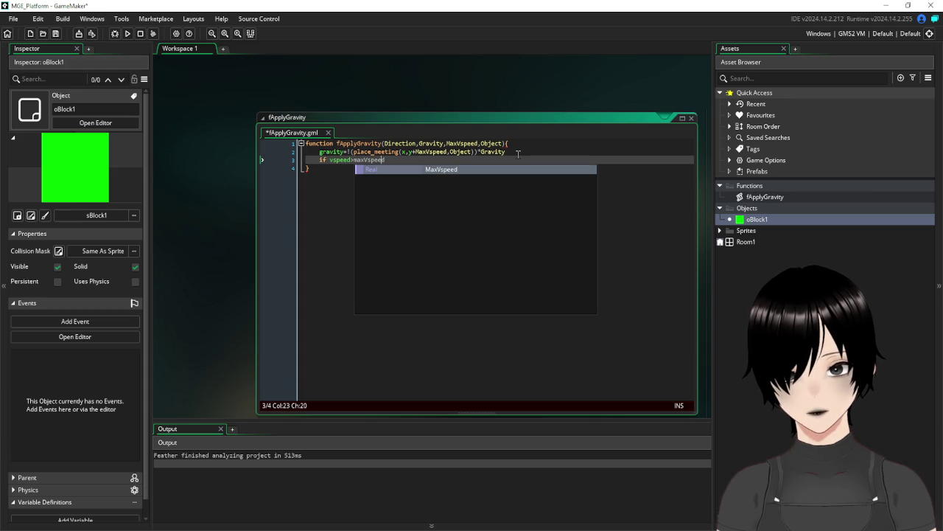
key("Left")
key("Left")
key("Left")
key("Left")
key("BackSpace")
type("M")
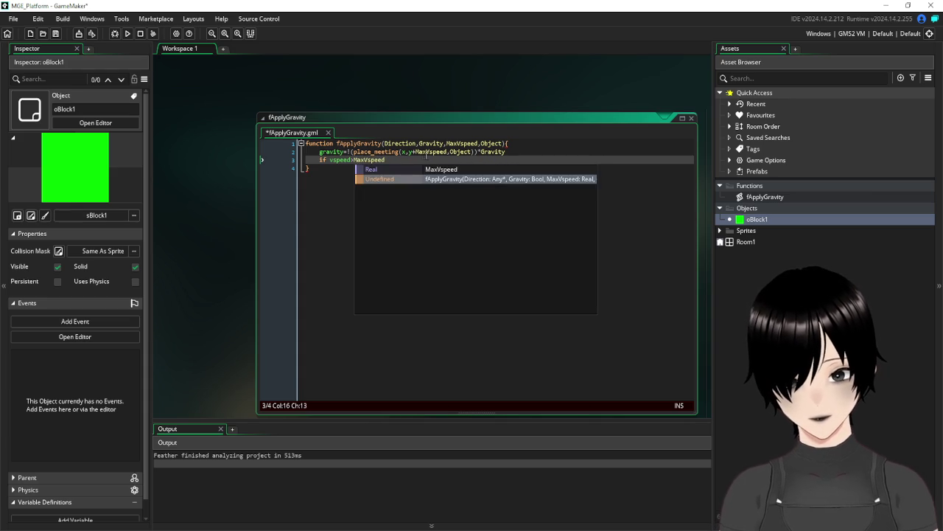
left_click(416, 152)
left_click(411, 160)
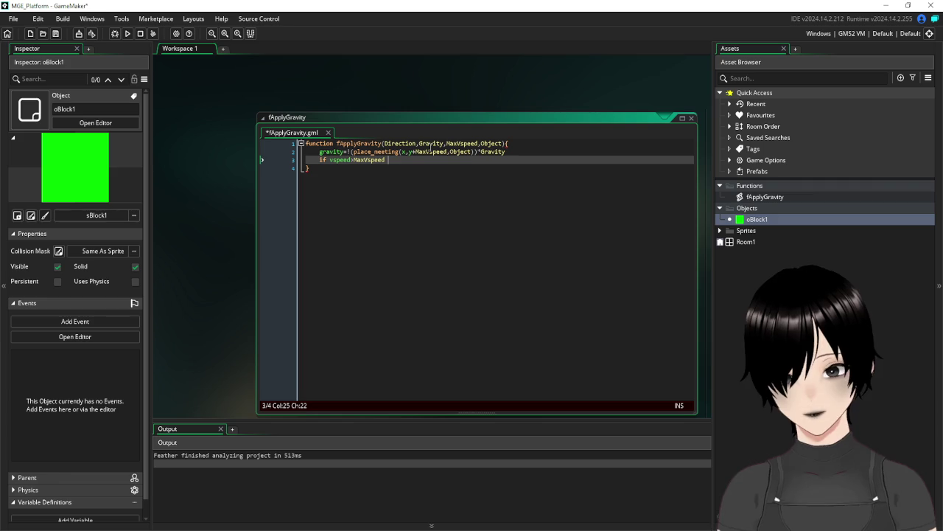
type("vspeed=")
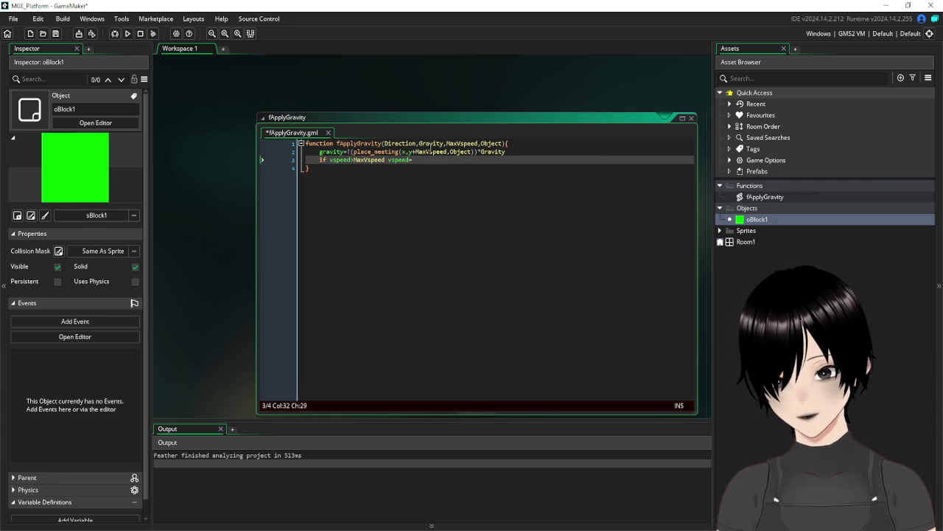
type("MaxVspeed")
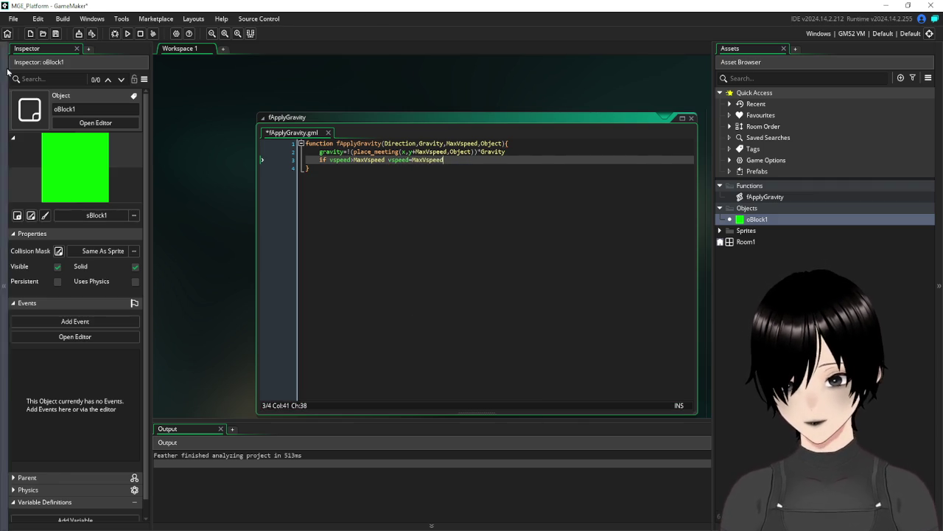
- Save the project and close the fApplyGravity editor
left_click(55, 33)
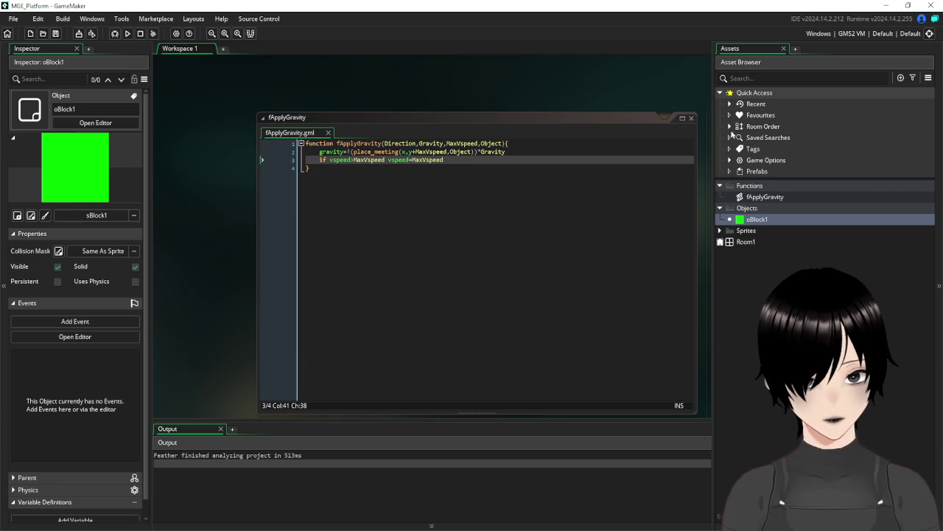
left_click(685, 120)
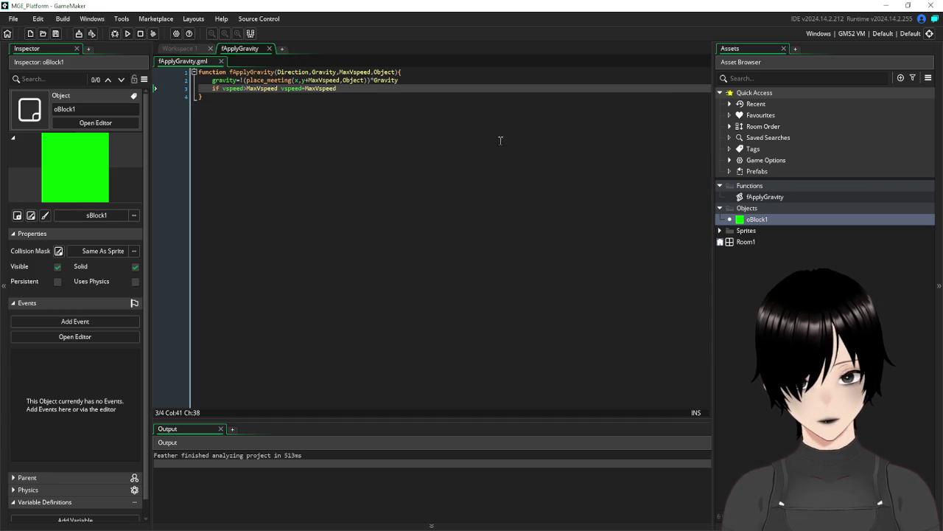
left_click(354, 90)
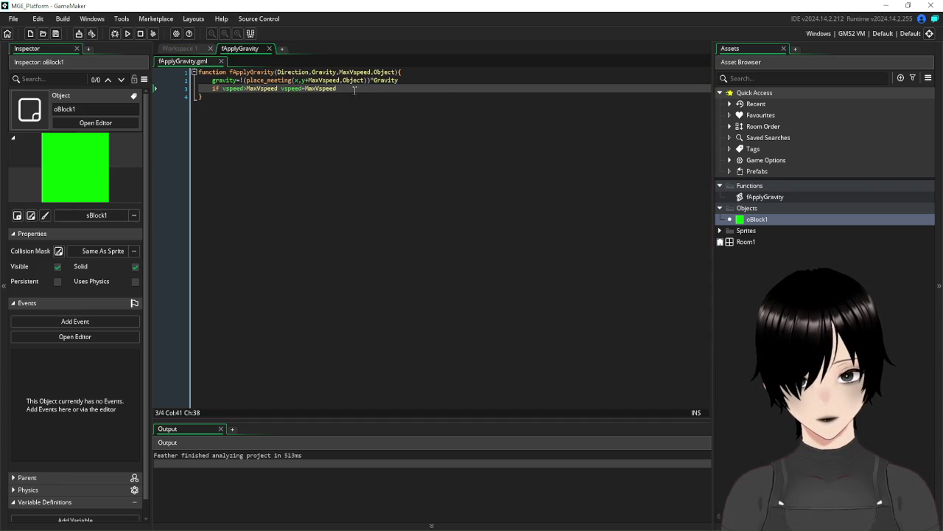
left_click(270, 48)
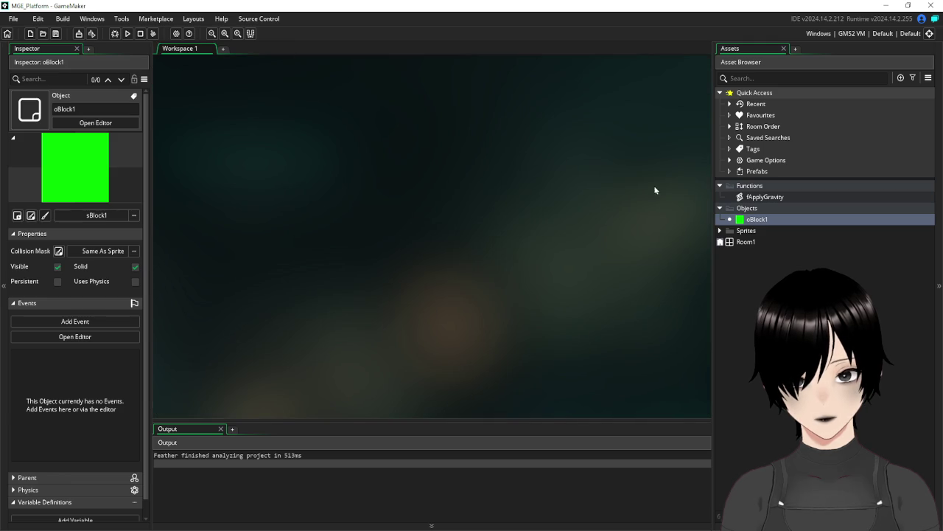
- Create a new object in the Objects folder, name it oPlayer, and assign the sCharacter sprite
right_click(753, 212)
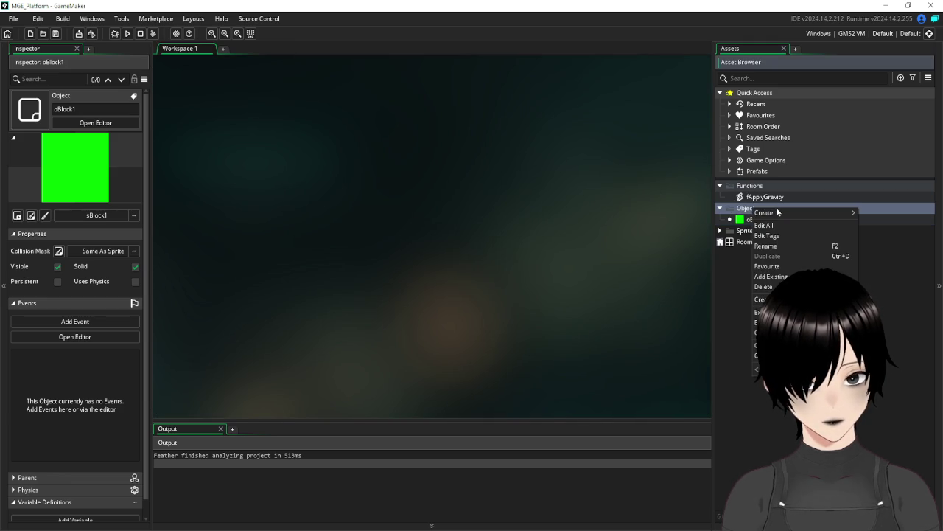
mouse_move(779, 212)
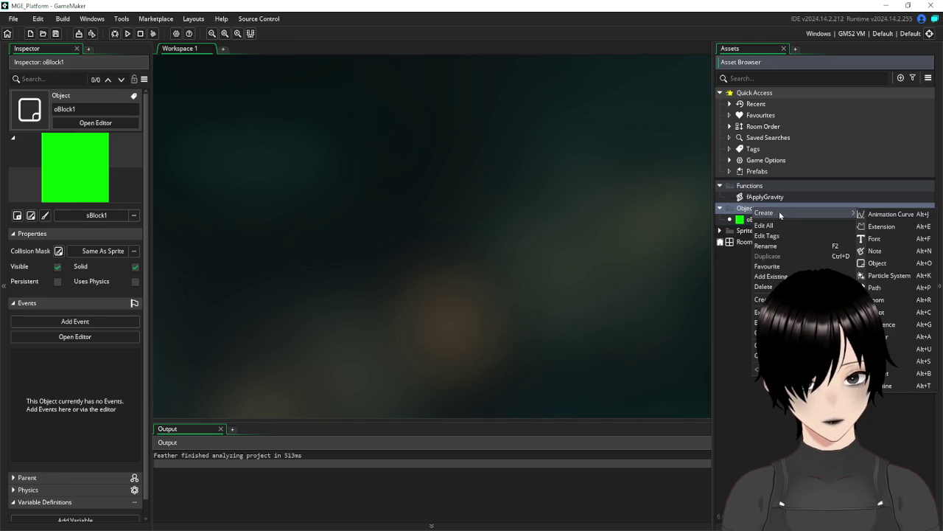
left_click(879, 264)
double_click(427, 154)
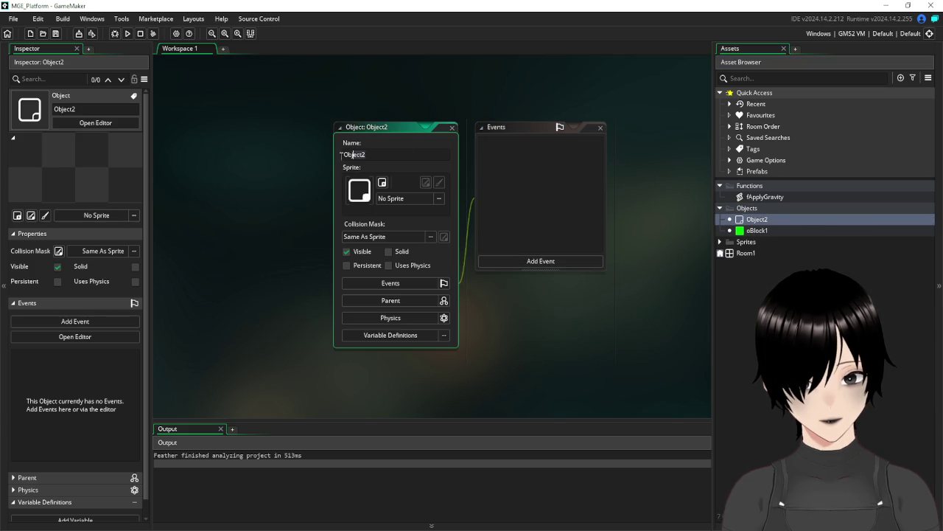
type("oPlayer")
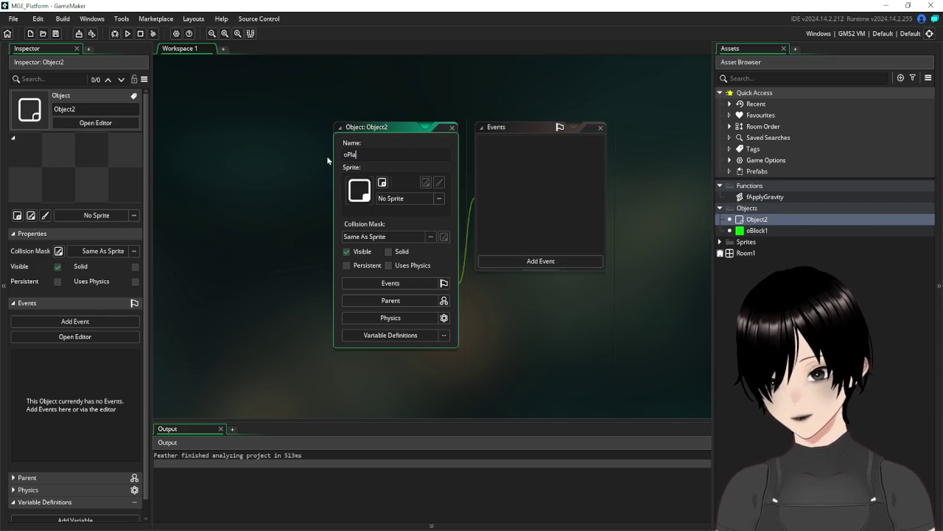
left_click(420, 200)
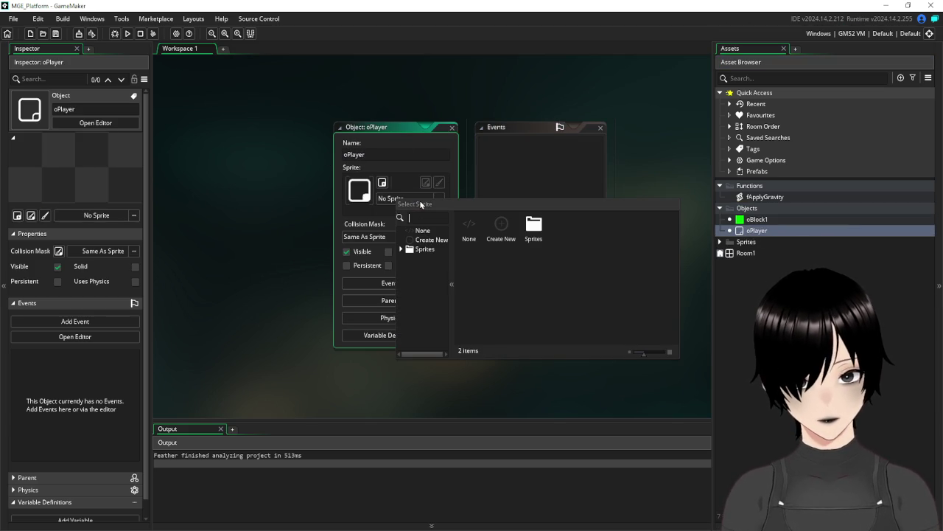
left_click(566, 223)
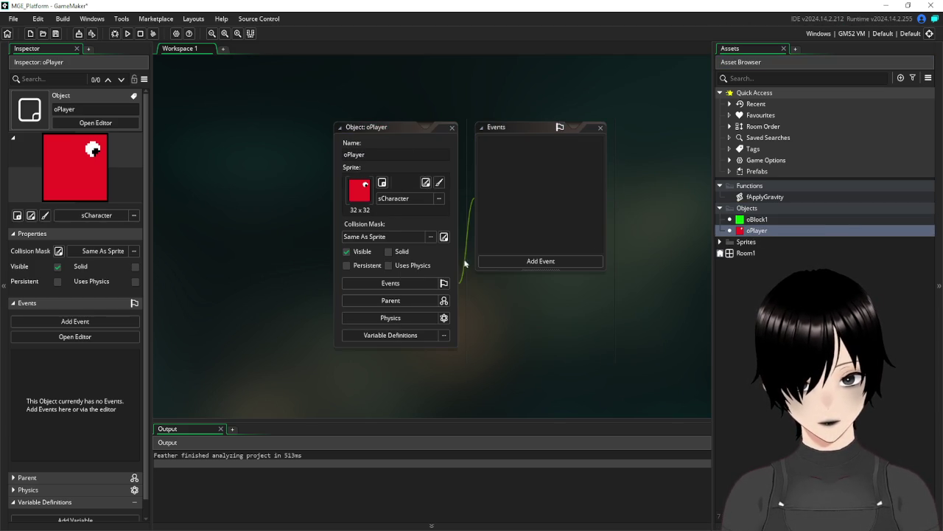
- Add a Step event to oPlayer
left_click_drag(376, 128, 245, 124)
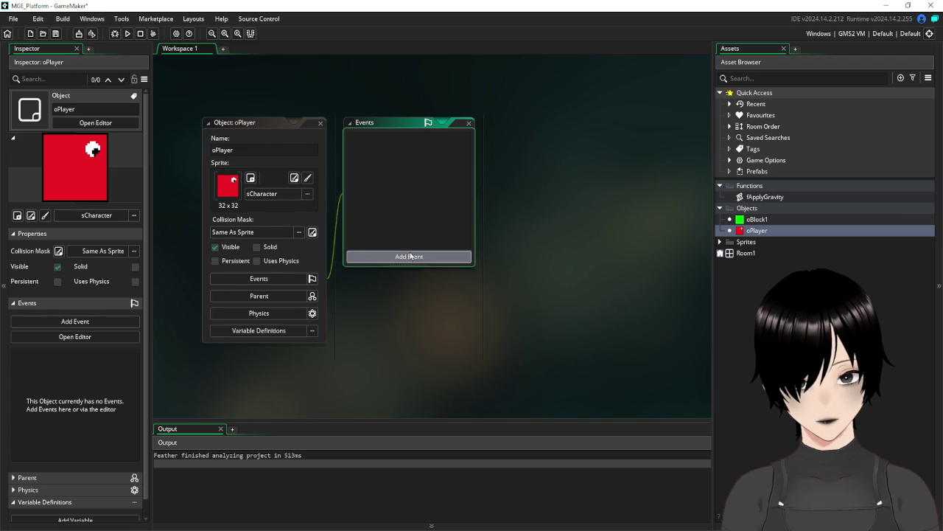
left_click(413, 256)
mouse_move(449, 295)
left_click(480, 293)
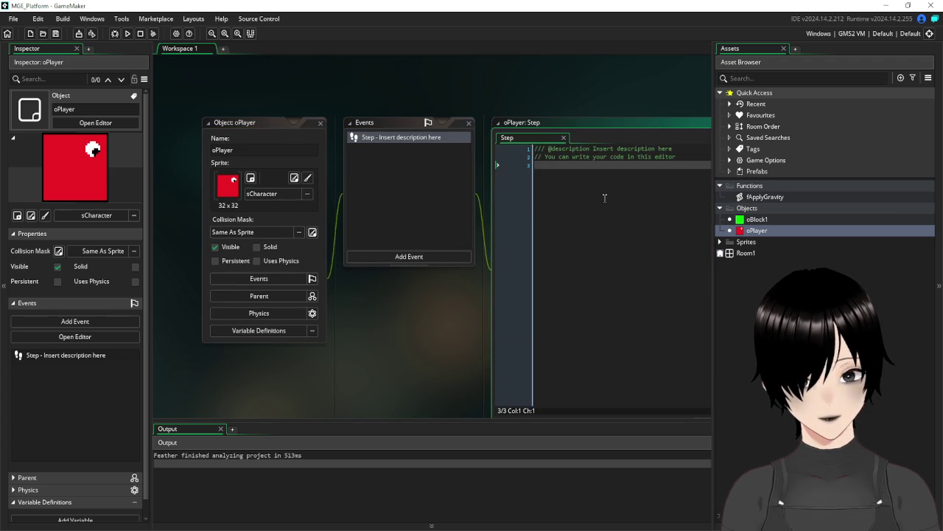
- Write the call fApplyGravity(270, 0.5, 12, oBlock1) in the oPlayer Step event
type("fApp")
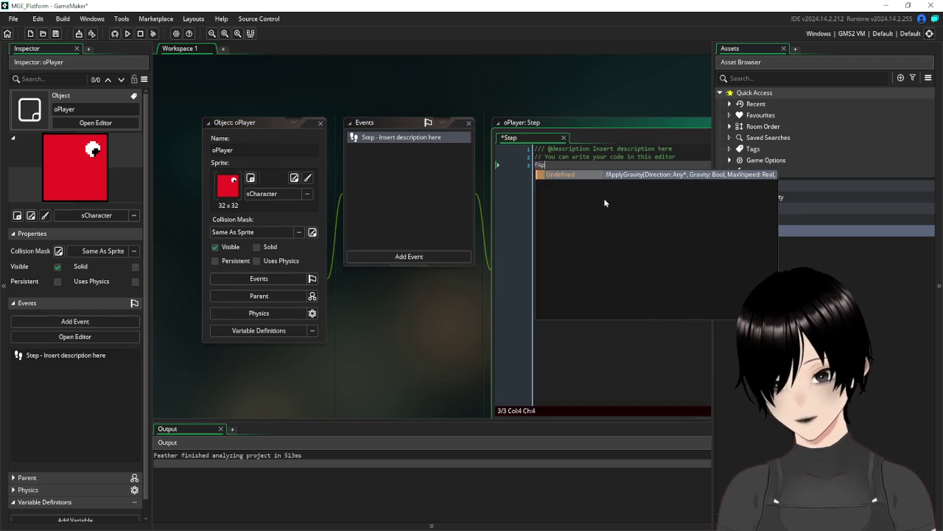
key("Return")
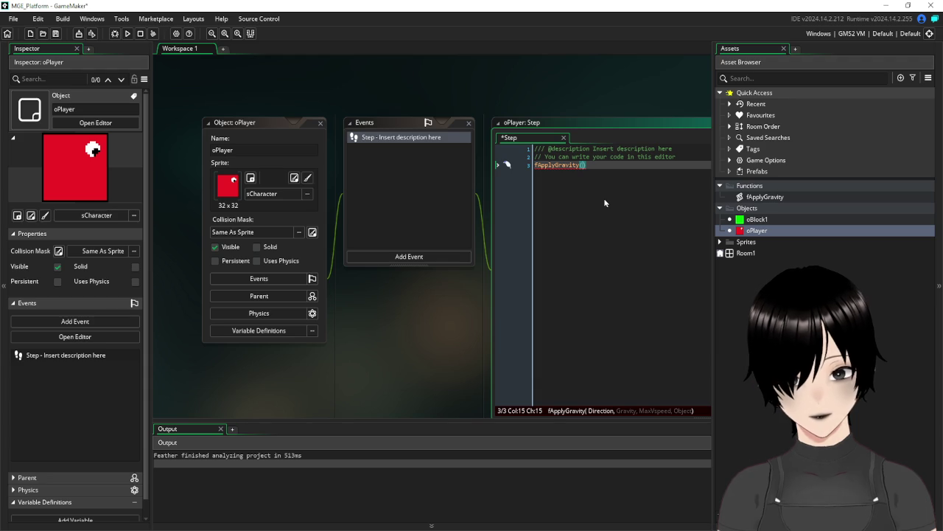
type("270")
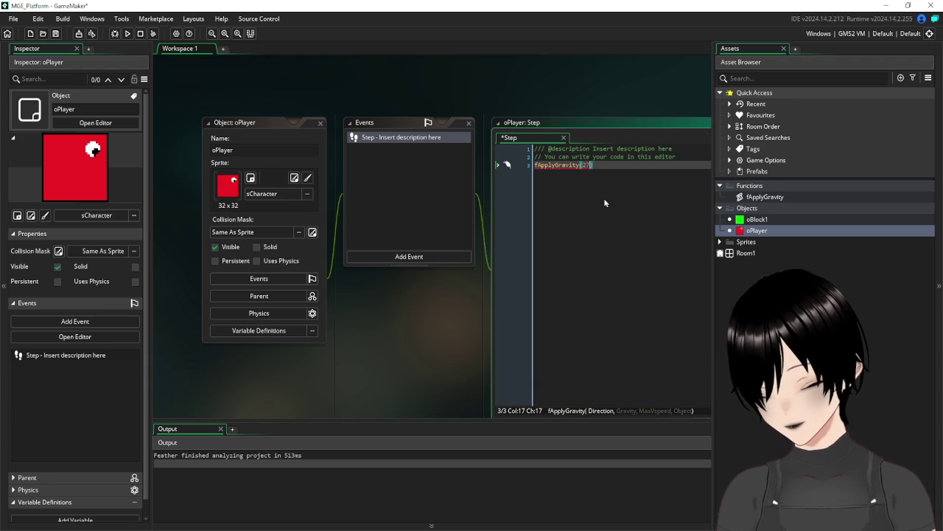
type(",0.")
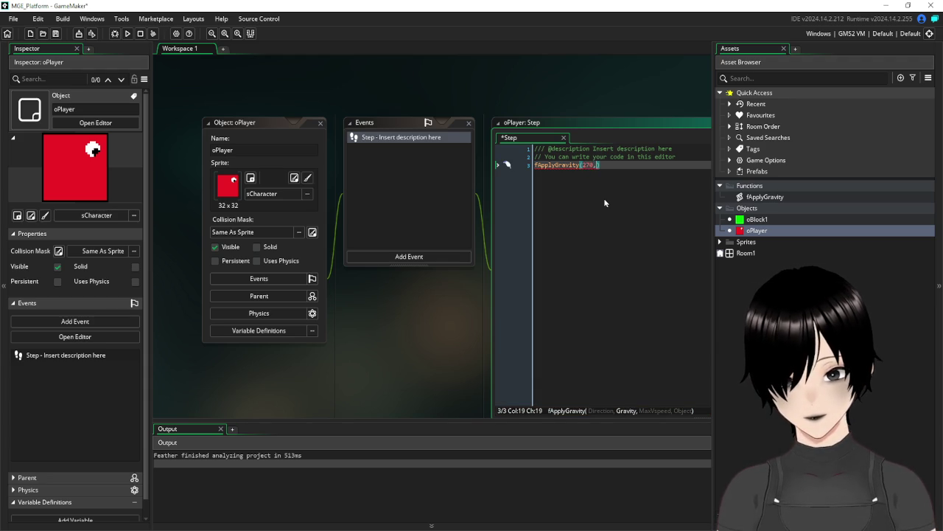
type("5,")
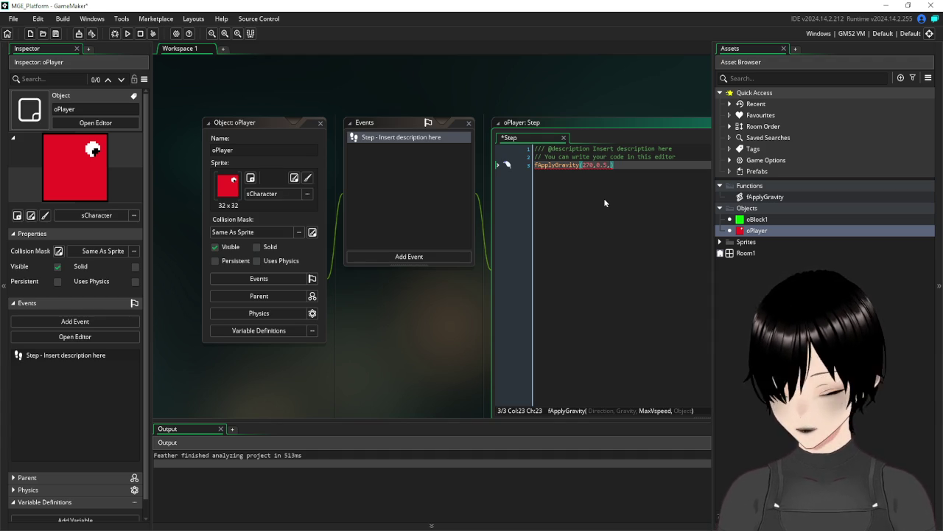
type(",o")
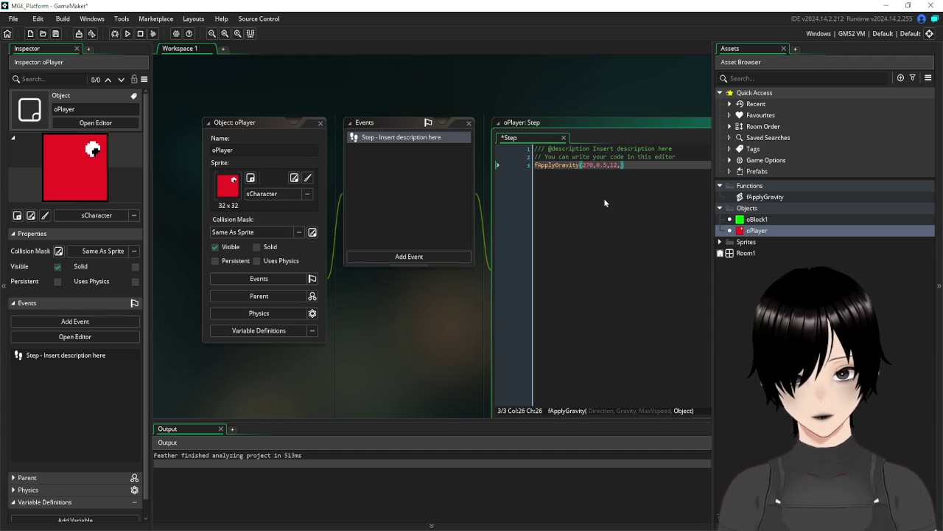
type("Block")
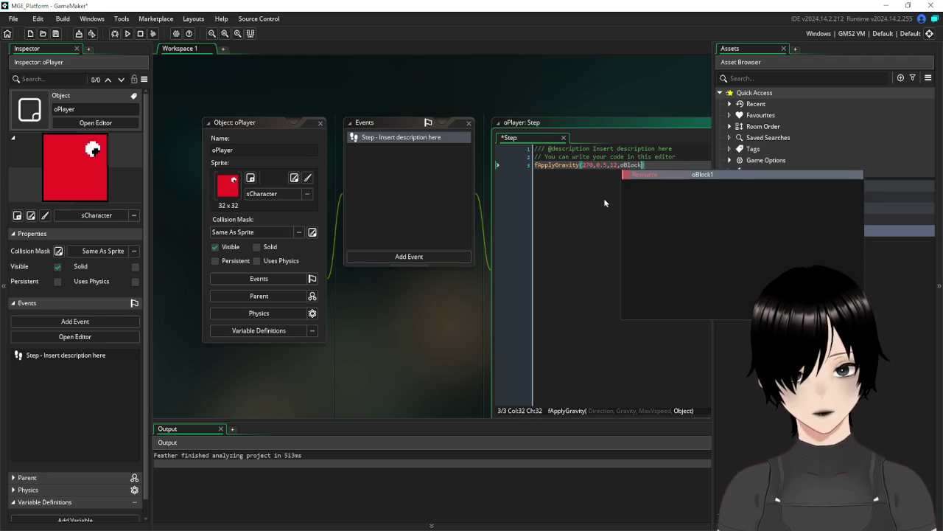
key("Return")
left_click(605, 201)
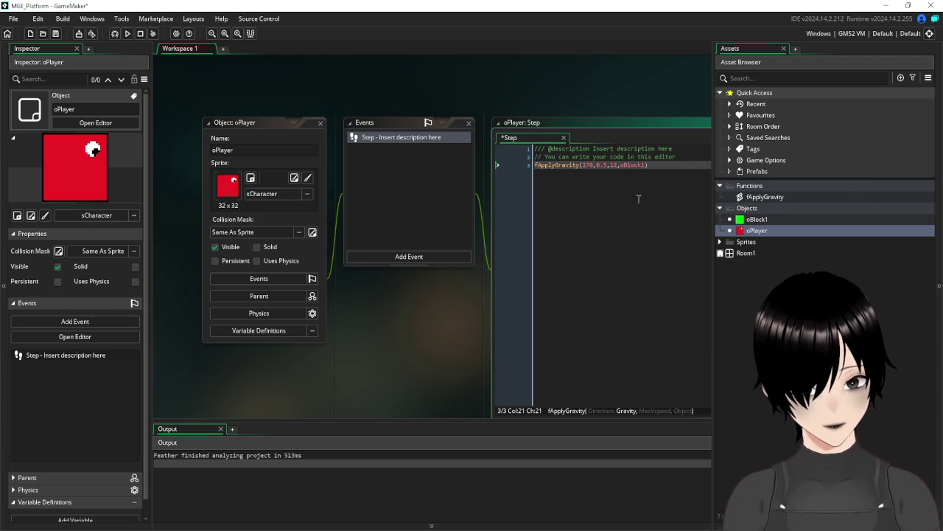
left_click(659, 173)
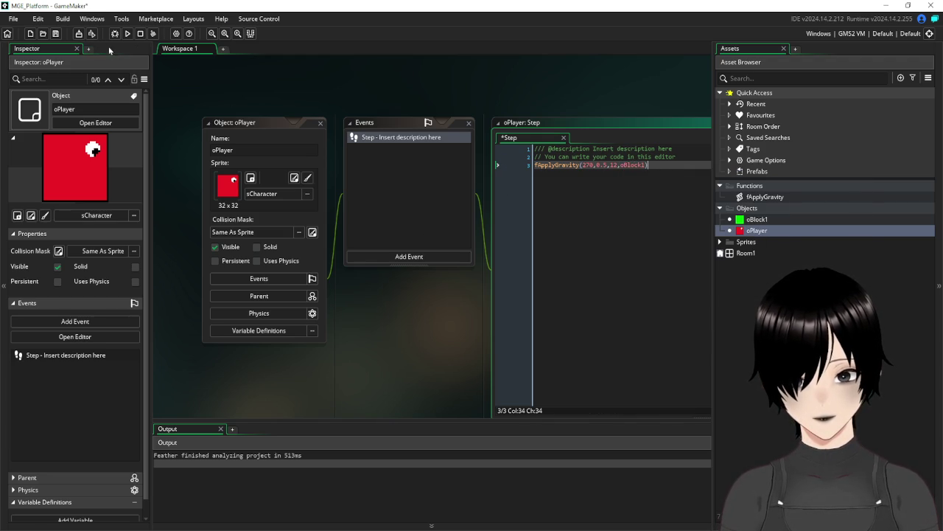
- In Room1, place an oBlock1 instance and stretch it into a long platform
double_click(747, 255)
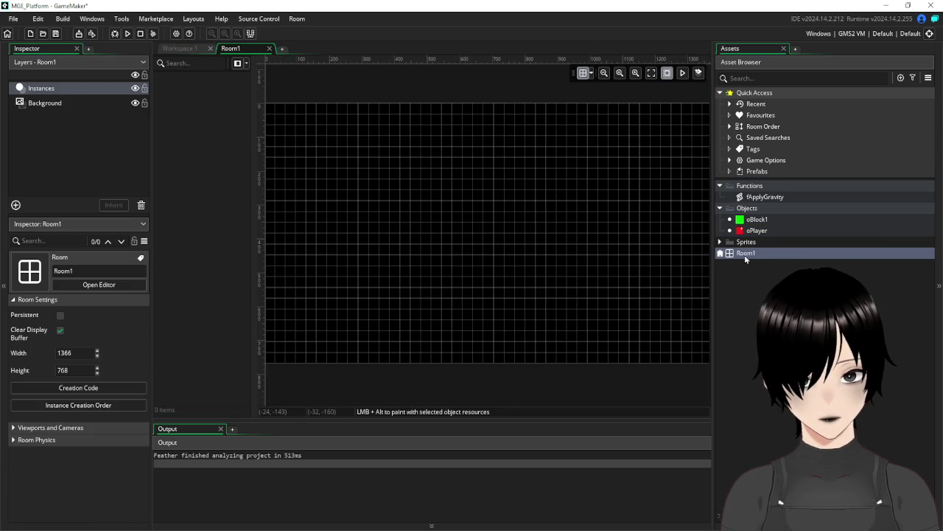
scroll(431, 232, "down", 1)
left_click_drag(757, 219, 352, 237)
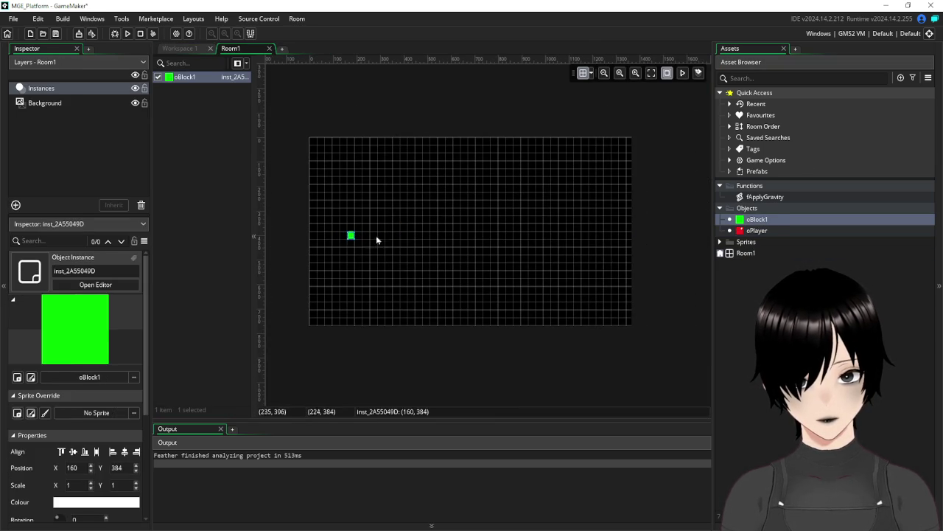
scroll(384, 235, "up", 2)
mouse_move(341, 236)
left_mouse_down()
mouse_move(597, 248)
mouse_move(638, 238)
left_mouse_up()
- Place oPlayer above the platform and test-run the game
mouse_move(757, 230)
left_mouse_down()
mouse_move(612, 190)
mouse_move(417, 185)
left_mouse_up()
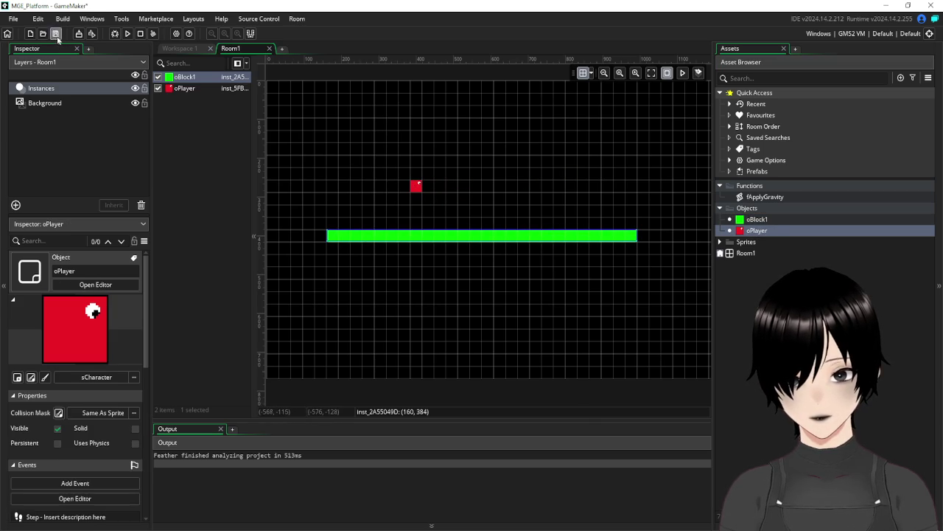
left_click(128, 33)
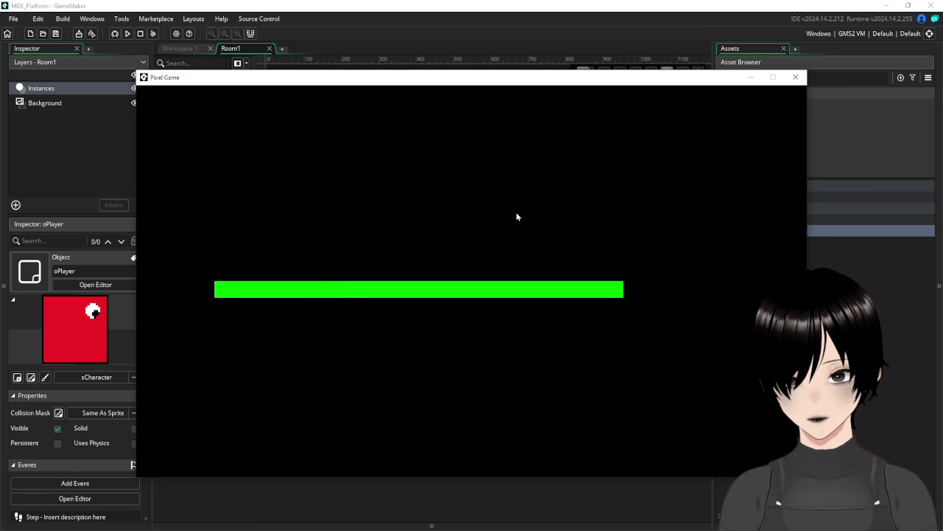
left_click(796, 77)
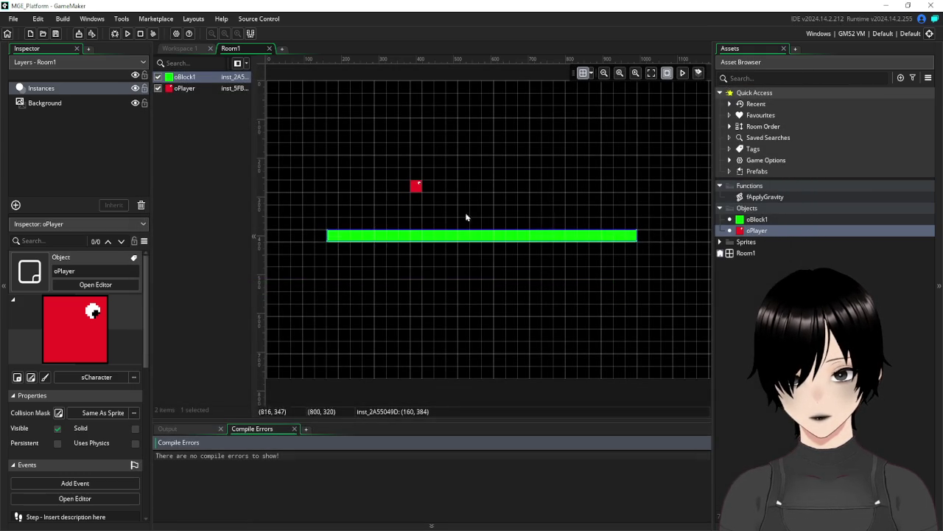
- Reopen the fApplyGravity script from Workspace 1 and place the caret at the end of line 3
left_click(177, 50)
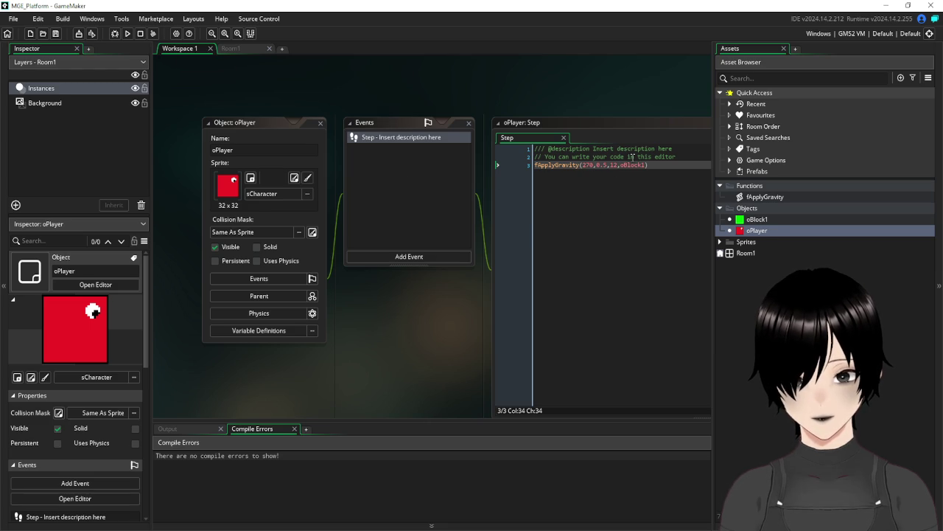
double_click(764, 197)
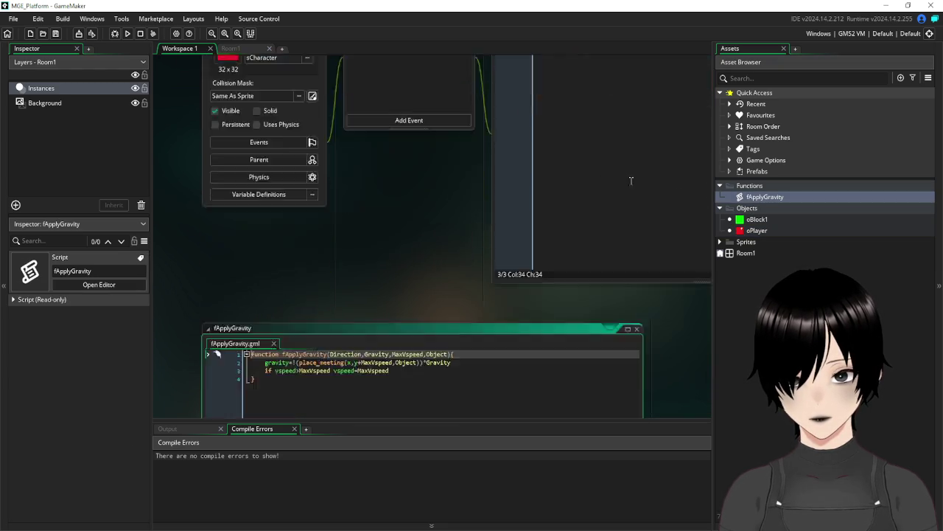
left_click(412, 129)
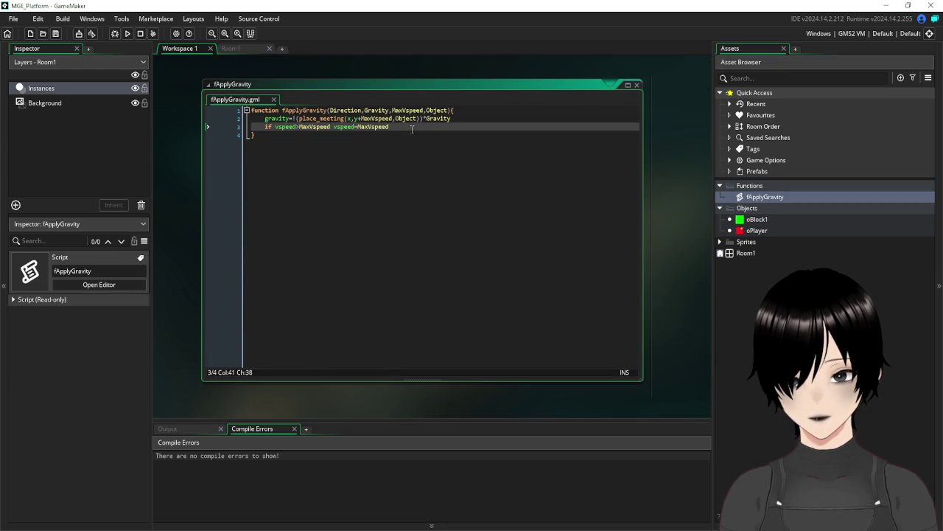
- Add an if place_meeting(x, y+MaxVspeed, oBlock1) check with an opening code block
key("Return")
key("Return")
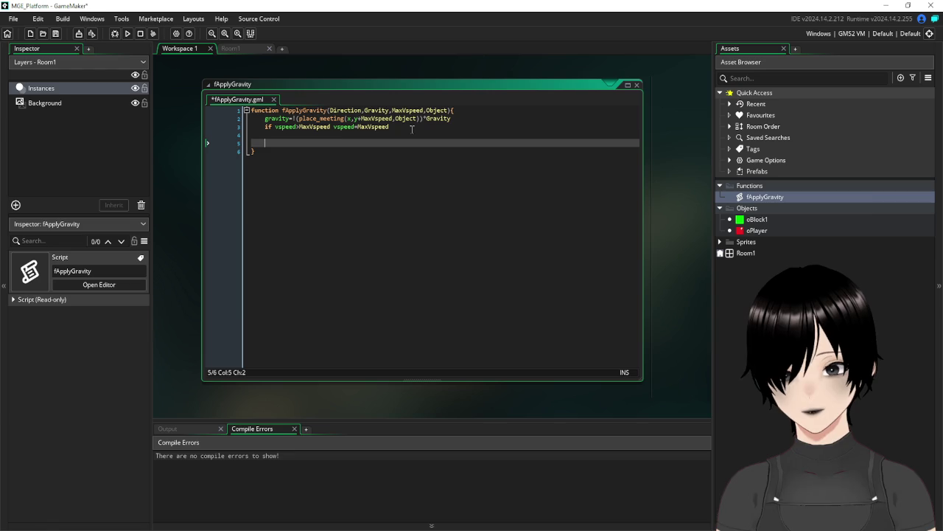
type("if place_")
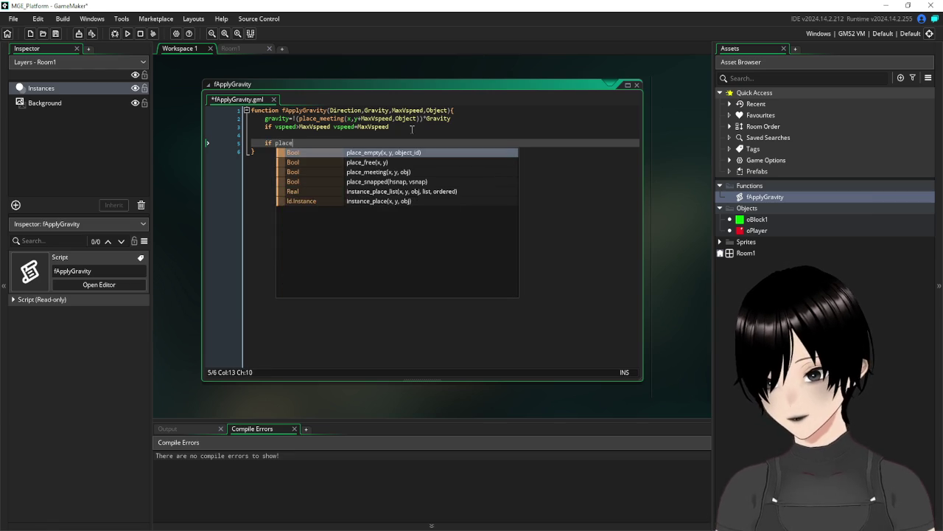
type("m")
key("Return")
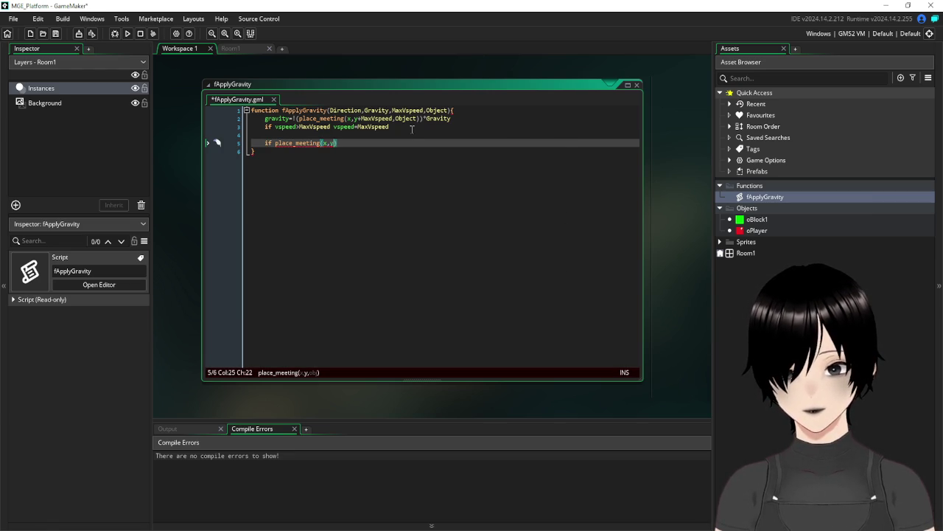
type("+Ma")
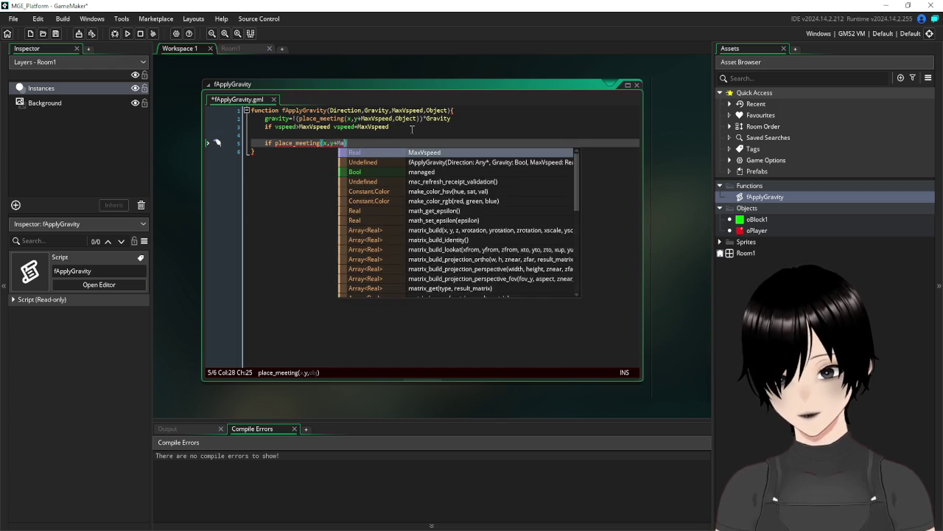
type("x")
key("Return")
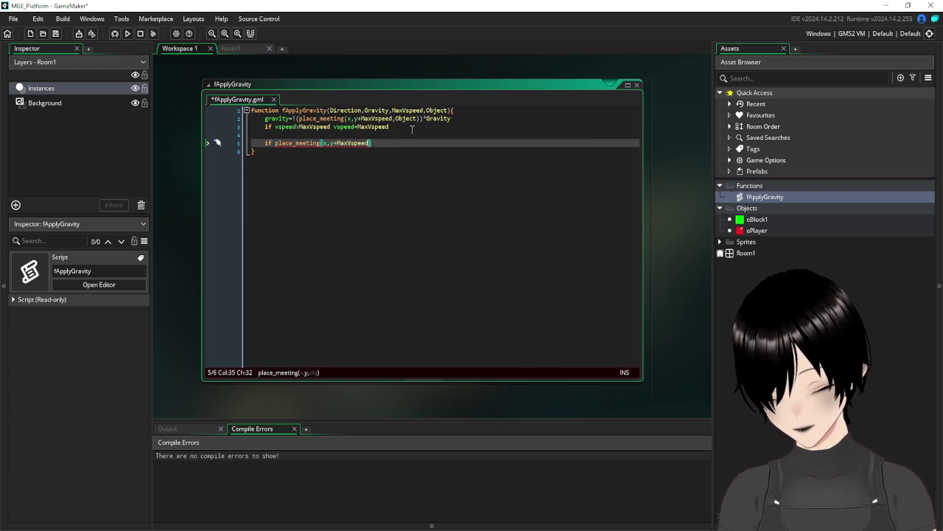
type(",Obj")
key("Return")
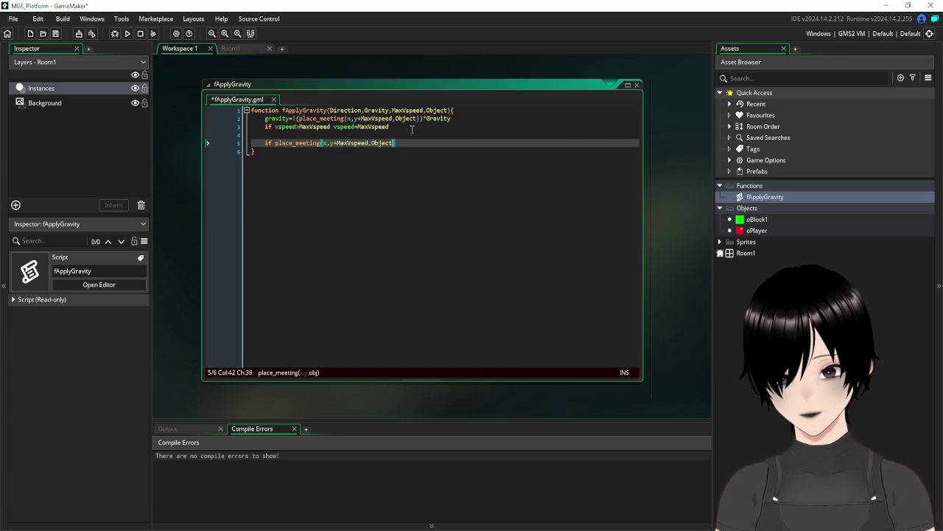
type(")")
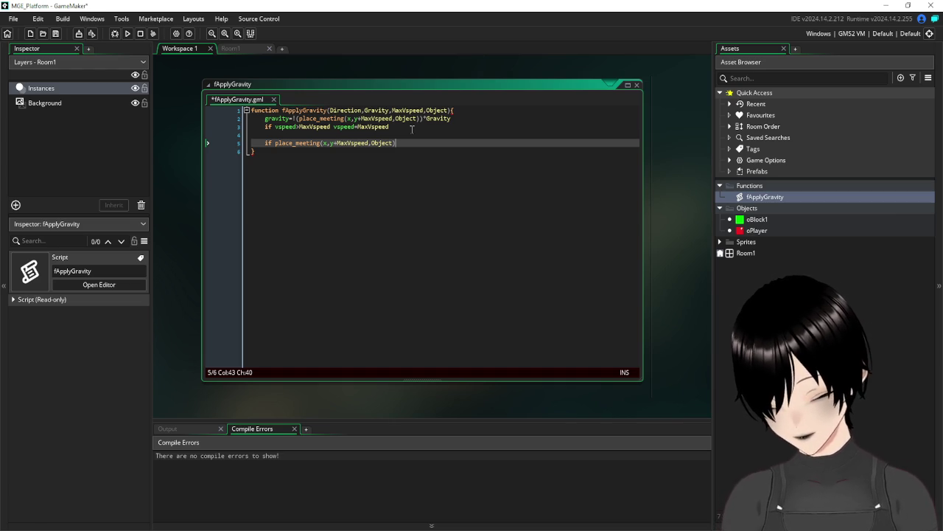
type("{")
key("Return")
key("Return")
key("Return")
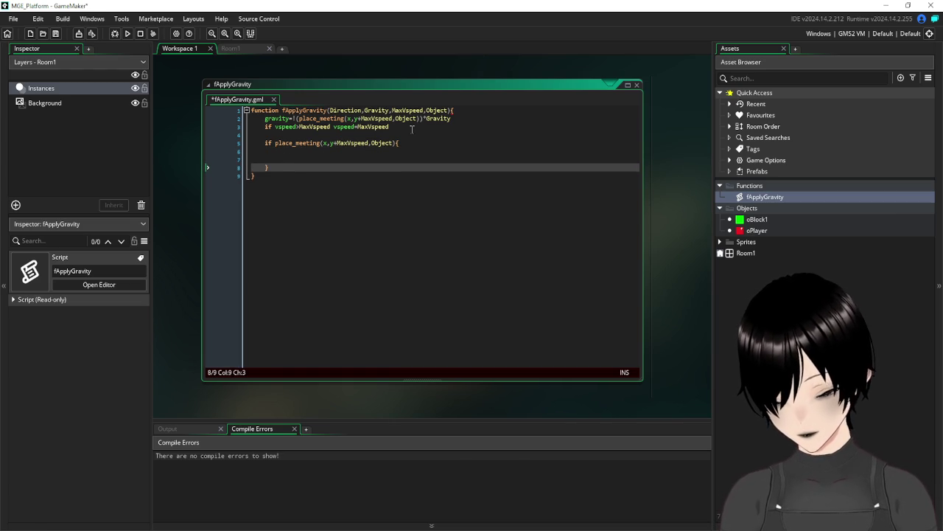
- Call move_contact_solid(270, MaxVspeed) inside the block and test-run the game
key("Up")
key("Up")
type("ove_c")
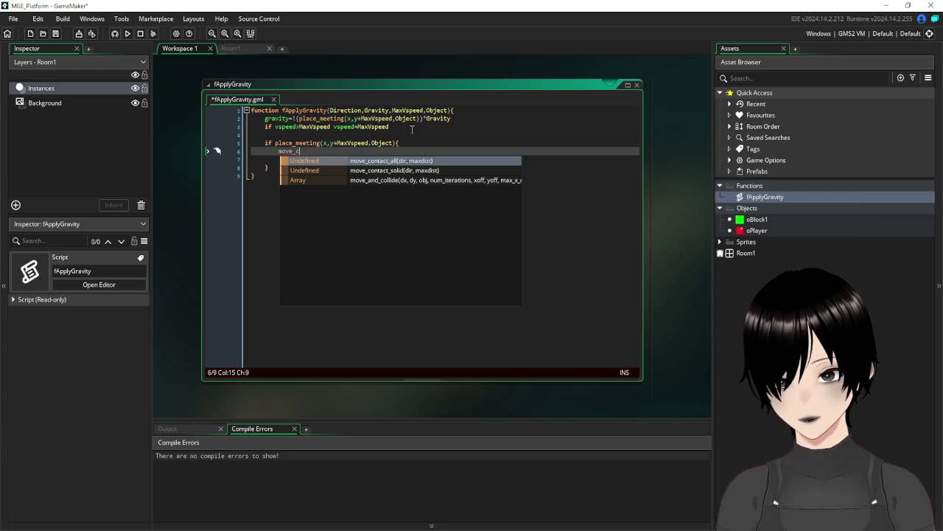
key("Down")
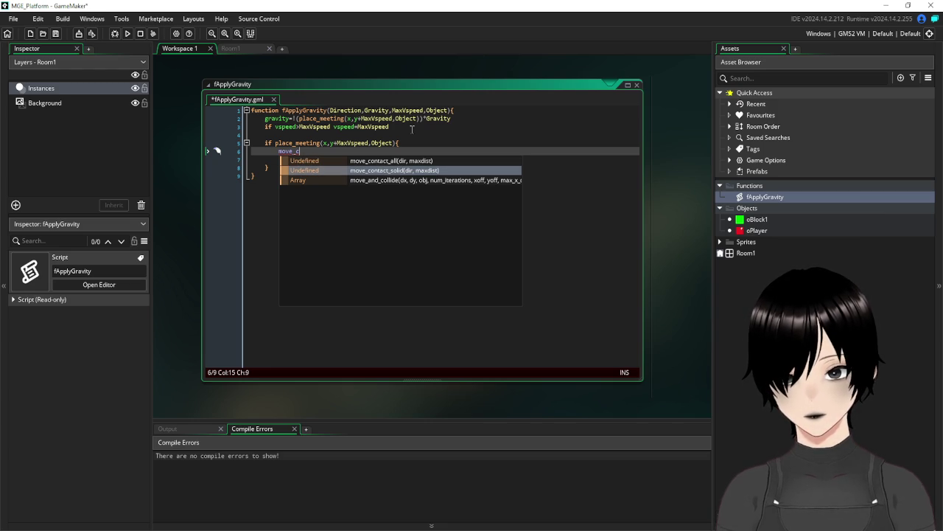
key("Return")
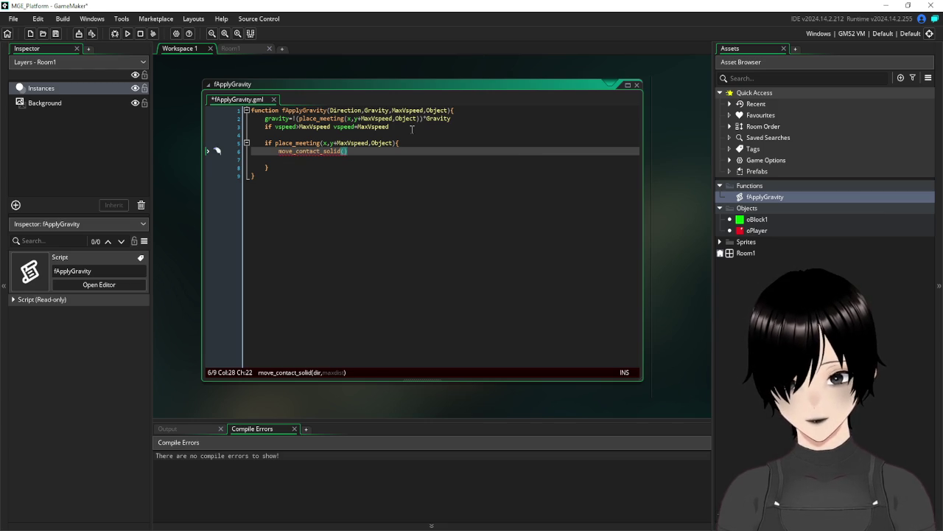
type("270,")
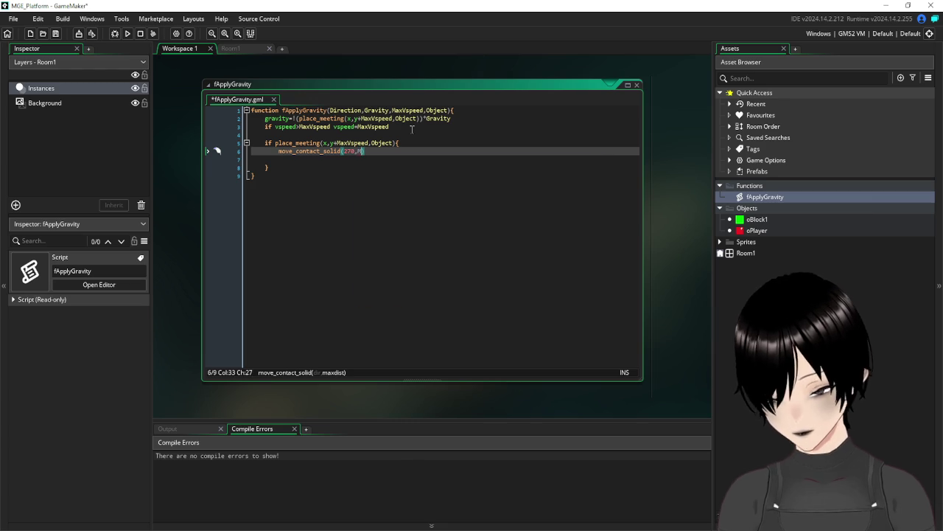
type("MaxVspeed")
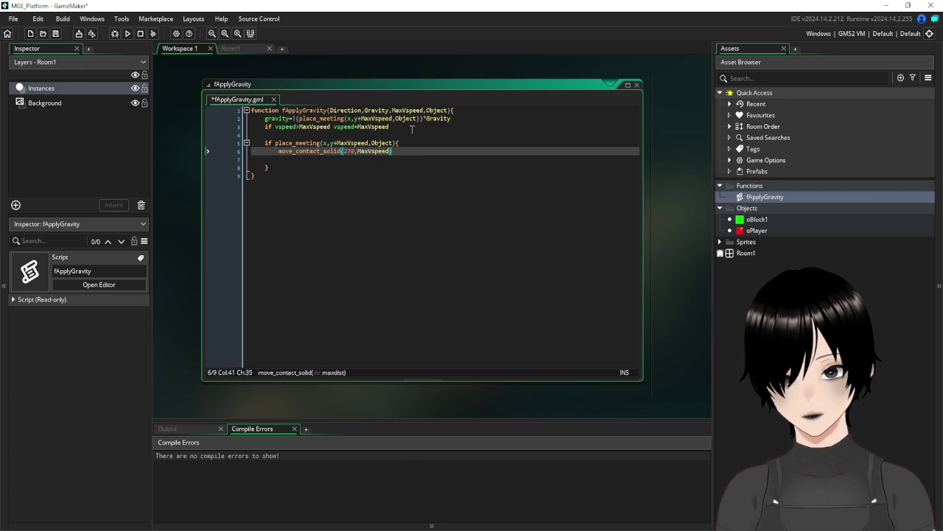
left_click(310, 159)
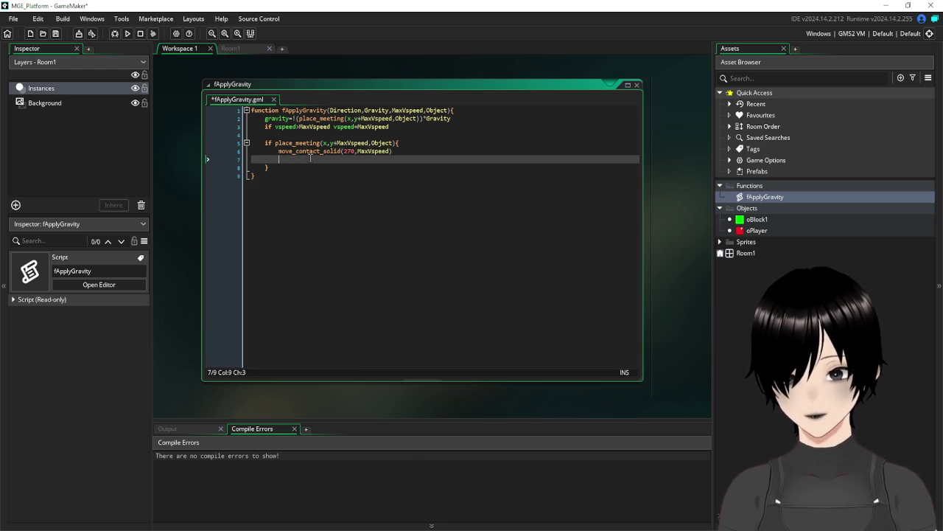
key("BackSpace")
key("BackSpace")
key("BackSpace")
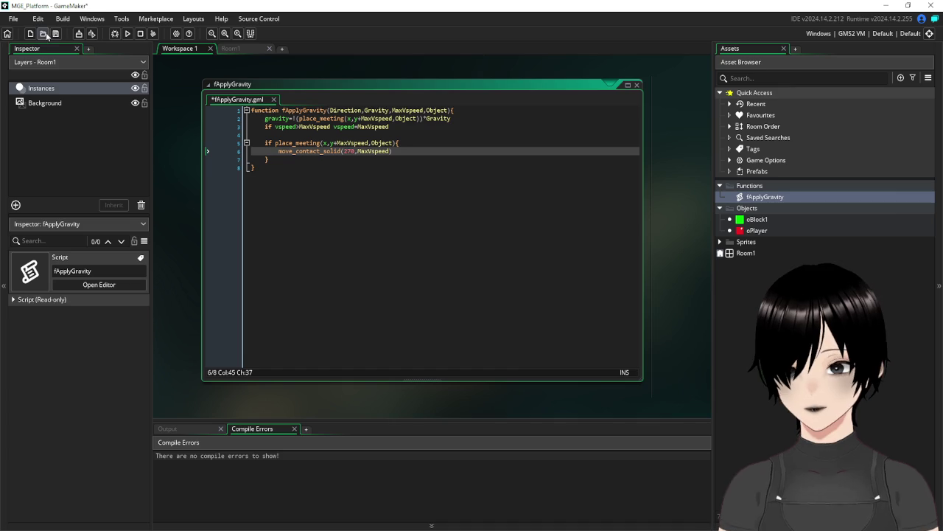
left_click(55, 34)
left_click(128, 33)
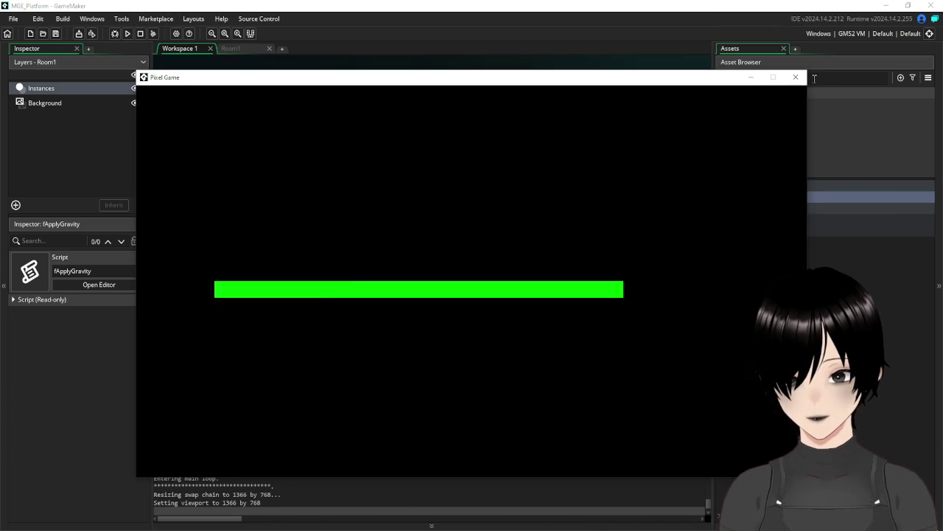
left_click(795, 77)
- Add the missing ')' and delete the extra brackets on the gravity line, then retest
mouse_move(316, 150)
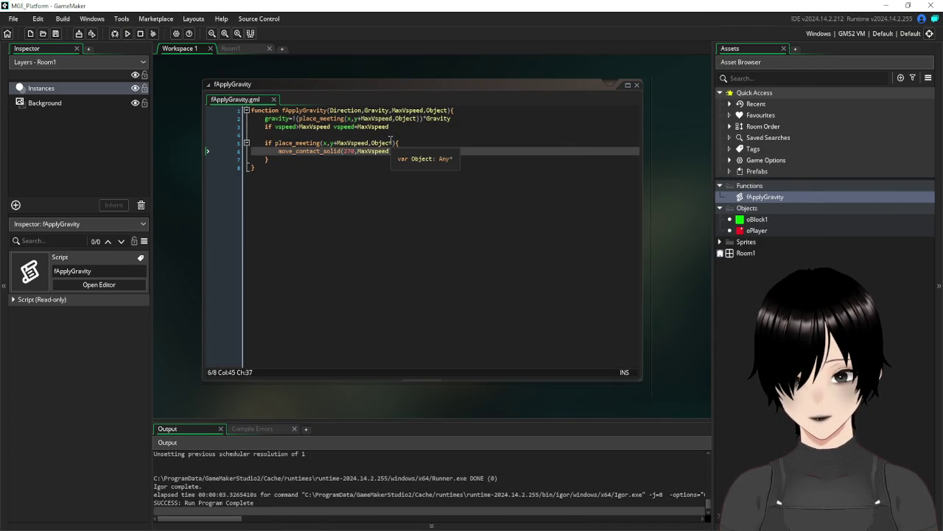
type(")")
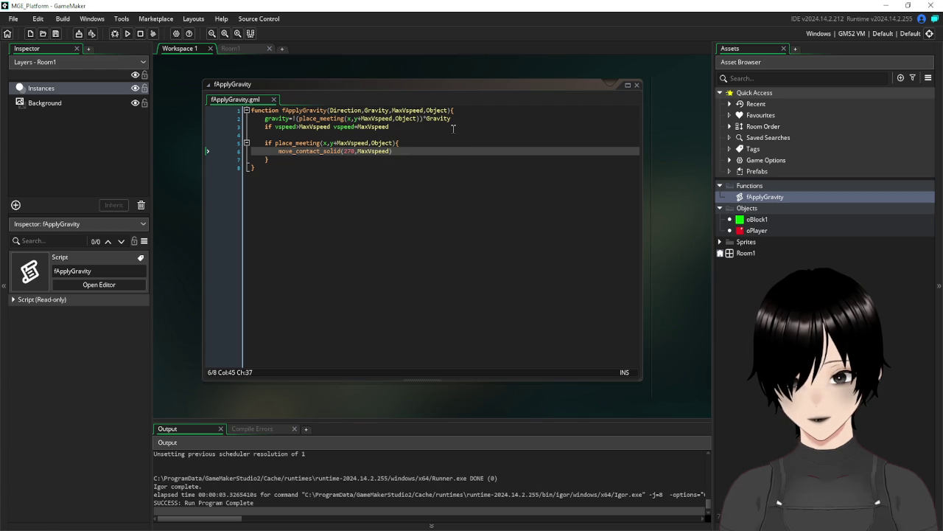
left_click(299, 118)
key("BackSpace")
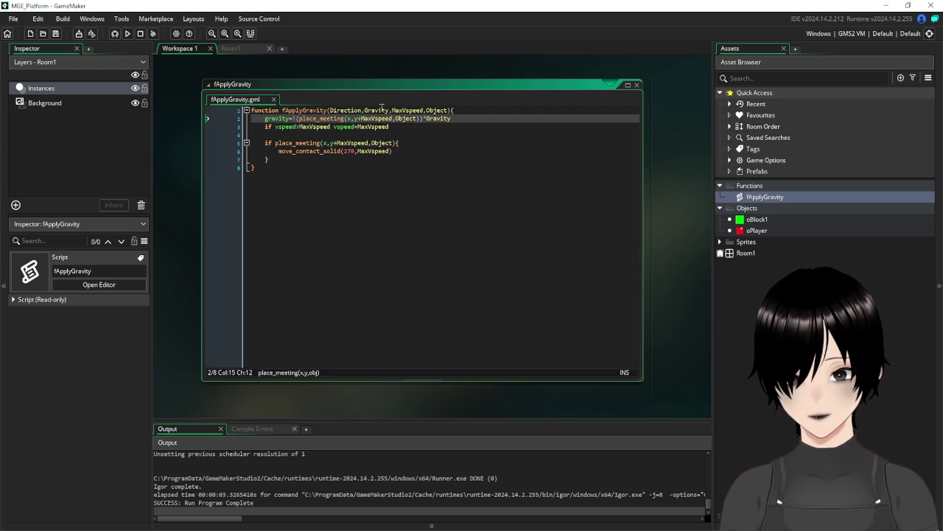
left_click(421, 118)
key("BackSpace")
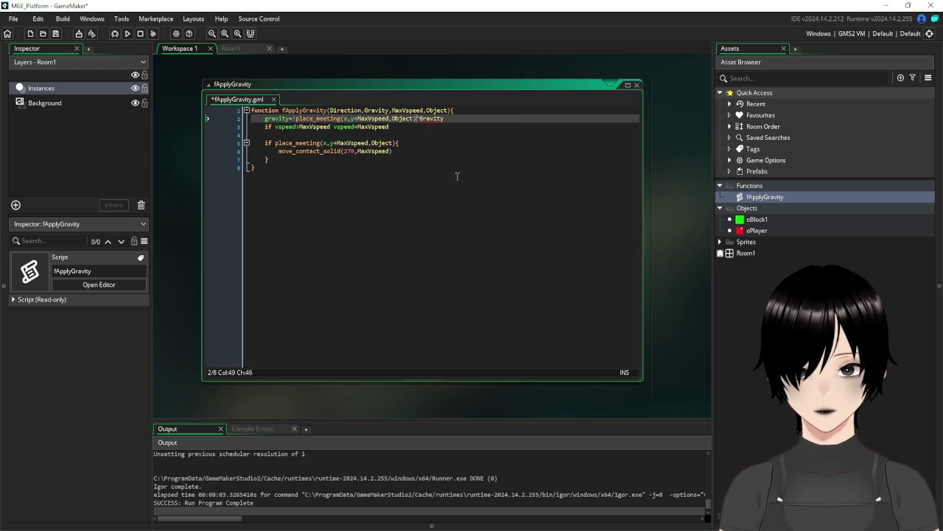
left_click(448, 278)
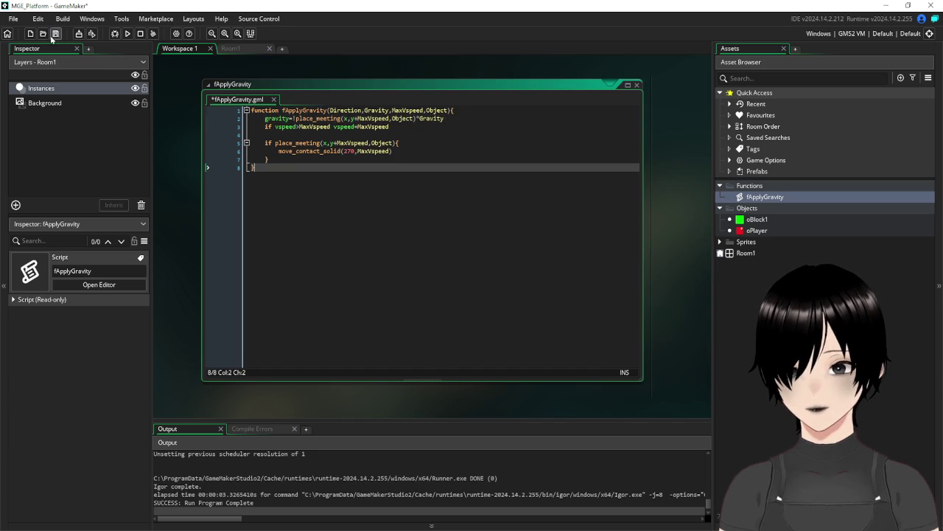
key("F5")
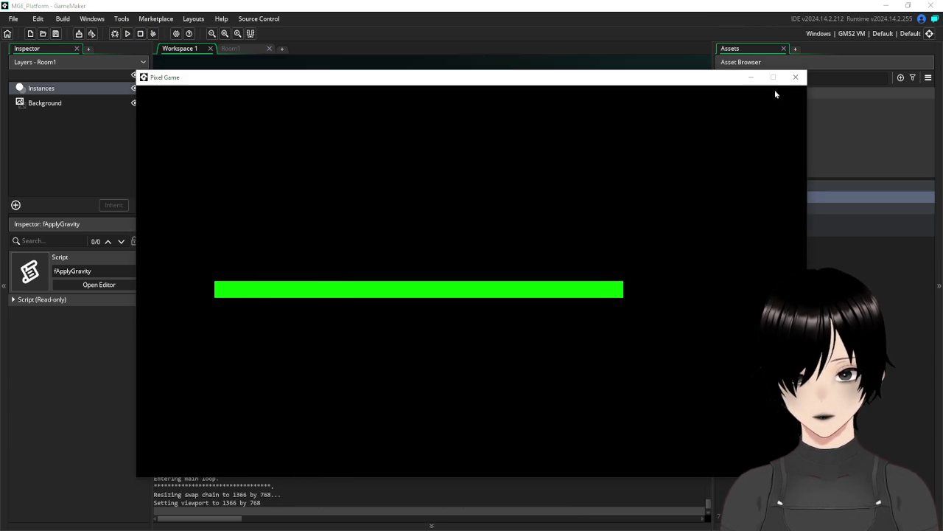
left_click(795, 77)
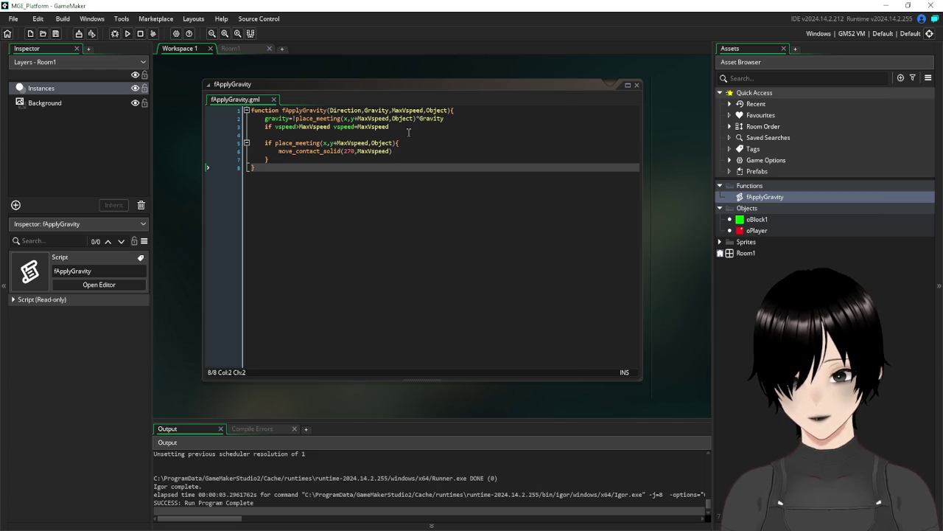
- Add vspeed=0 after move_contact_solid and rerun to confirm the player rests on the block
left_click(415, 151)
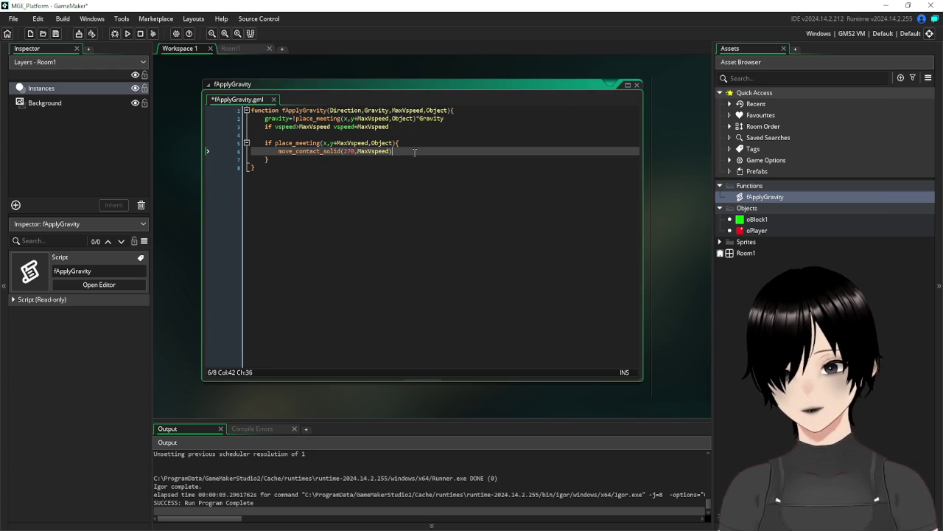
key("Return")
type("vspeed=0")
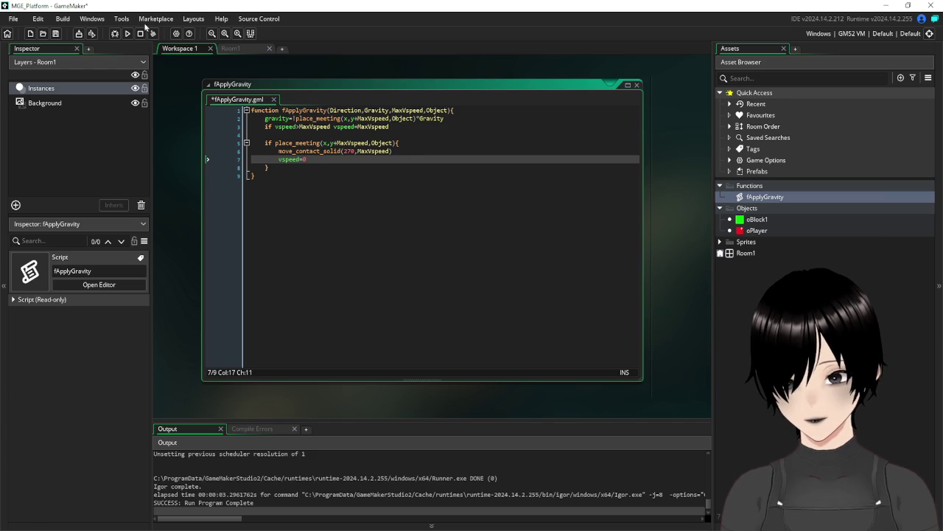
left_click(56, 34)
left_click(127, 33)
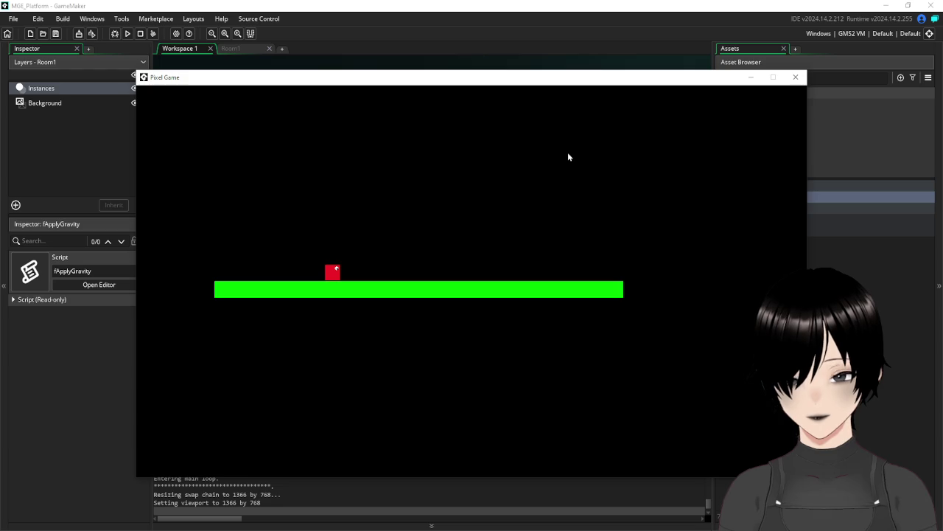
left_click(797, 79)
left_click(234, 46)
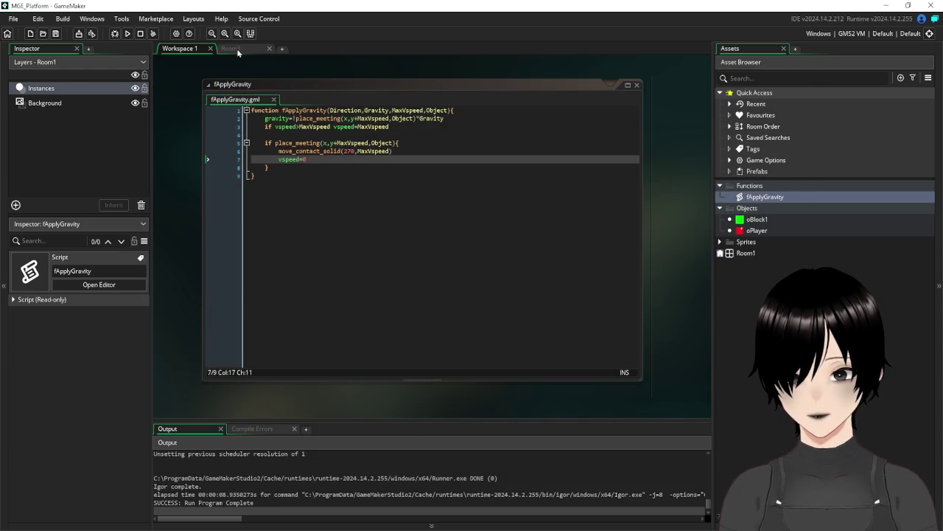
- Set Room1's width to 1280 and height to 720 and check the new size
left_click(81, 353)
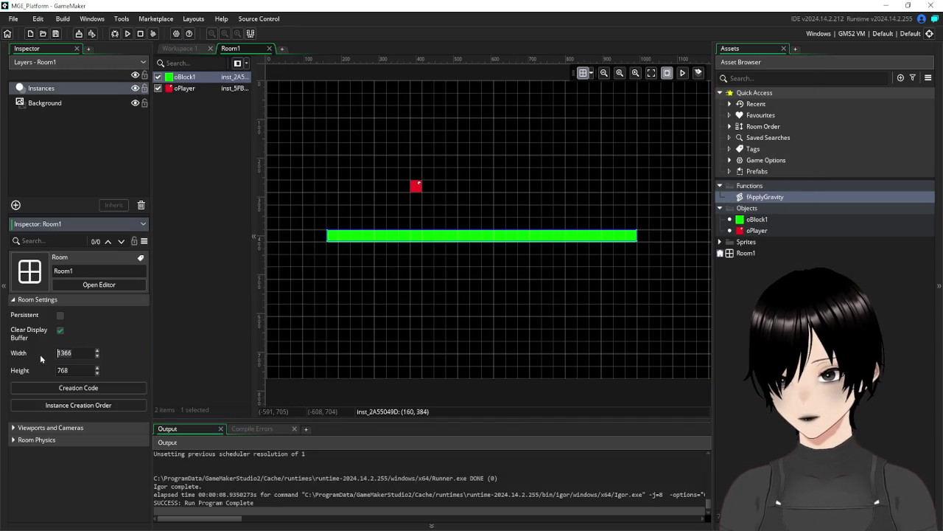
type("1280")
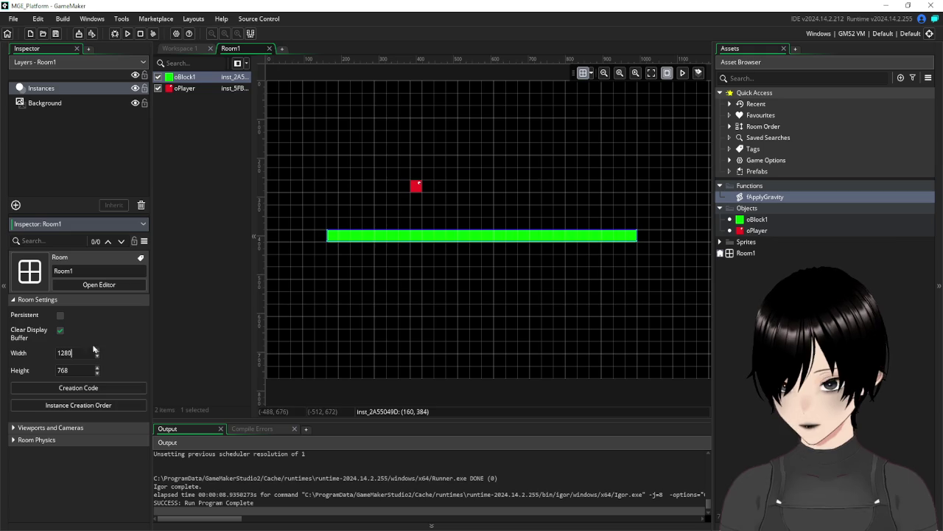
left_click(65, 370)
type("7")
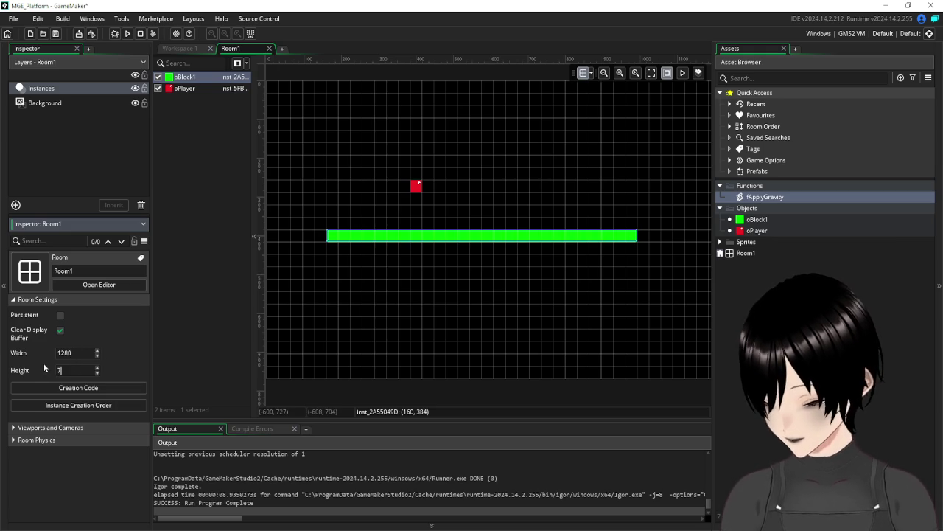
type("20")
key("Return")
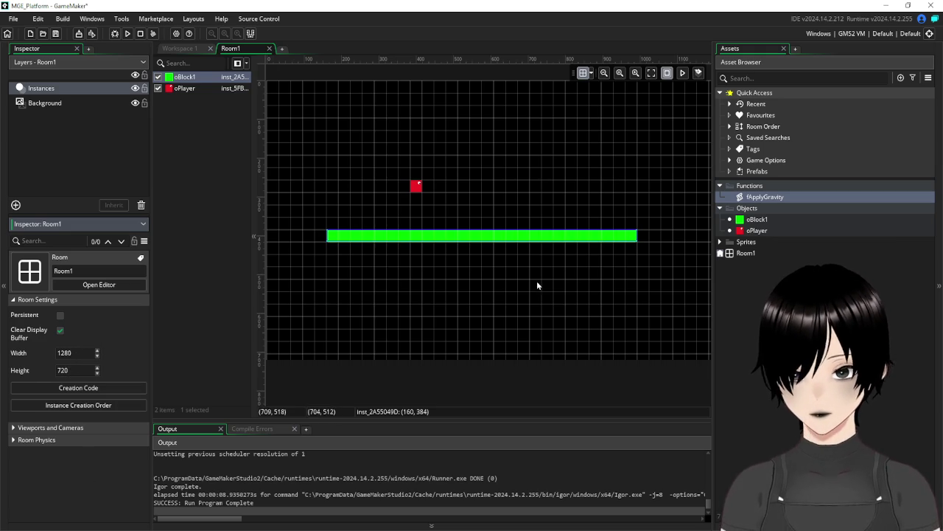
left_click(470, 281)
mouse_move(506, 126)
left_mouse_down()
mouse_move(499, 196)
mouse_move(520, 114)
mouse_move(467, 126)
mouse_move(519, 128)
left_mouse_up()
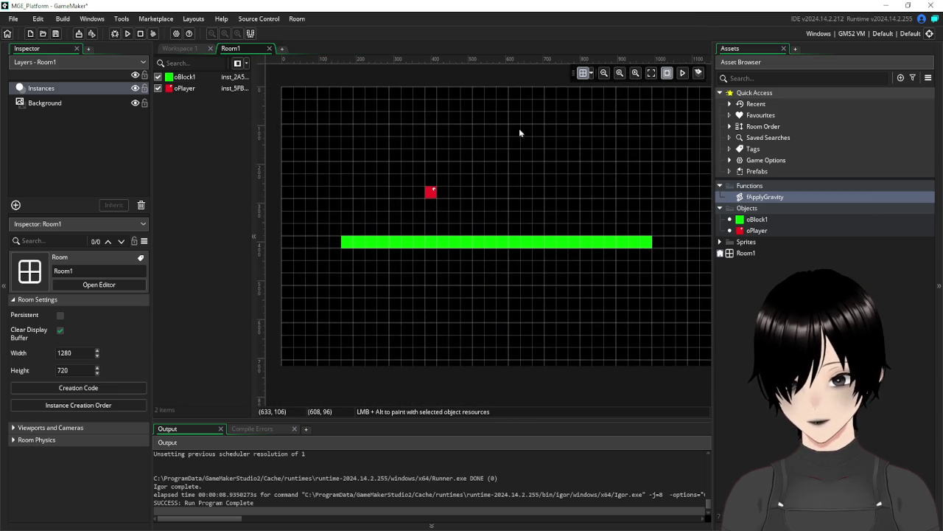
- Return to the fApplyGravity script and close its window
left_click(175, 50)
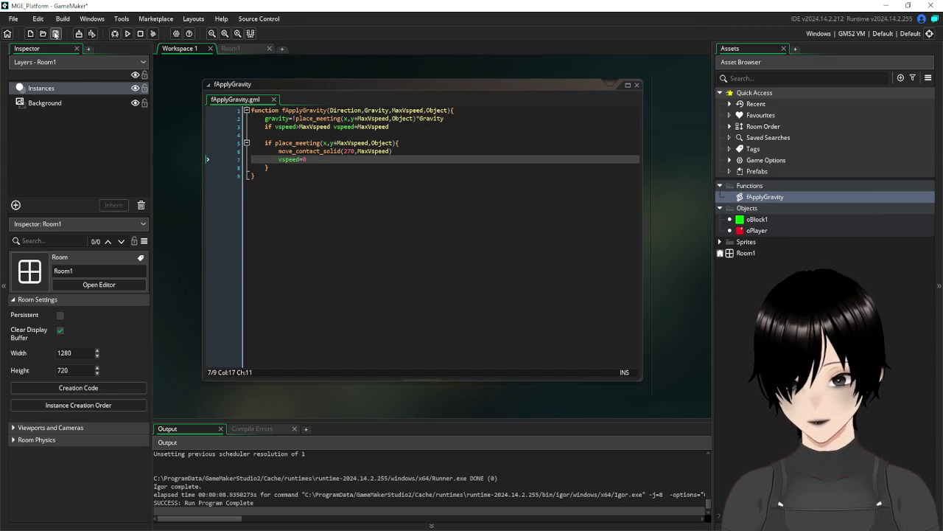
left_click(406, 171)
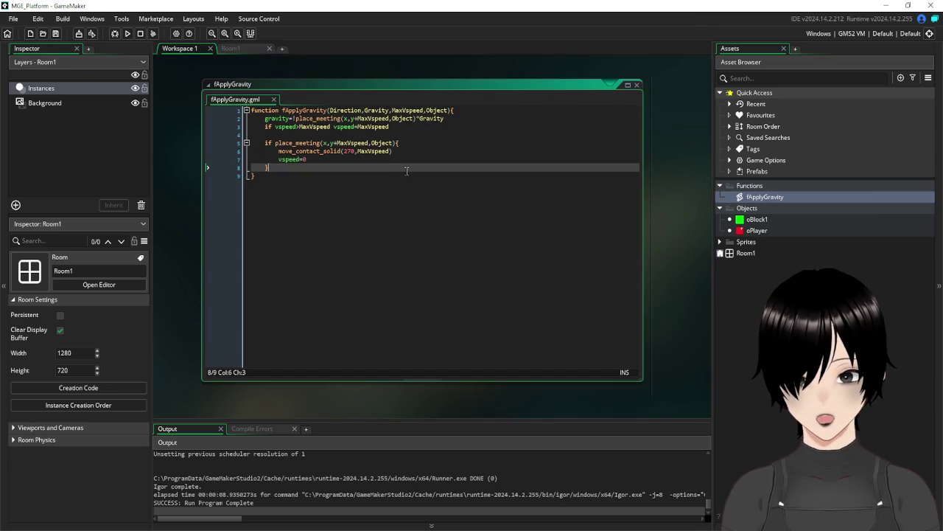
left_click(636, 87)
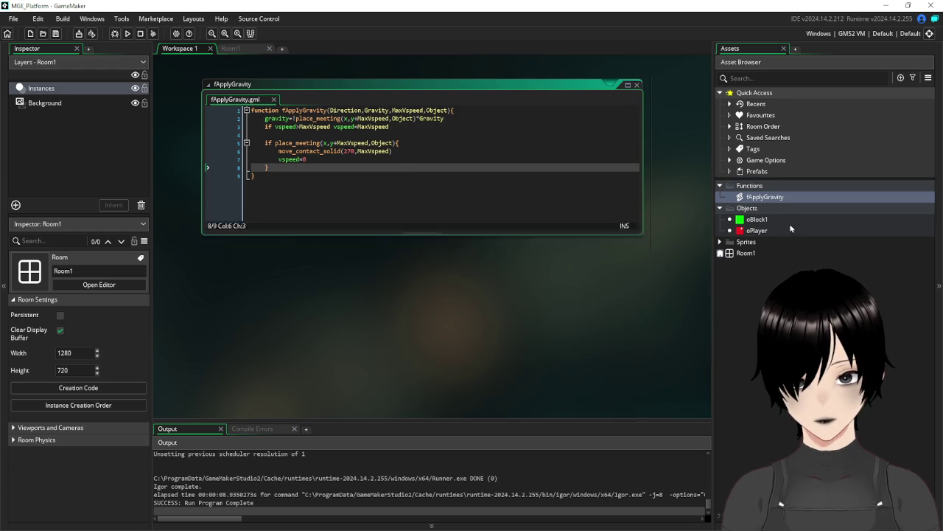
- Add keyLeft = keyboard_check(vk_left) above the fApplyGravity call in oPlayer's Step code
double_click(757, 230)
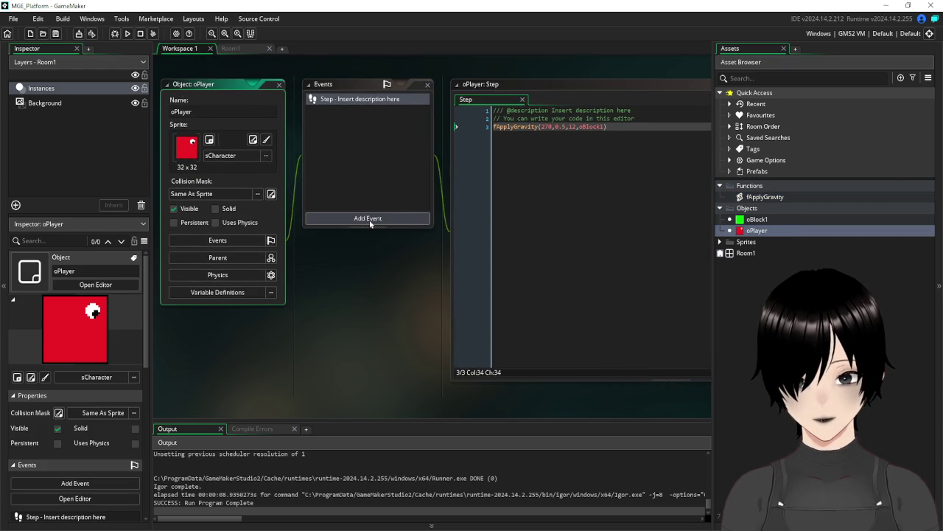
left_click(642, 144)
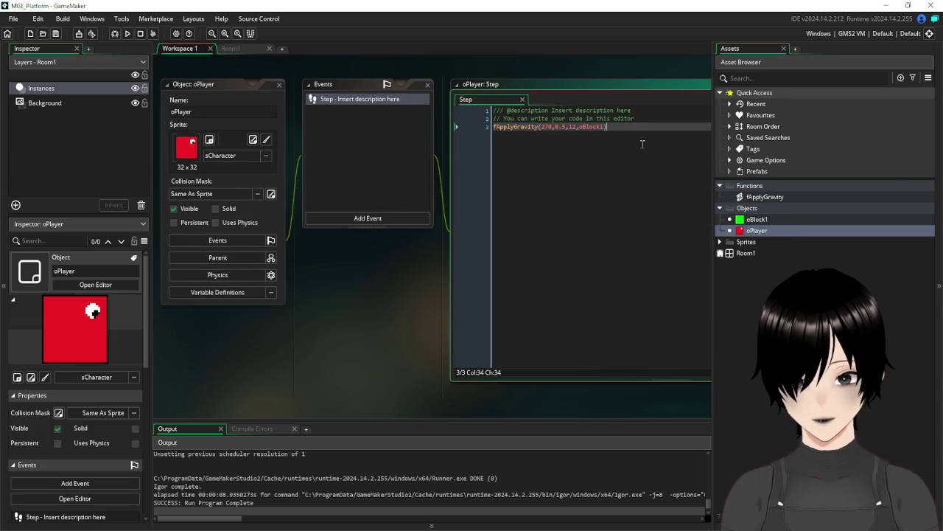
key("Home")
key("Return")
key("Up")
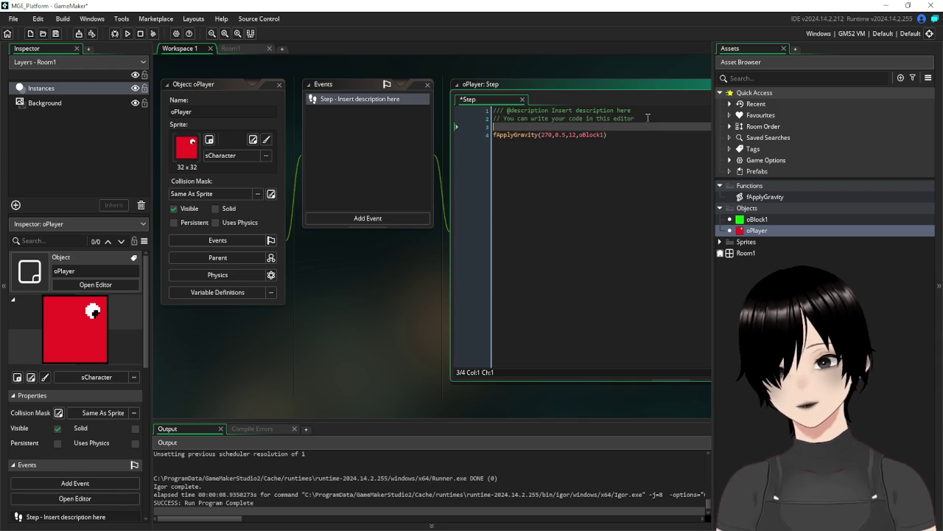
type("keyL")
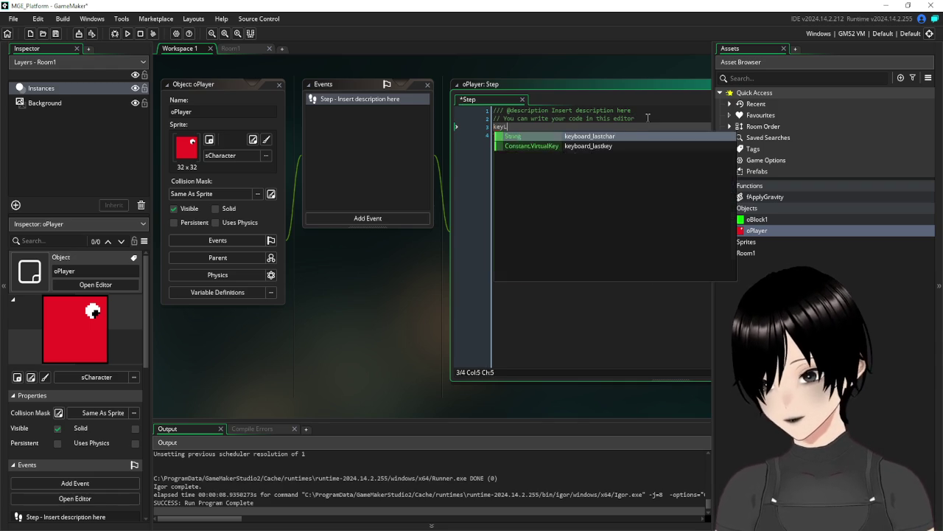
type("eft=")
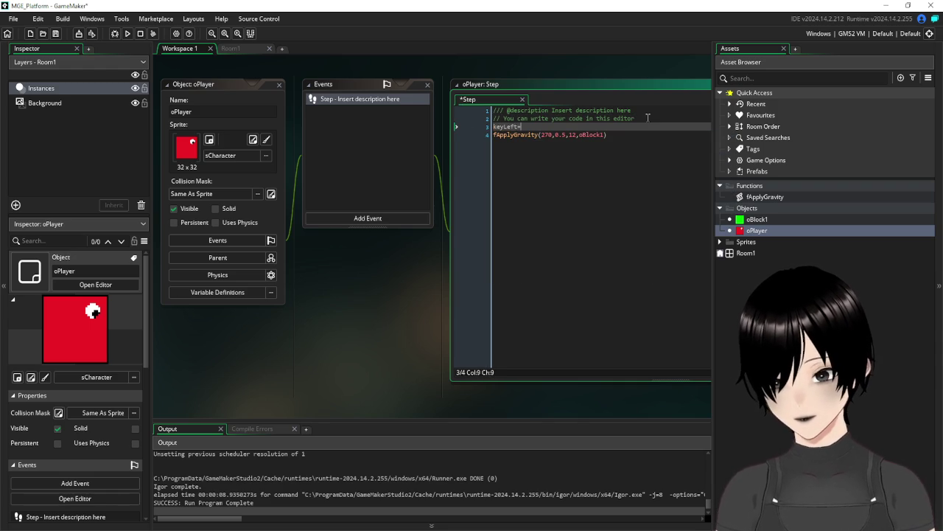
type("keyboa")
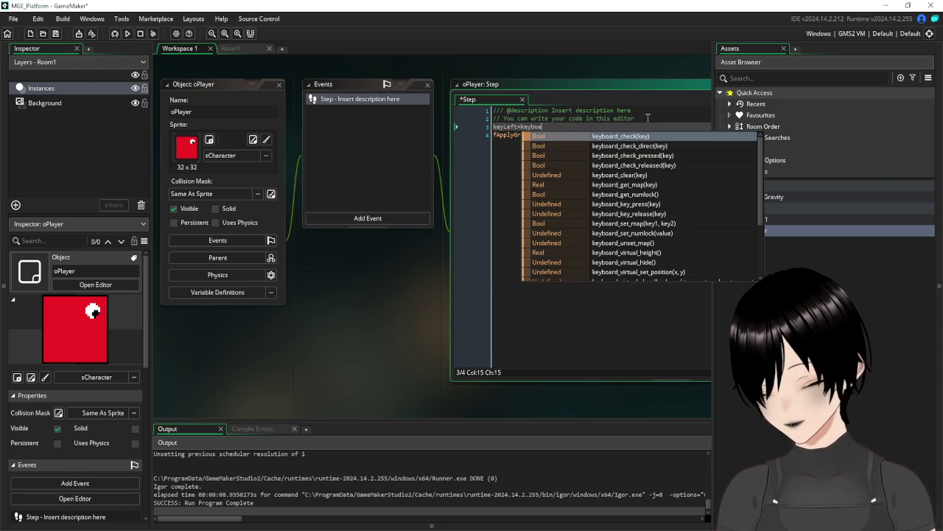
type("rd_check")
key("Return")
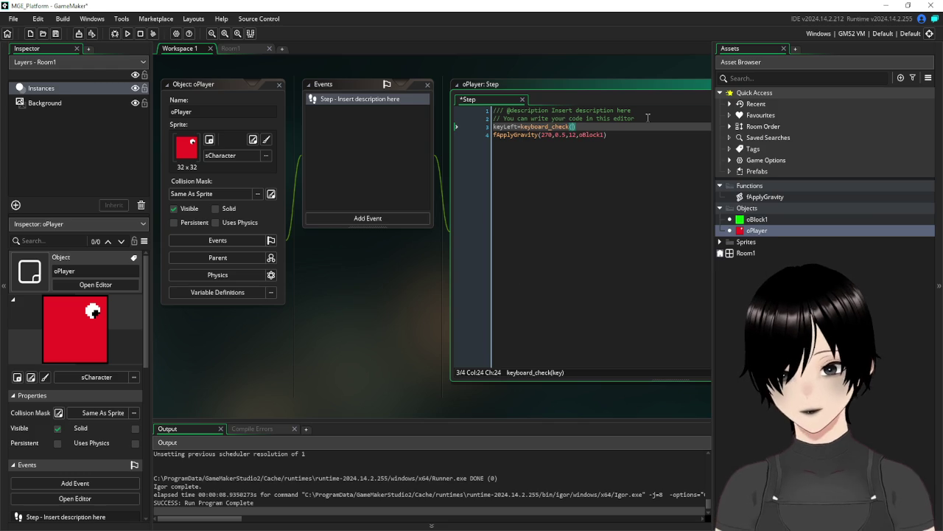
type("vk_left")
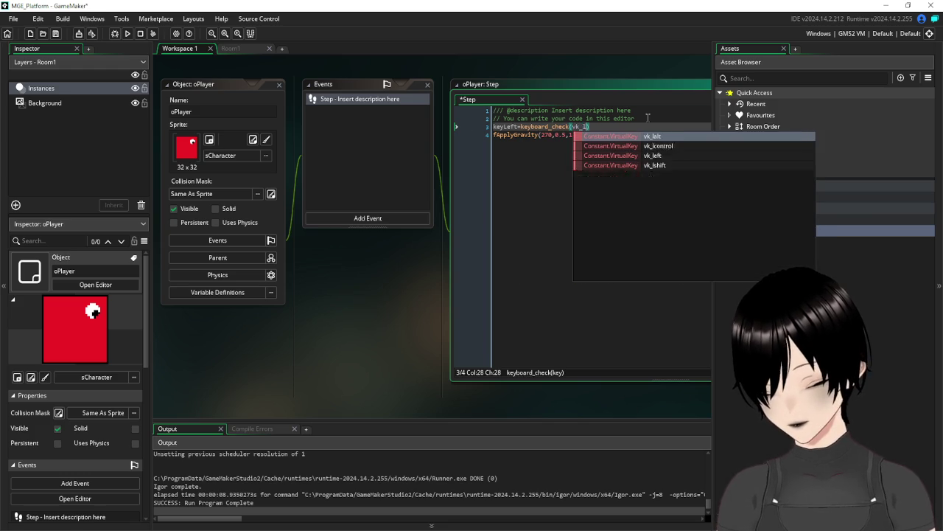
key("Escape")
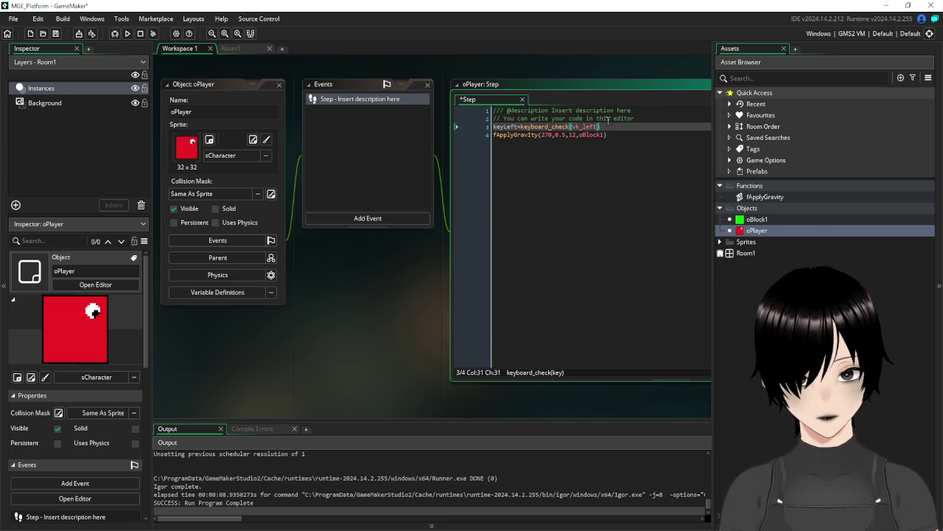
- Duplicate the keyLeft line twice below it
left_click_drag(608, 126, 458, 131)
key("ctrl+c")
key("End")
key("Return")
key("ctrl+v")
key("Return")
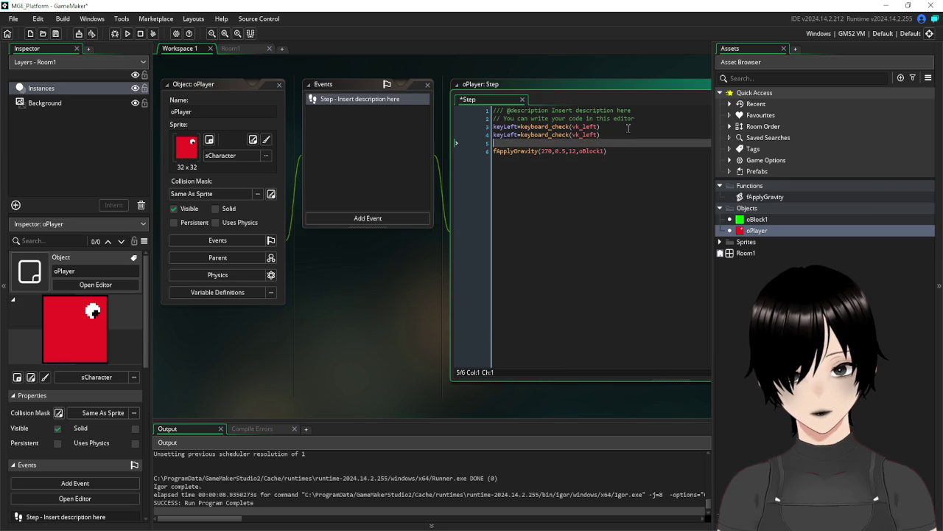
key("ctrl+v")
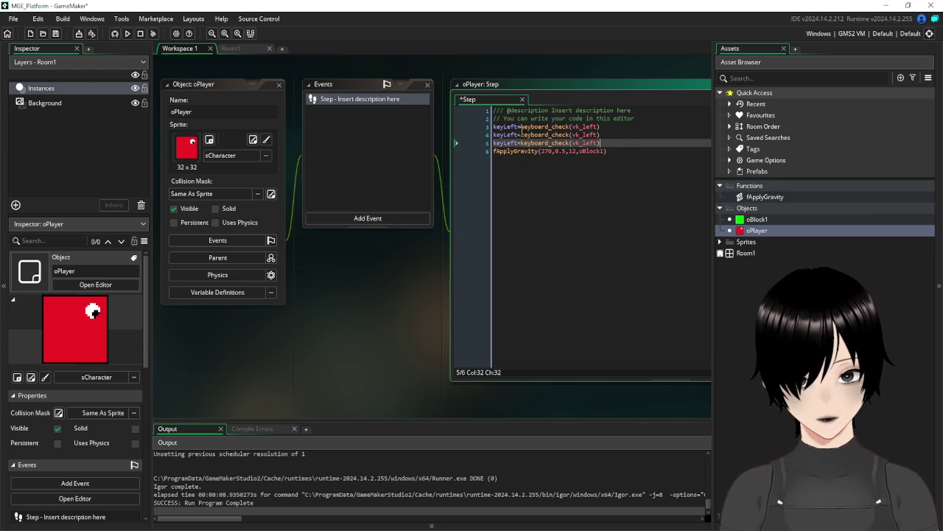
- Turn the copies into keyRight with vk_right and keyJump with vk_space
left_click_drag(518, 135, 504, 136)
type("Right")
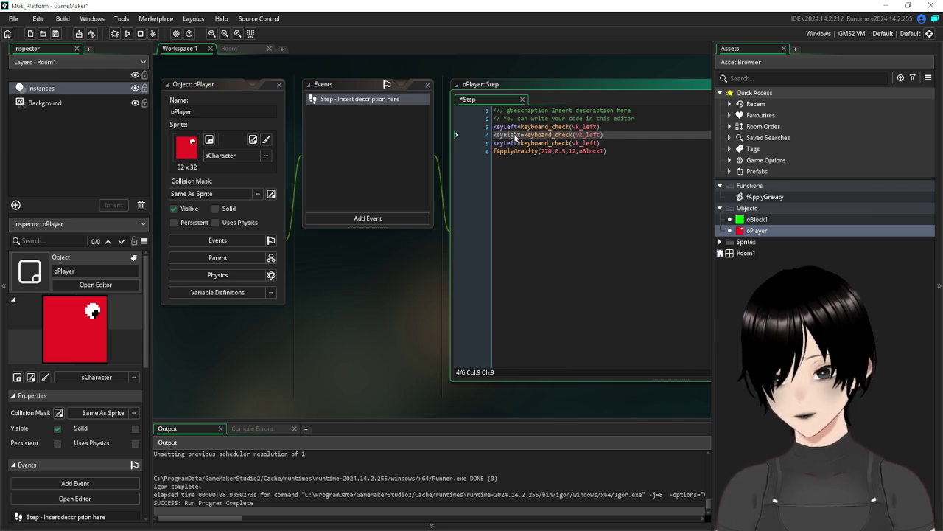
left_click_drag(518, 143, 505, 143)
type("R")
type("ump")
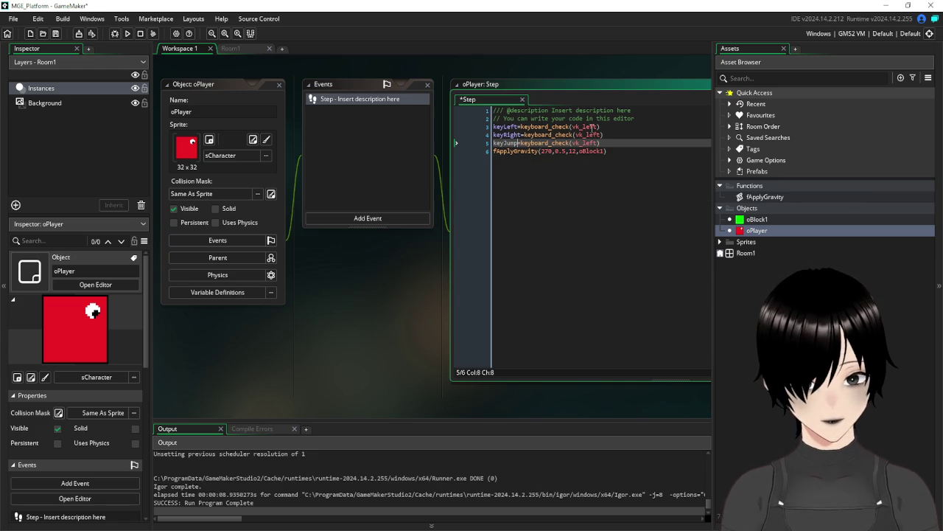
left_click_drag(602, 135, 589, 136)
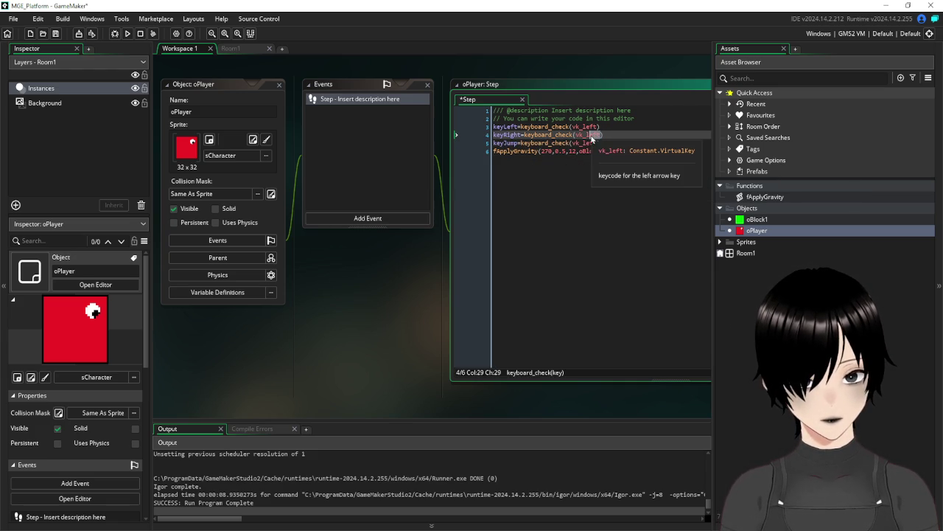
type("right")
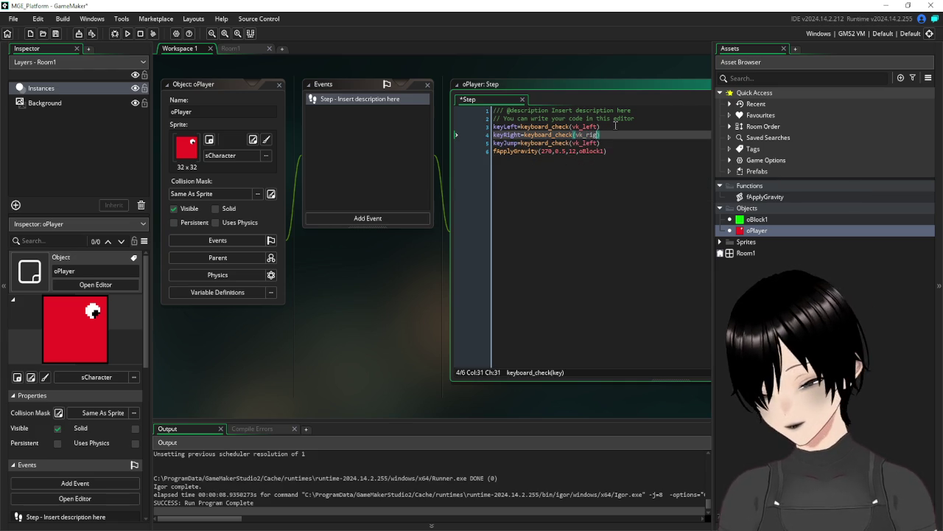
left_click_drag(600, 143, 583, 143)
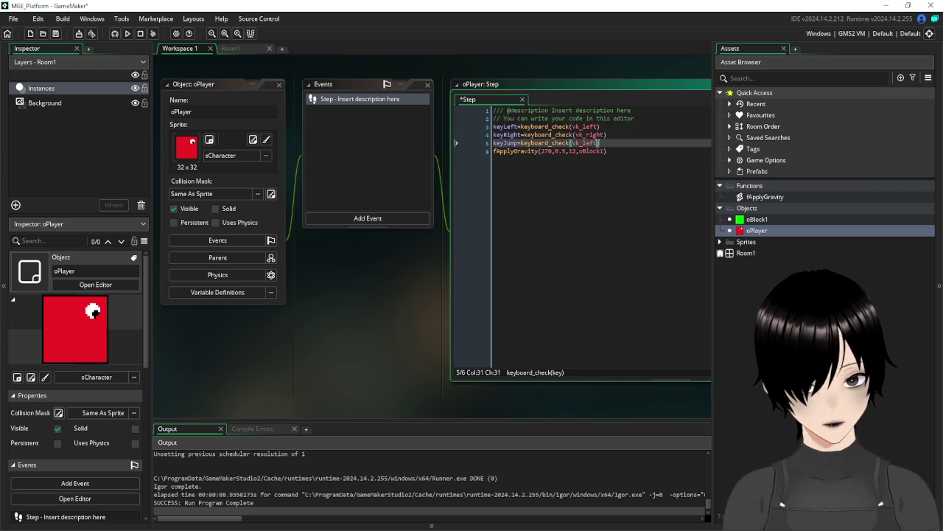
type("s")
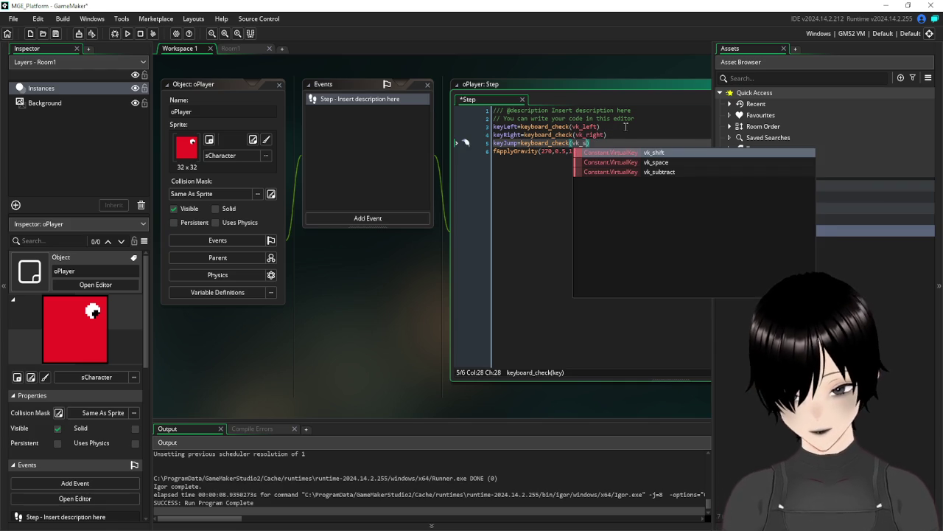
left_click(668, 163)
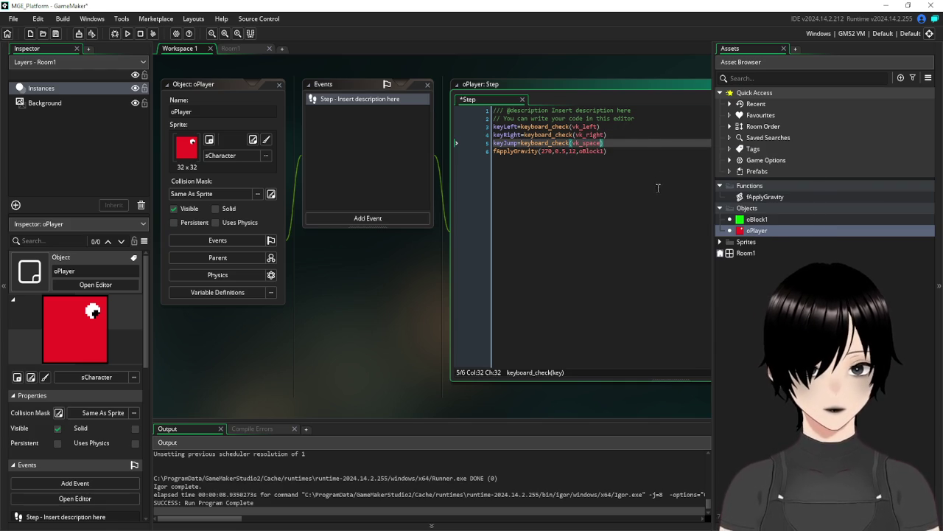
key("Return")
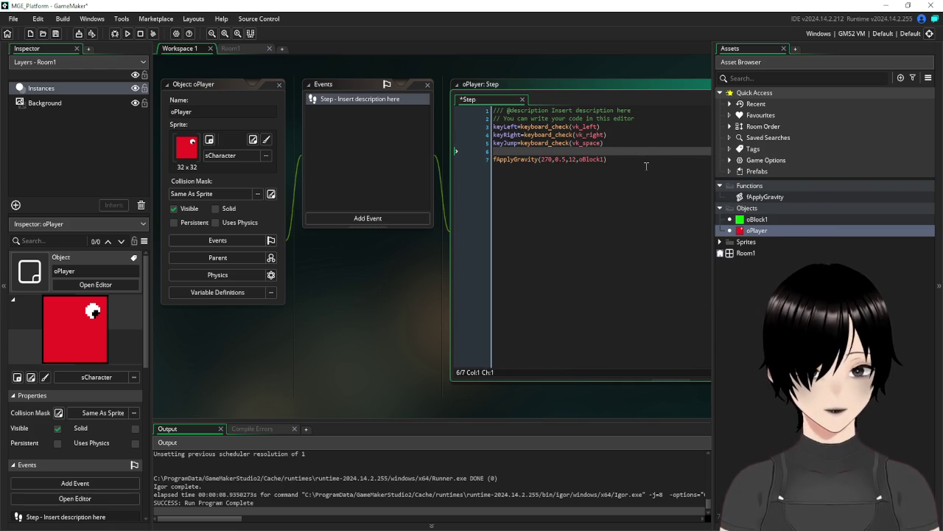
- Below the gravity call, add an if keyLeft block that does x -= 4
left_click(647, 166)
key("Return")
key("Return")
type("if ")
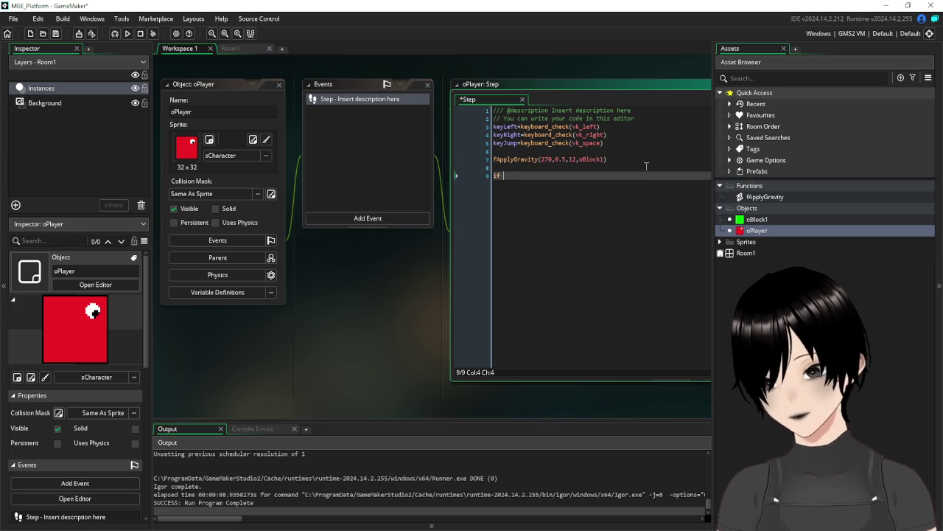
type("keyLeft")
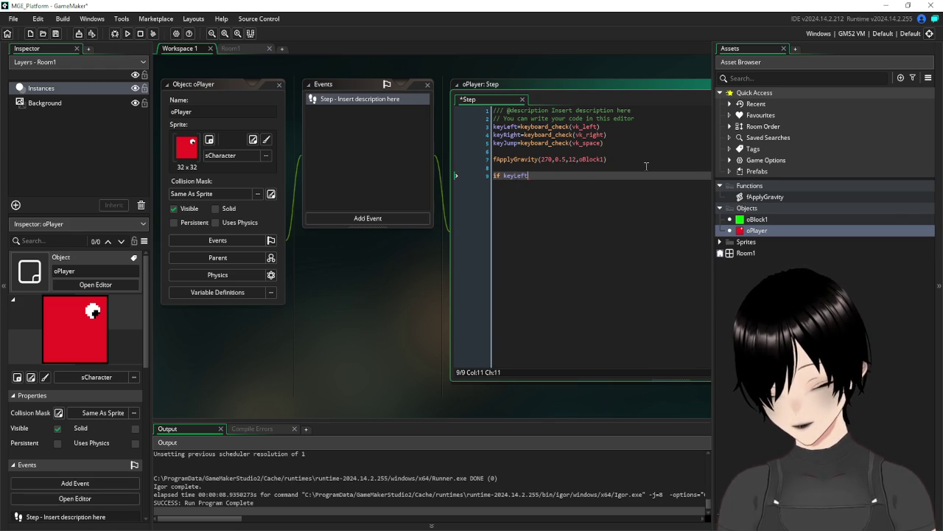
type("(")
key("Return")
key("Return")
key("Return")
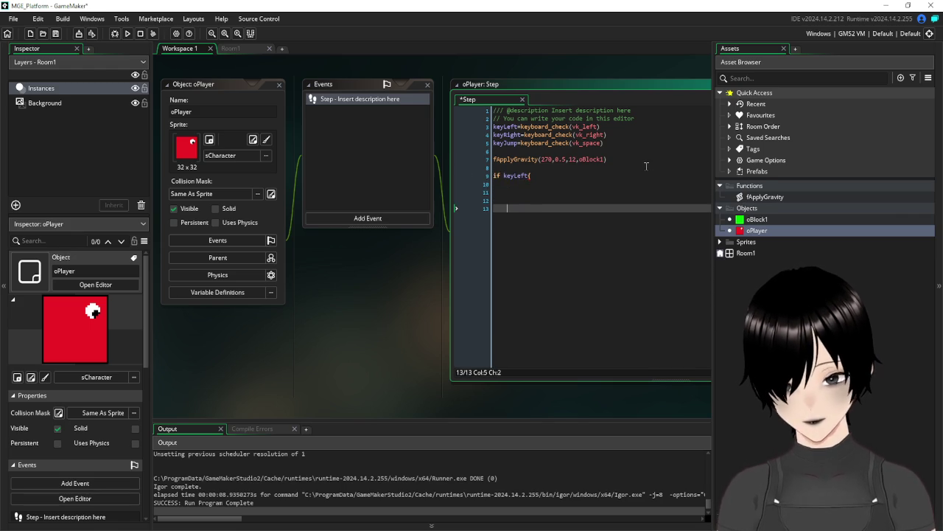
key("Up")
key("Up")
key("Up")
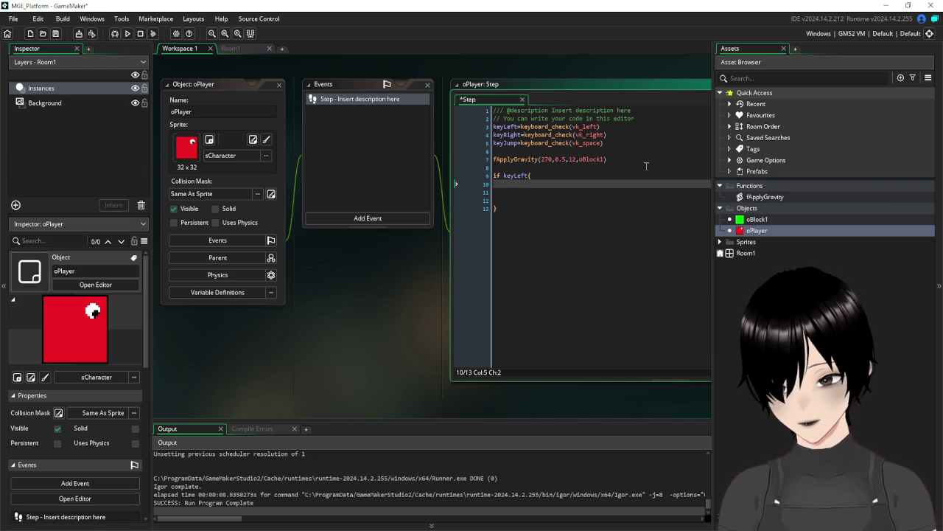
type("x")
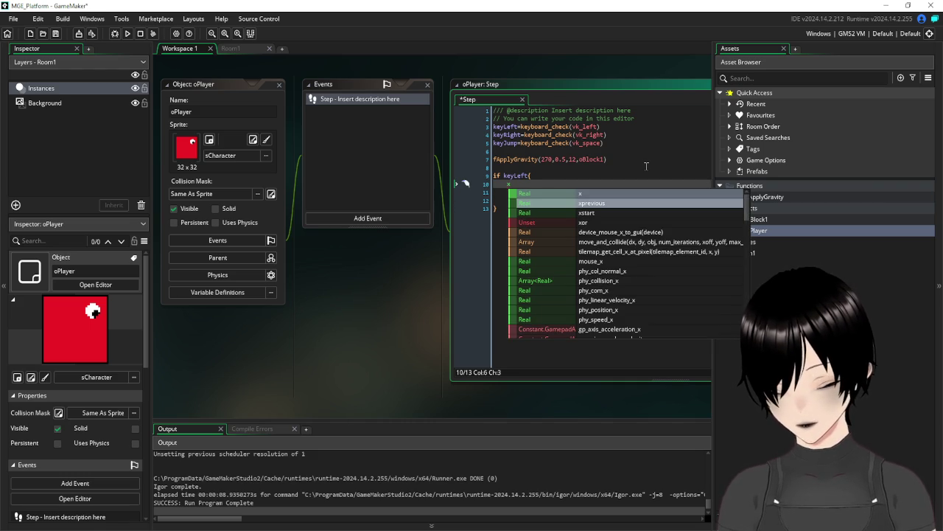
type("-=4")
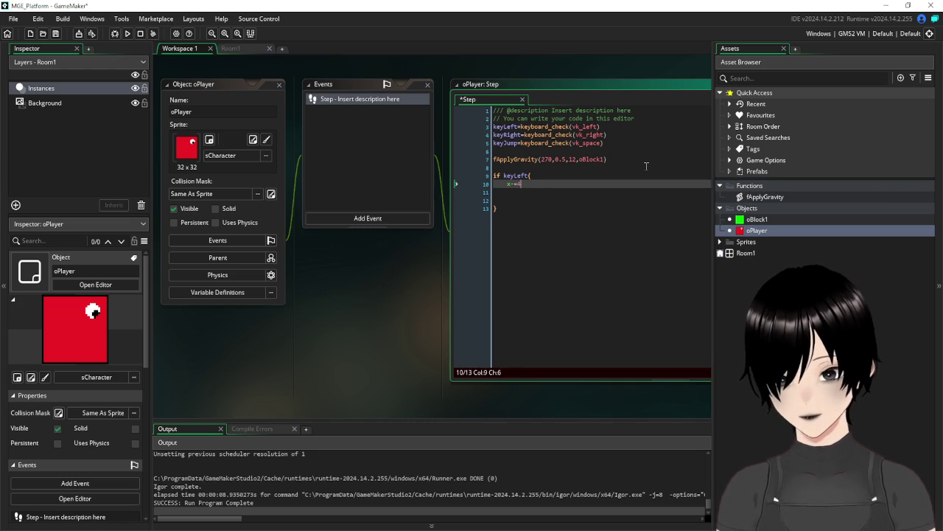
left_click(526, 212)
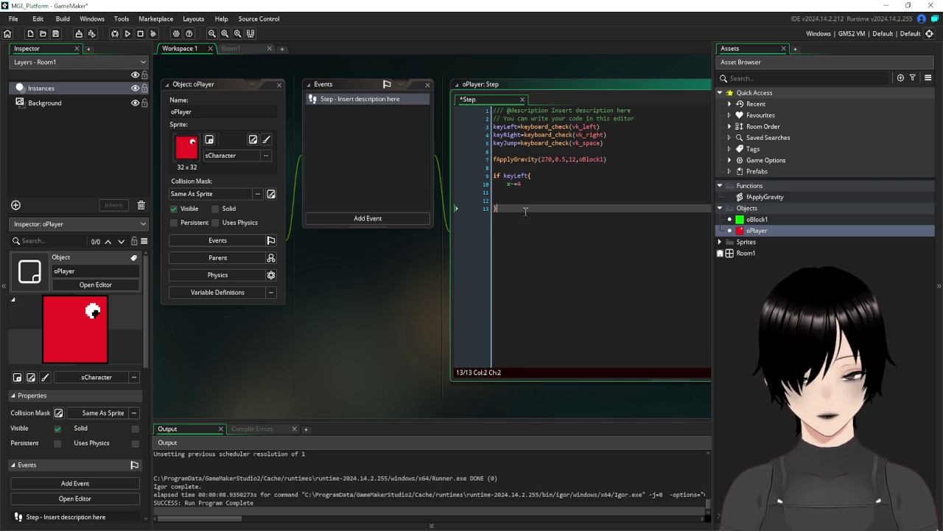
left_click(516, 199)
key("BackSpace")
key("BackSpace")
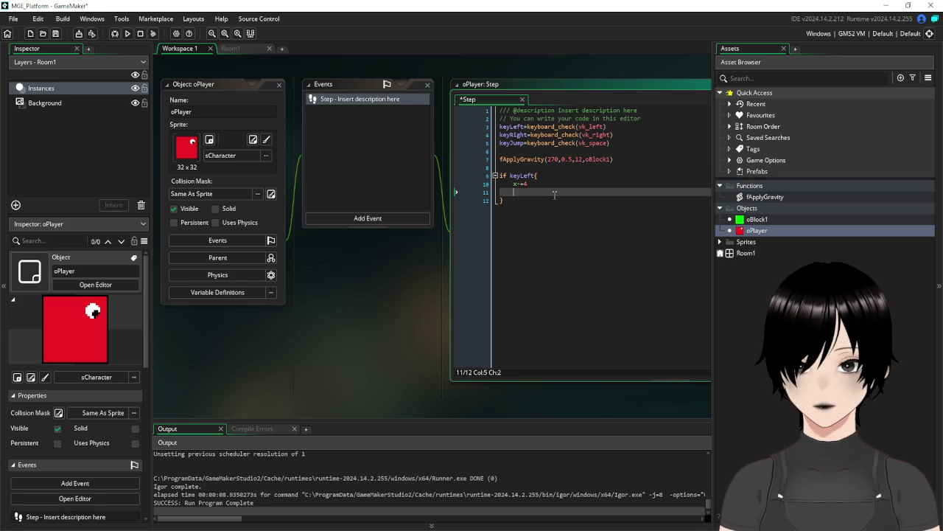
key("Delete")
- Copy the block as if keyRight with x += 4 and save the Step code
key("shift+Up")
key("shift+Up")
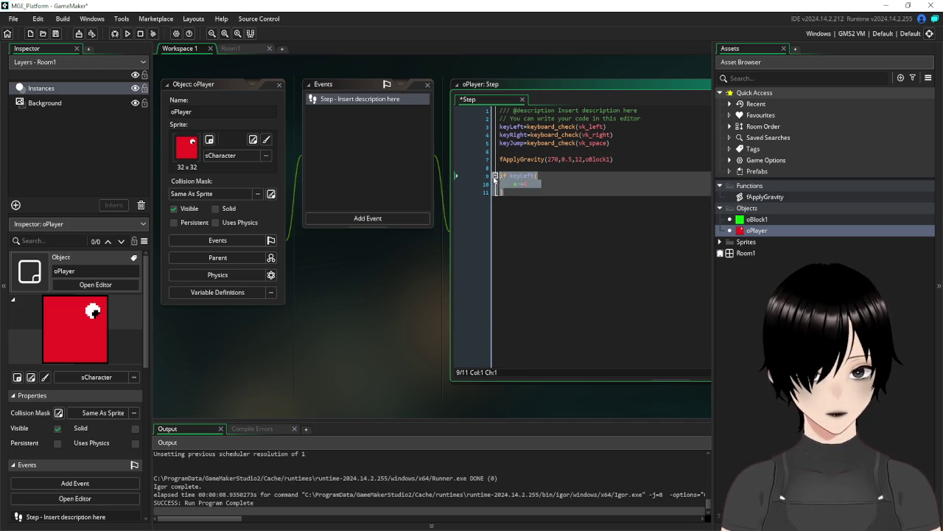
key("ctrl+c")
left_click(525, 199)
key("Return")
key("ctrl+v")
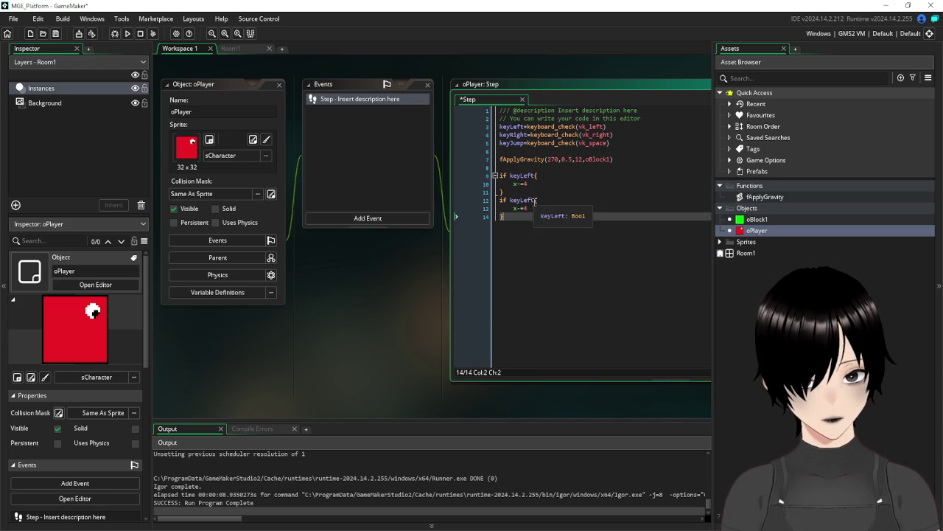
left_click(539, 200)
key("shift+Left")
key("shift+Left")
key("shift+Left")
type("Right")
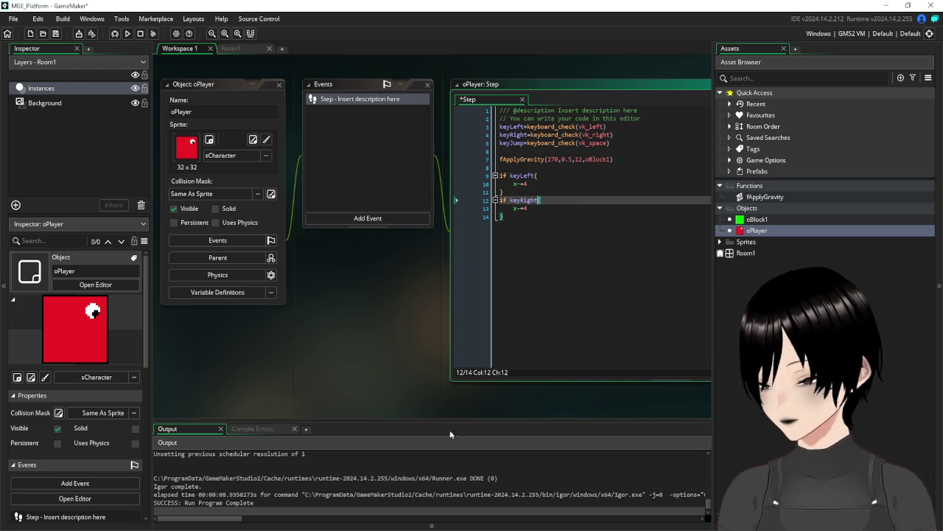
left_click(519, 216)
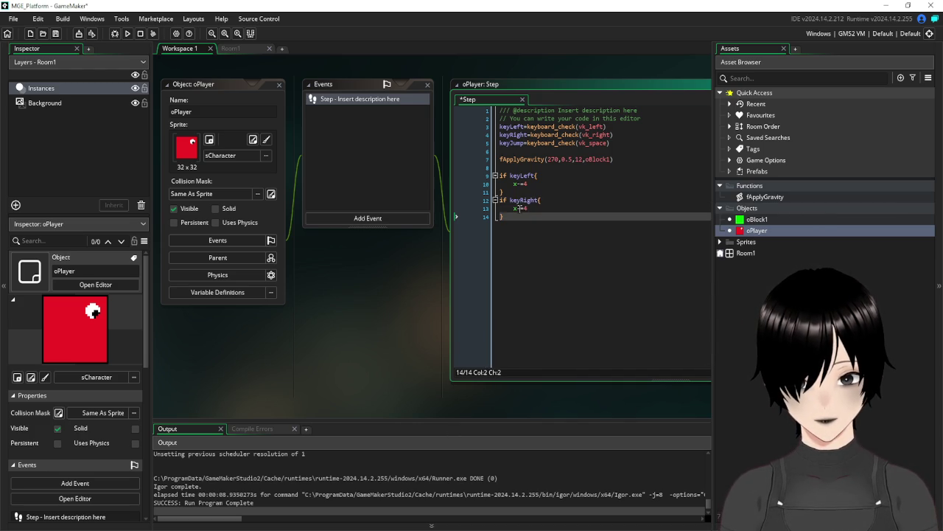
left_click(520, 209)
key("BackSpace")
type("+")
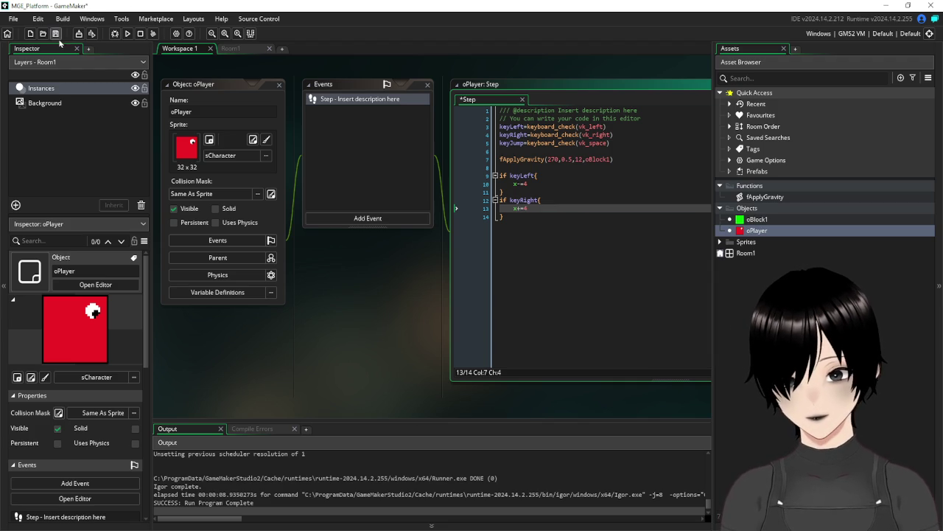
left_click(56, 35)
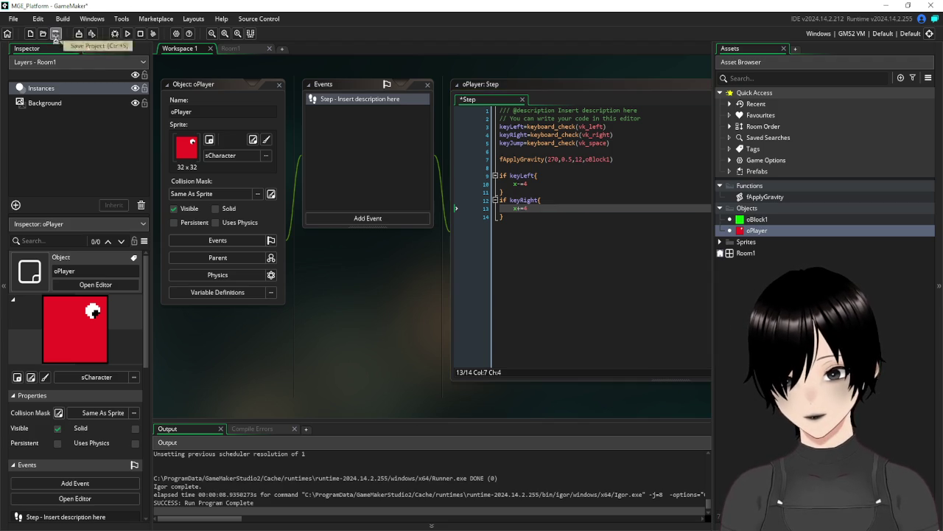
left_click(129, 36)
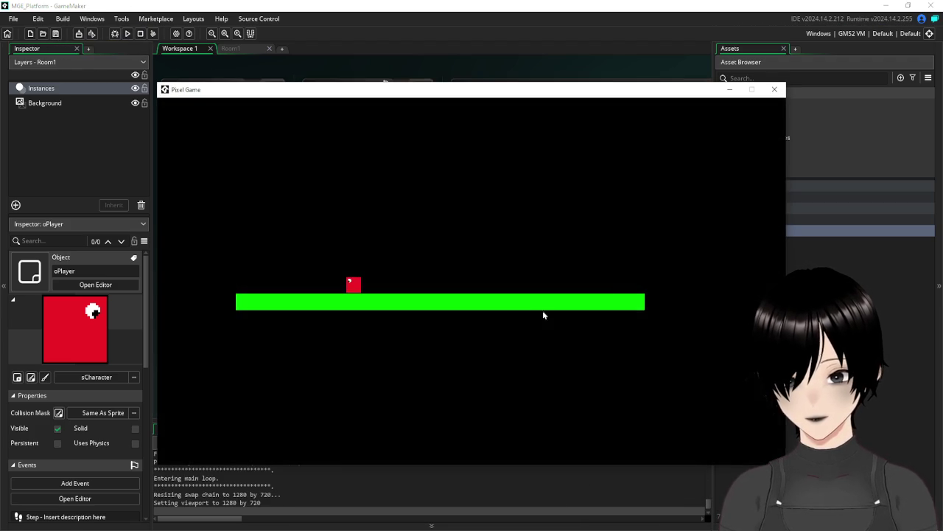
key("Right")
key("Left")
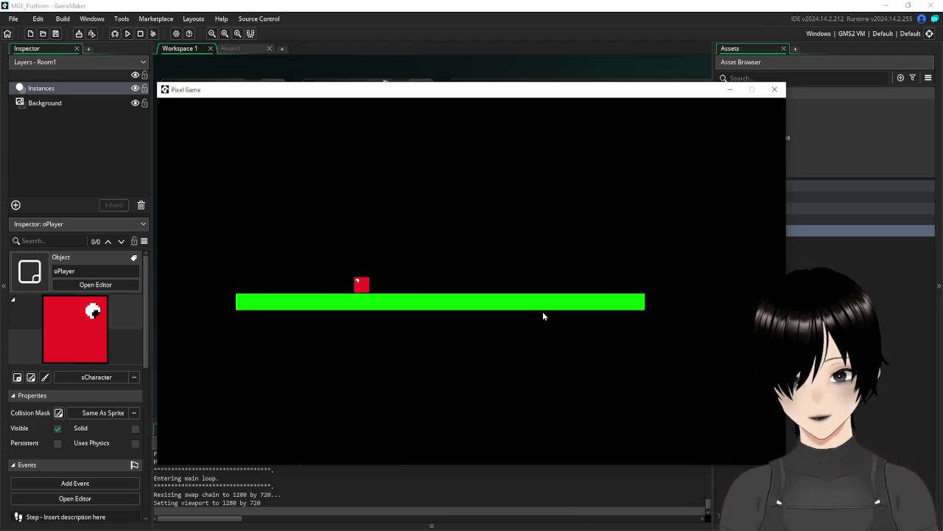
key("Right")
key("Left")
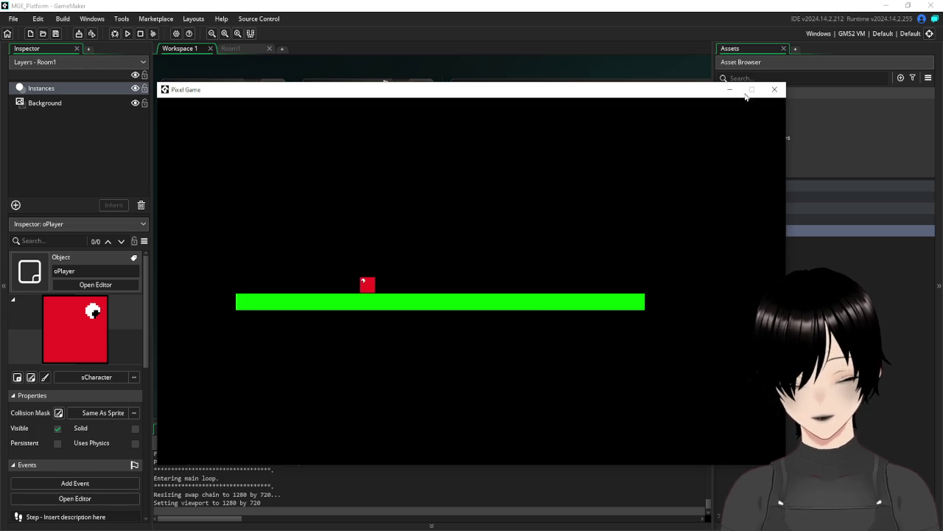
left_click(775, 90)
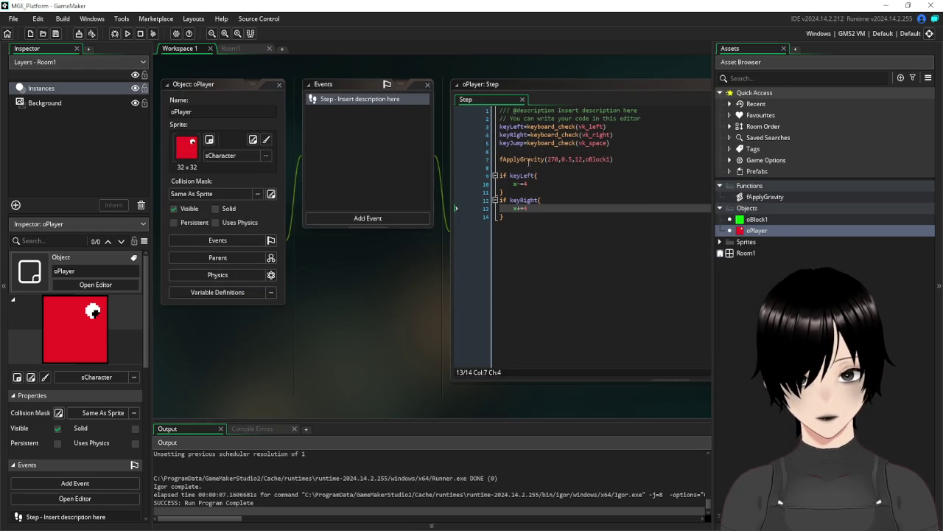
- Change keyJump to keyboard_check(vk_space) || keyboard_check(vk_up)
left_click(641, 141)
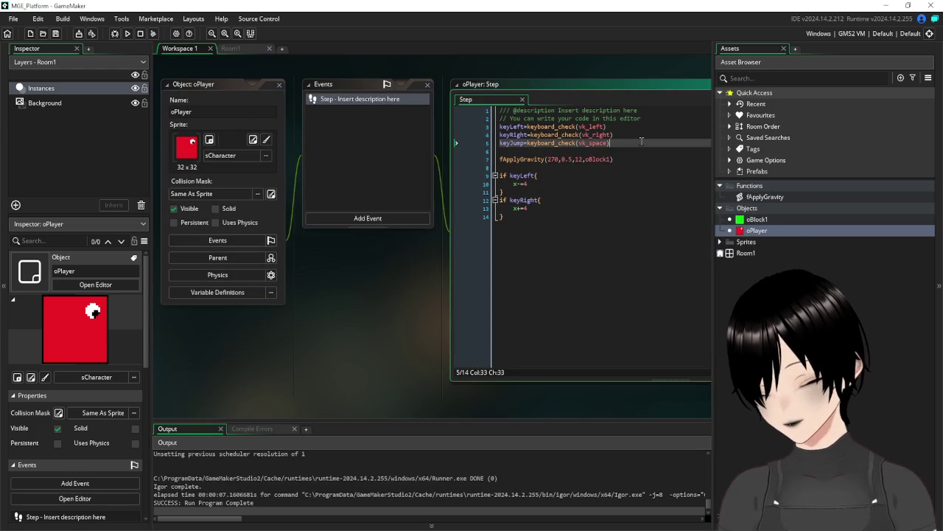
type(" || ")
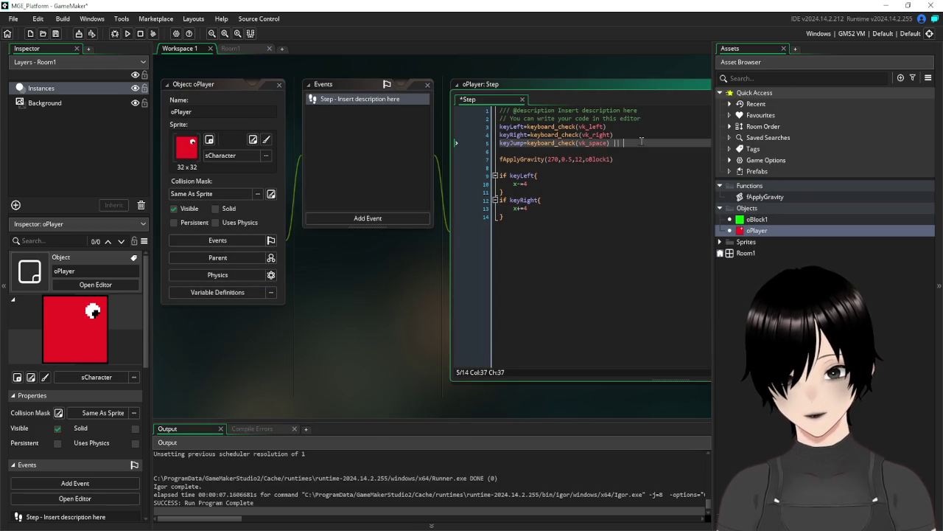
type("keyboard_")
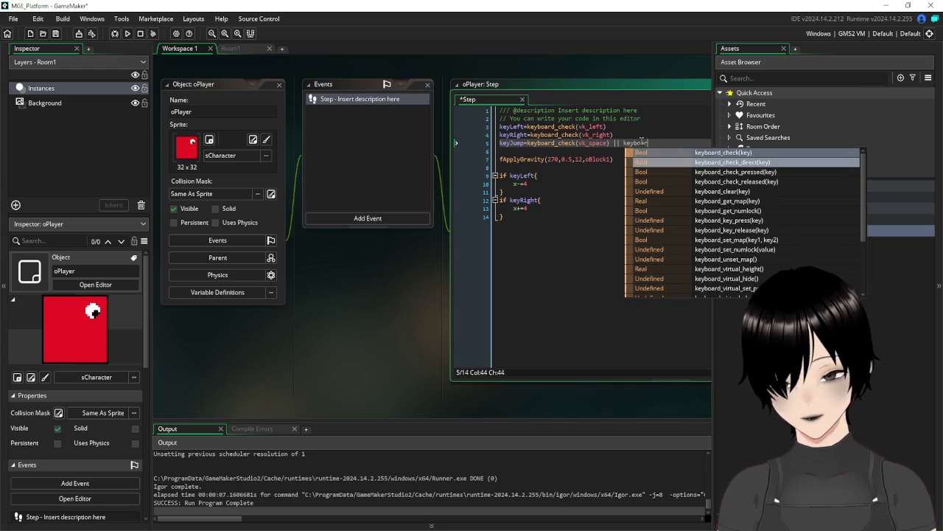
type("check(")
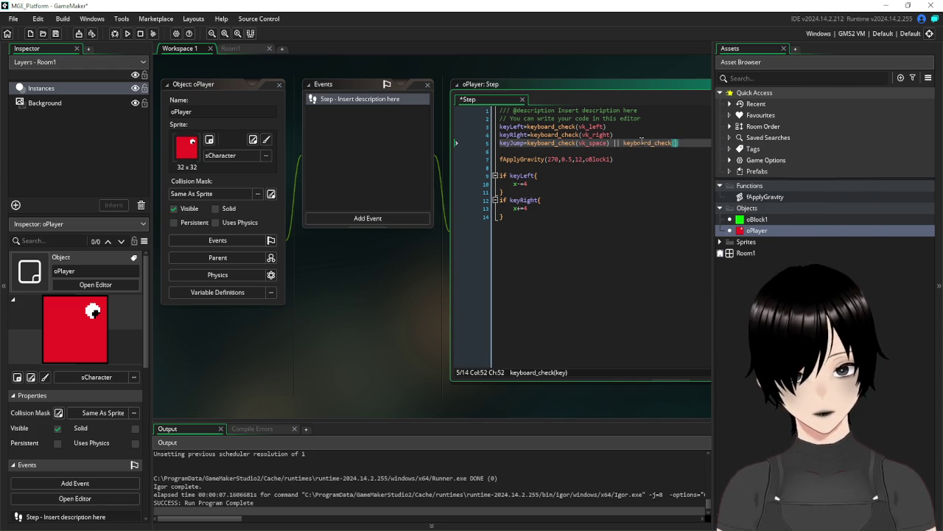
type("ord")
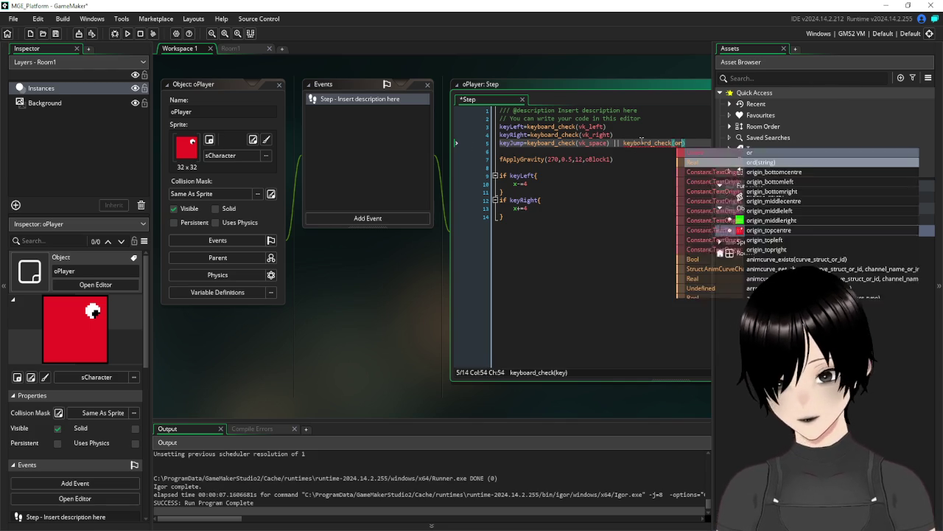
type("(")
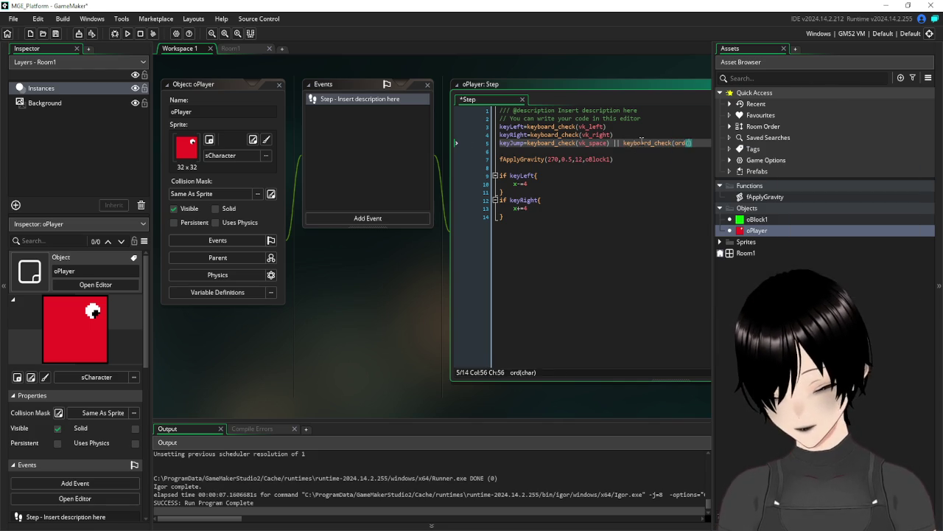
type("\"")
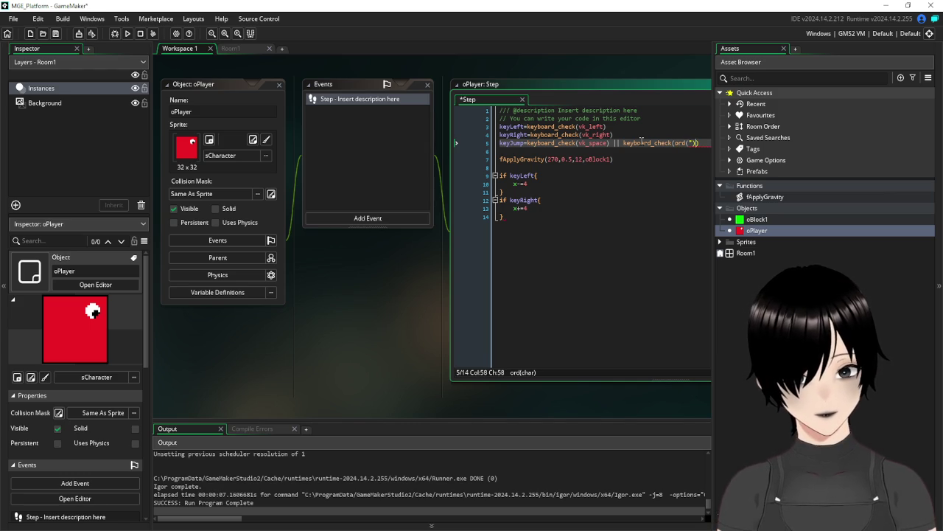
key("BackSpace")
key("BackSpace")
key("BackSpace")
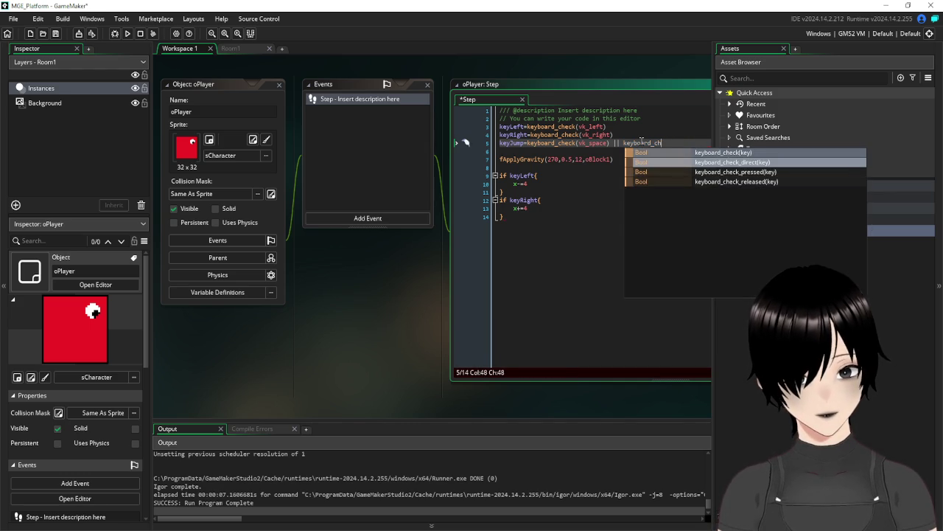
left_click(656, 149)
type("v")
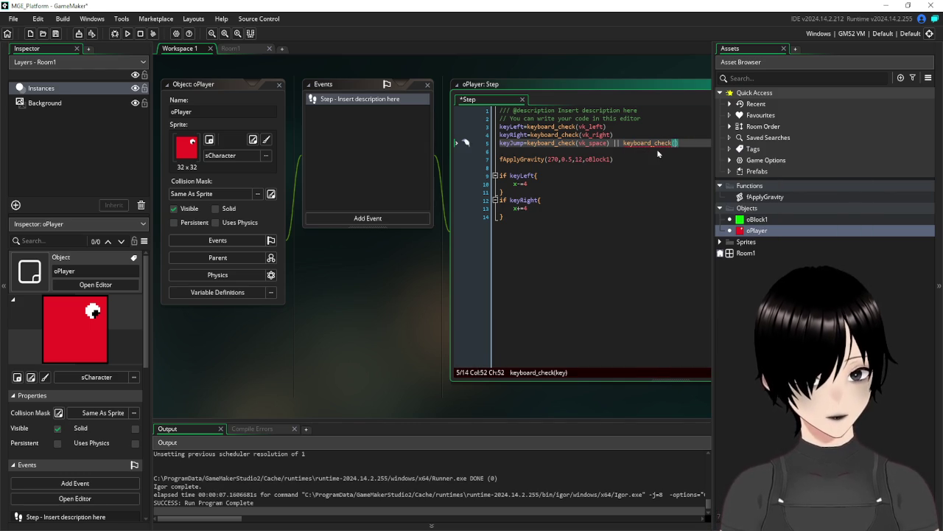
type("k_up)")
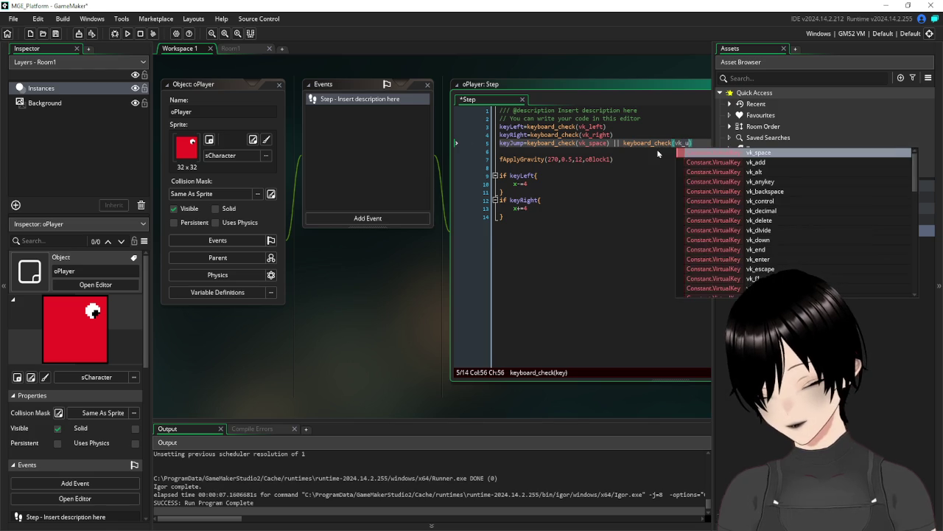
key("BackSpace")
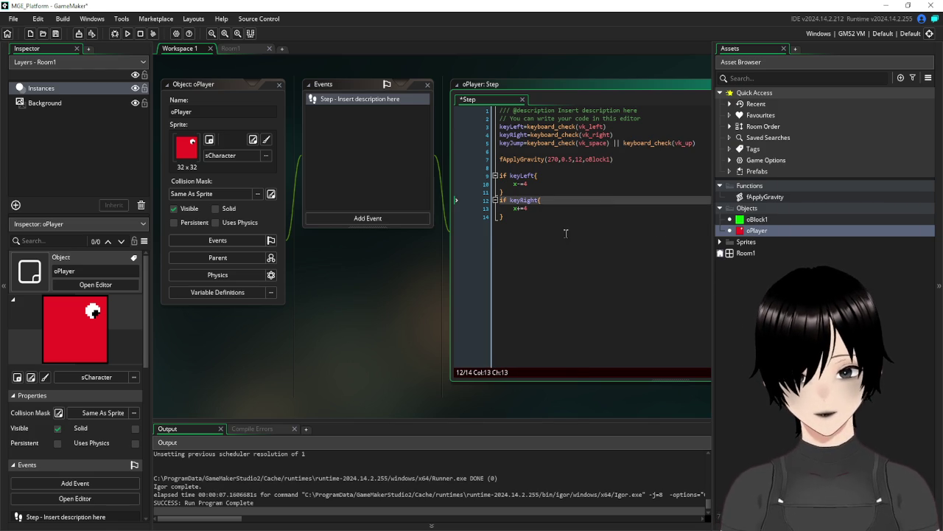
left_click(544, 216)
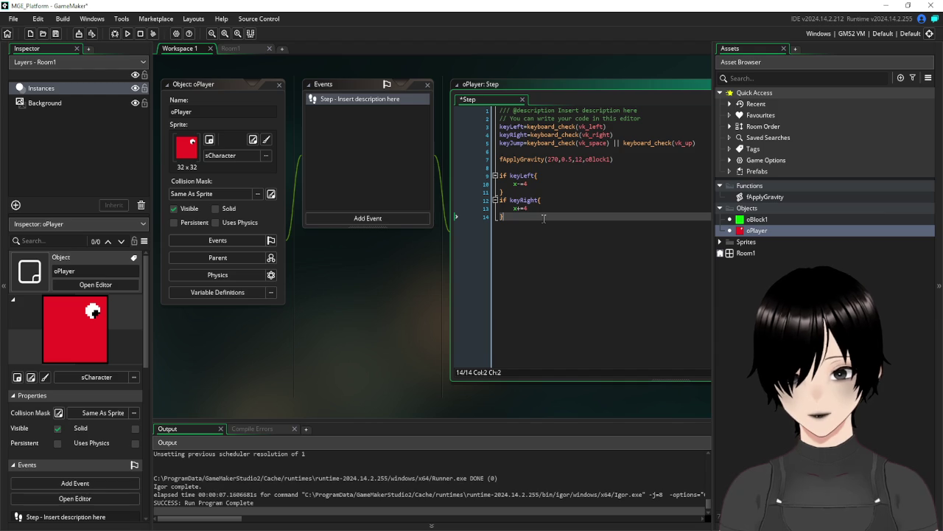
- Duplicate the keyRight block below itself, discarding the unfinished place_meeting line
key("Return")
type("if")
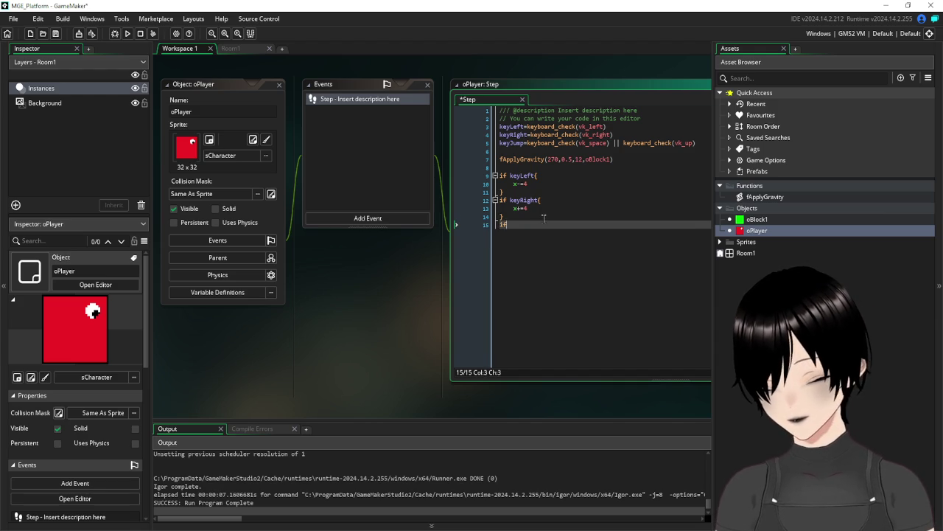
type(" place_mee")
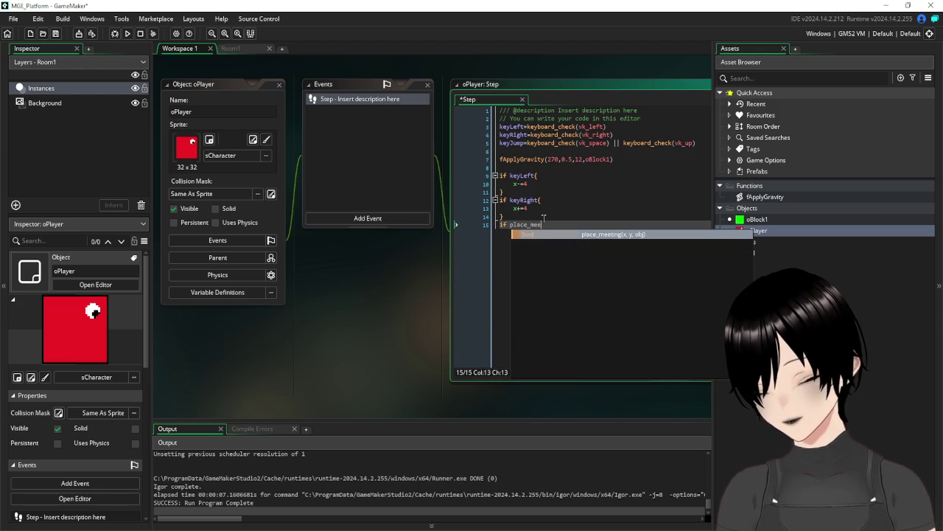
type("ting")
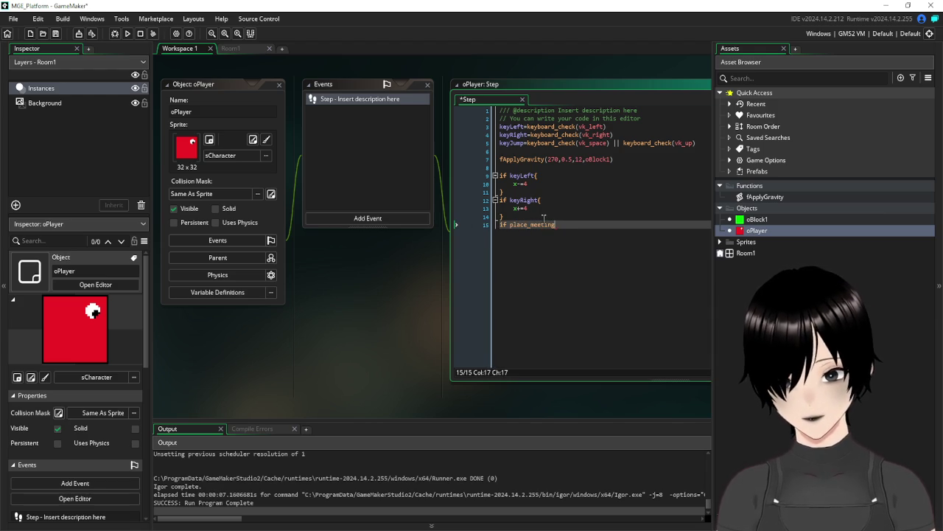
type("(")
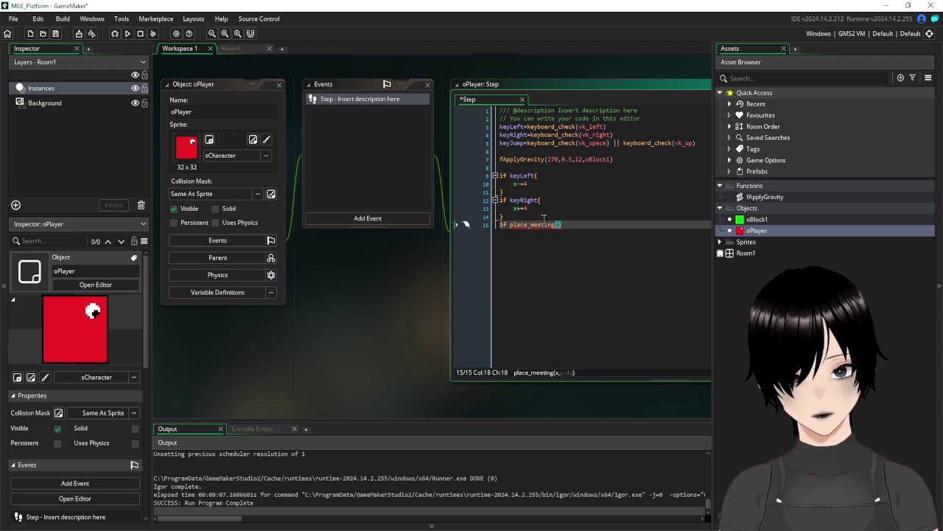
left_click(544, 217)
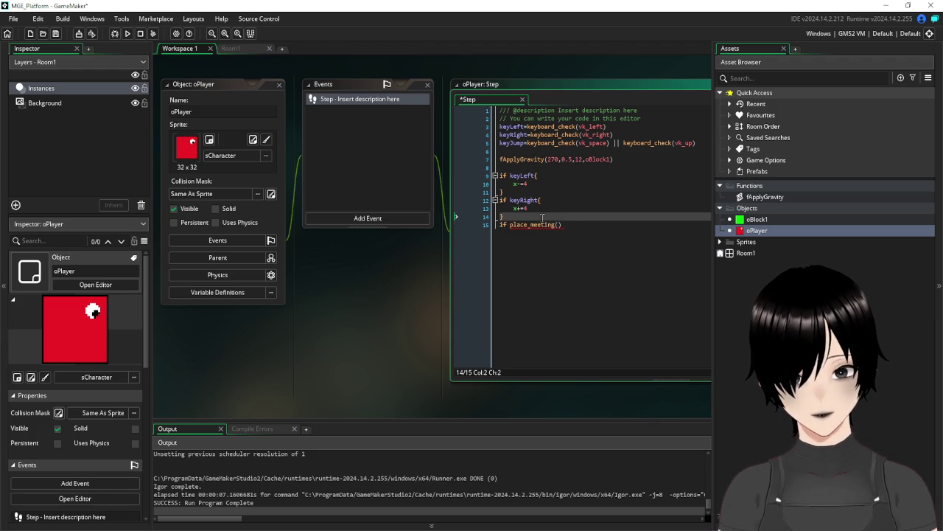
left_click_drag(496, 200, 501, 204)
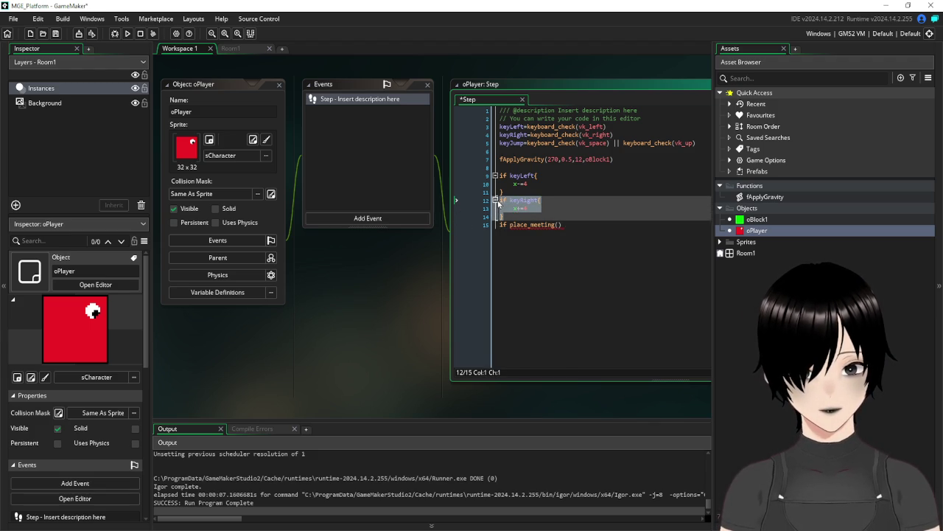
key("ctrl+c")
left_click(596, 235)
key("shift+Home")
key("ctrl+v")
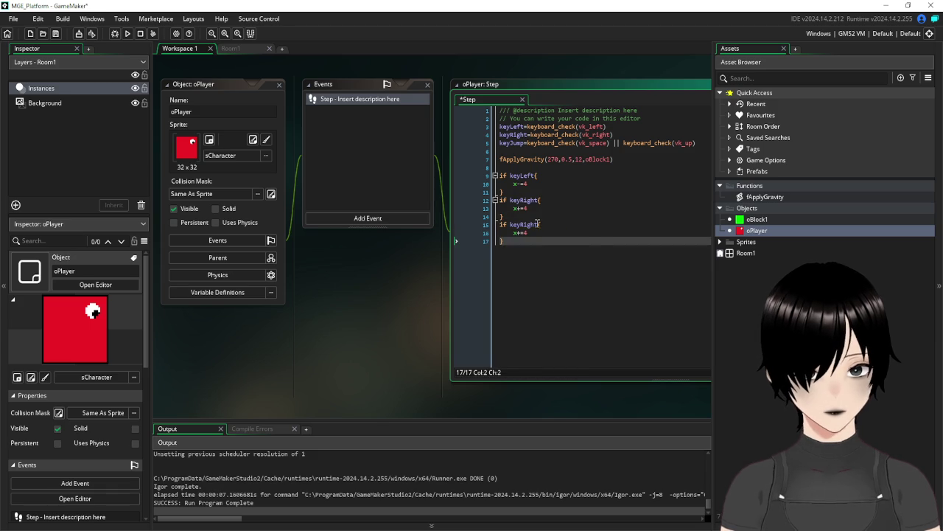
- Make the copy check keyJump, set vspeed=-12 if place_meeting(x,y,oBlock1), then save and run
left_click(537, 224)
key("BackSpace")
key("BackSpace")
key("BackSpace")
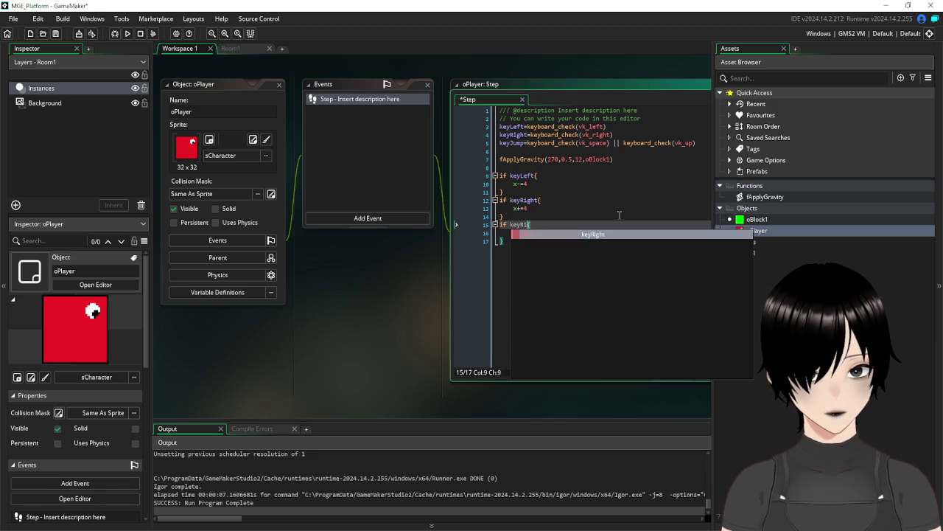
left_click(607, 244)
type("Jump")
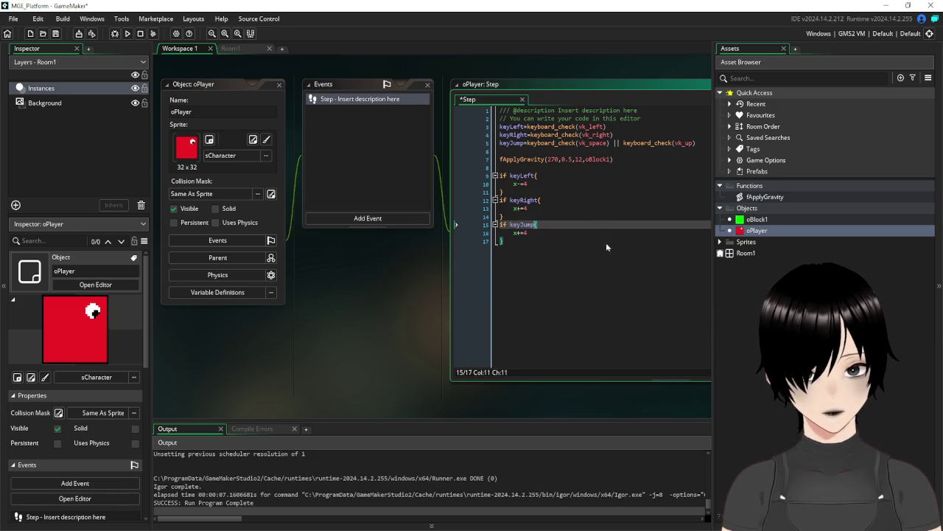
left_click_drag(538, 231, 519, 235)
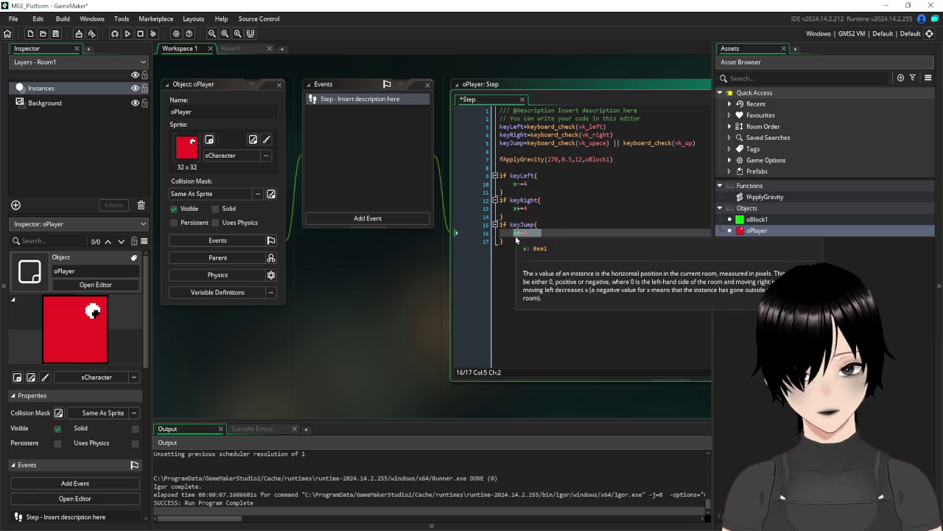
type("if place")
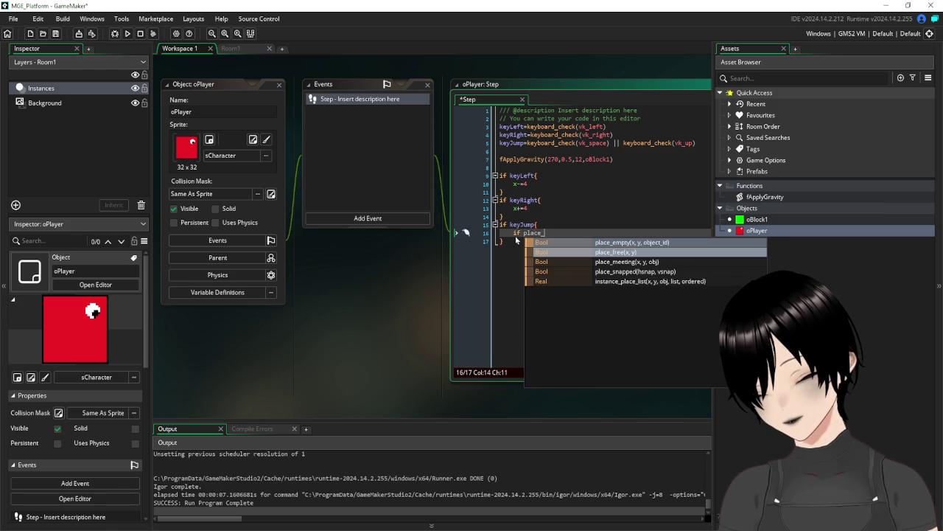
type("_meeting(")
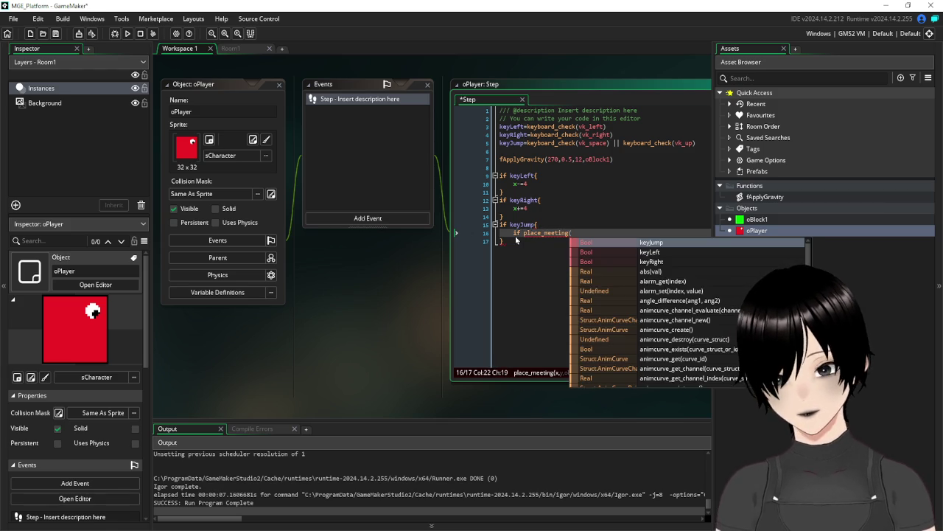
type("x,y,oB")
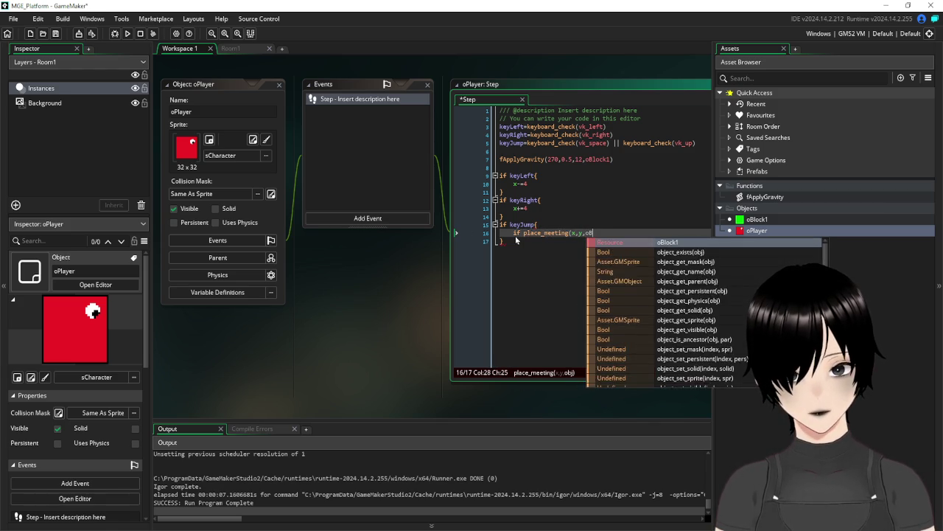
type("lock1")
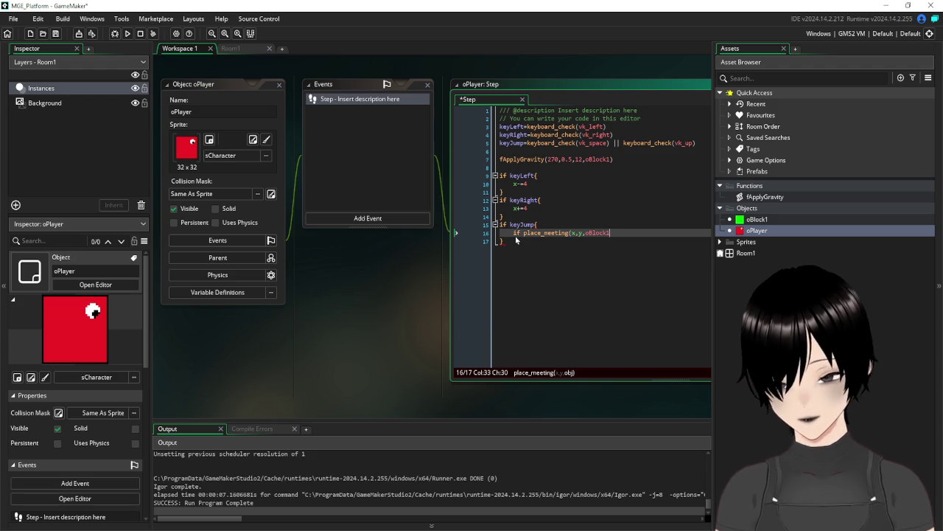
type("){")
key("Return")
key("Return")
key("Return")
type("}")
left_click(516, 240)
type("vspeed=-")
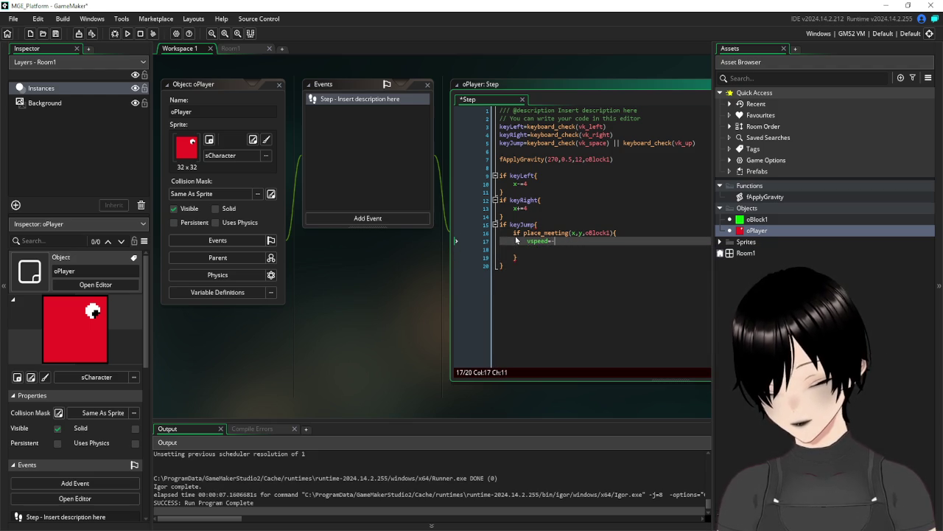
type("12")
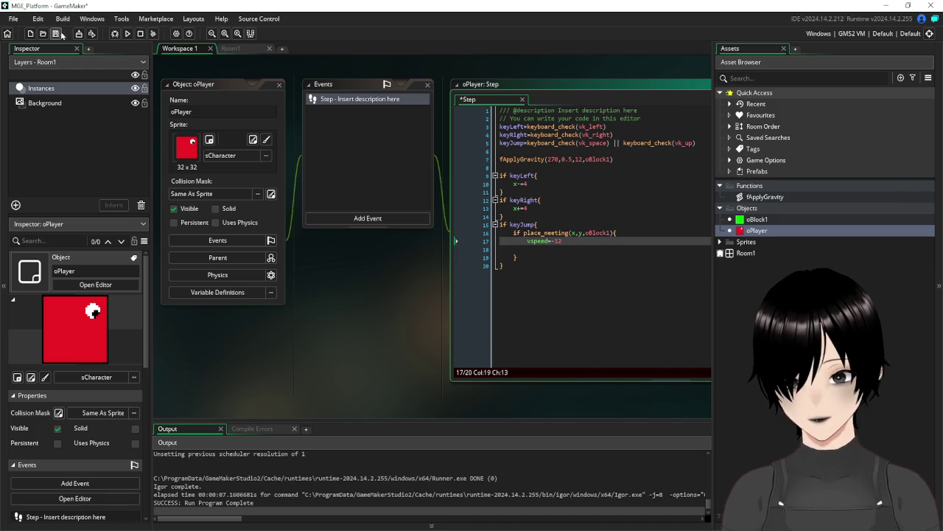
left_click(56, 34)
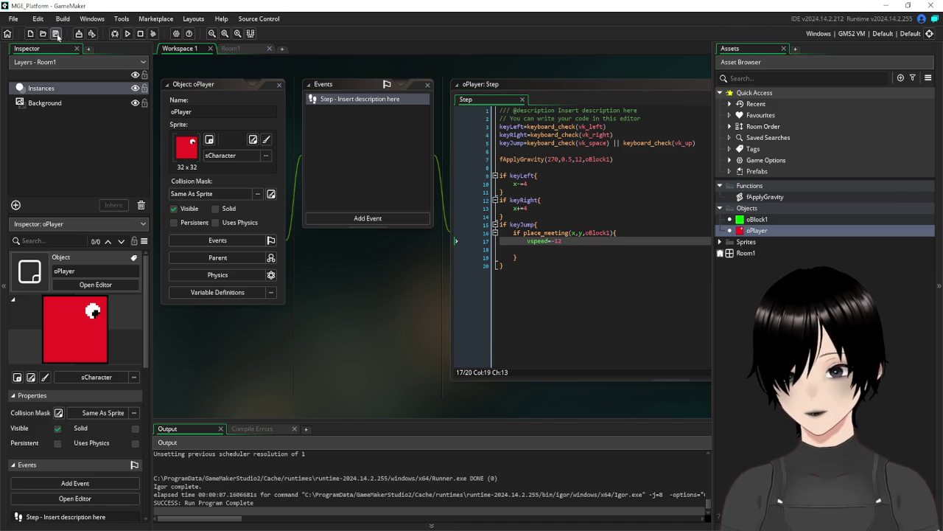
left_click(129, 37)
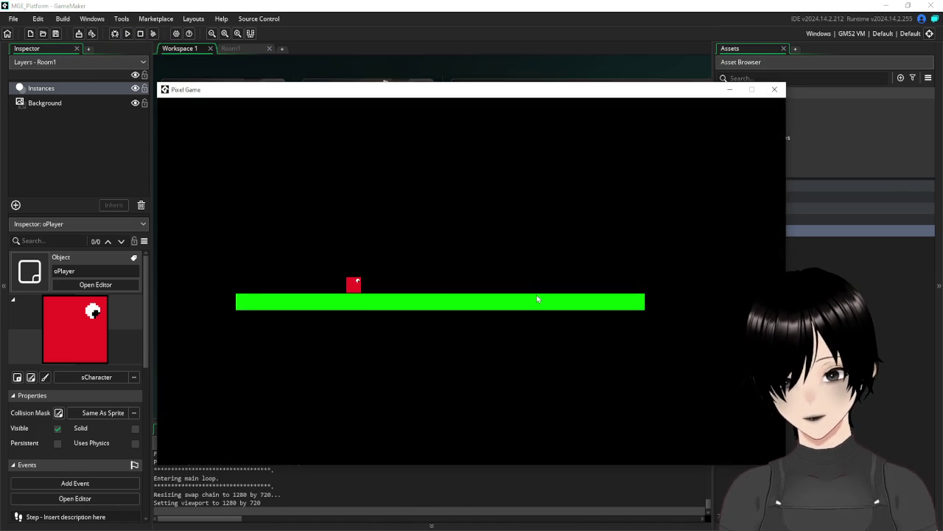
- Walk the player right and left in the test run, then close the game
key("Right")
key("Left")
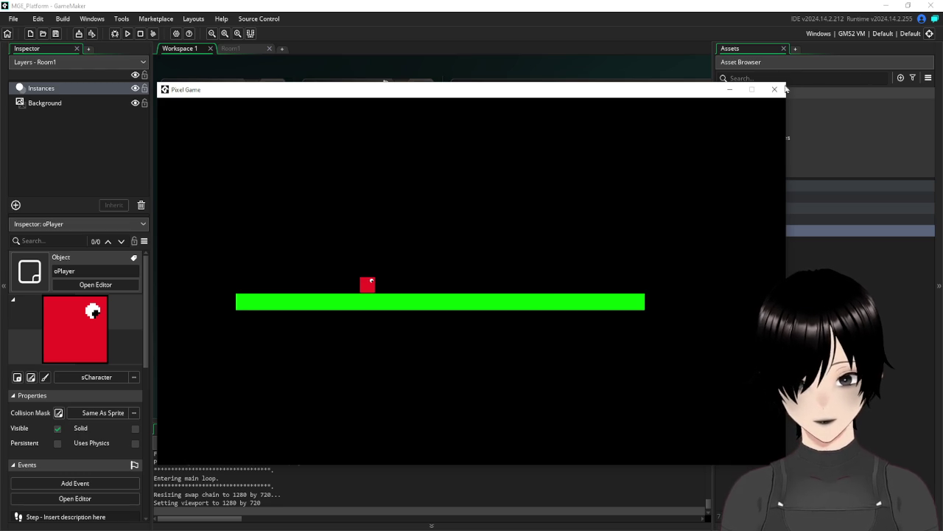
key("alt+F4")
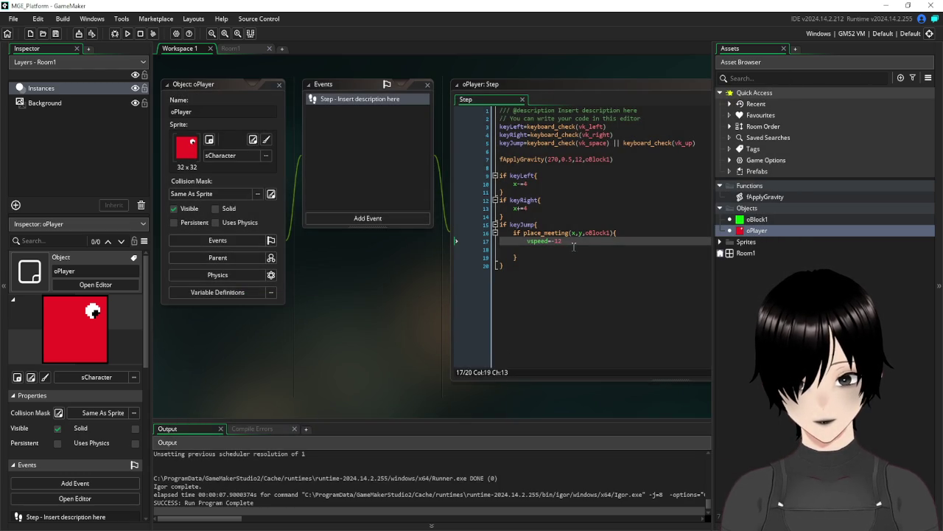
- Change the jump check to place_meeting(x,y+1,oBlock1) to test one pixel below the player
left_click(576, 243)
key("Tab")
left_click_drag(375, 298, 299, 311)
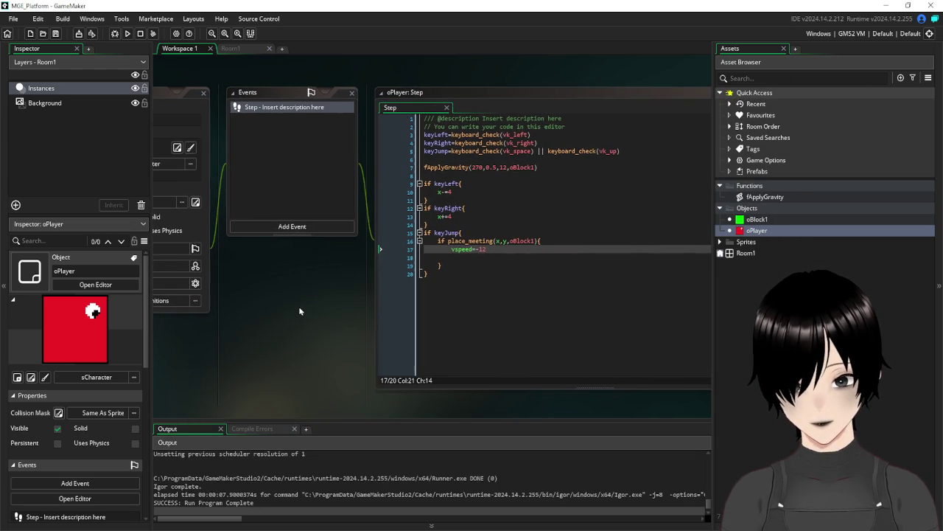
left_click(505, 240)
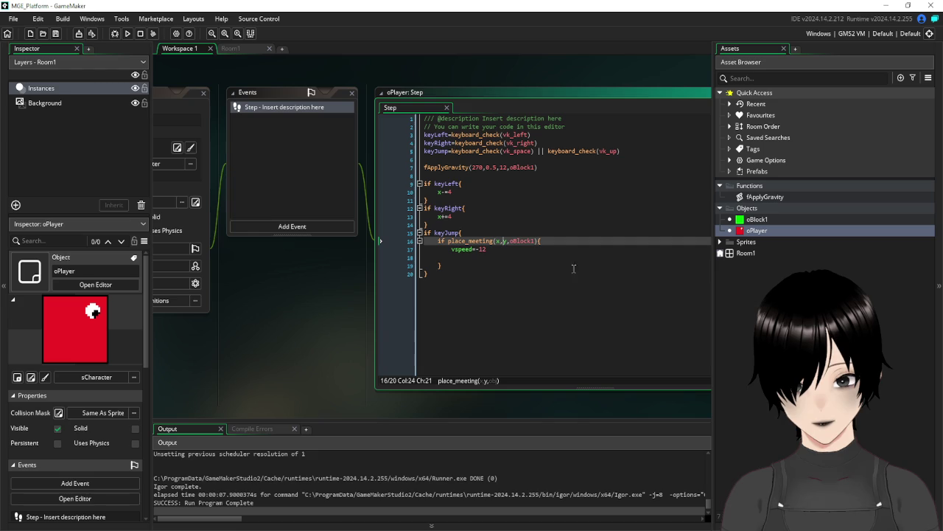
key("Right")
type("+")
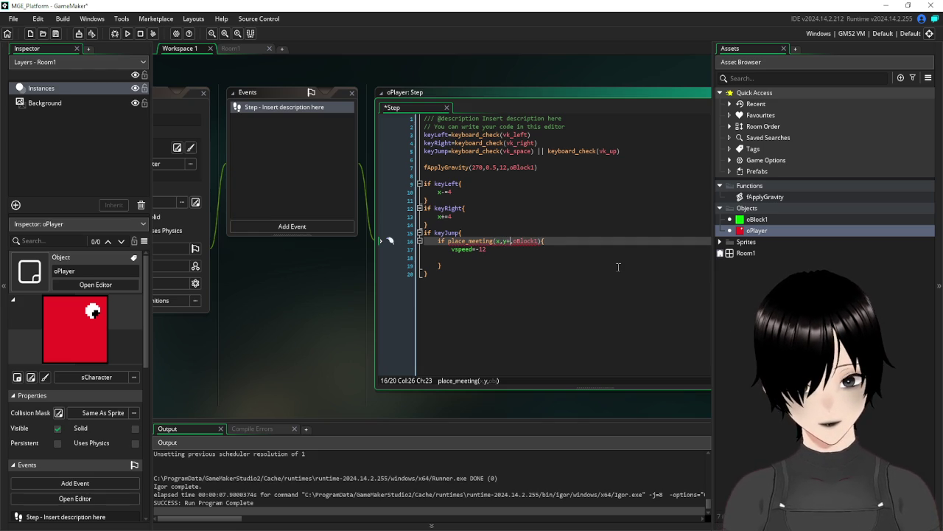
type("1")
- Save and rerun the game, jump and move the player, then close the window
left_click(565, 317)
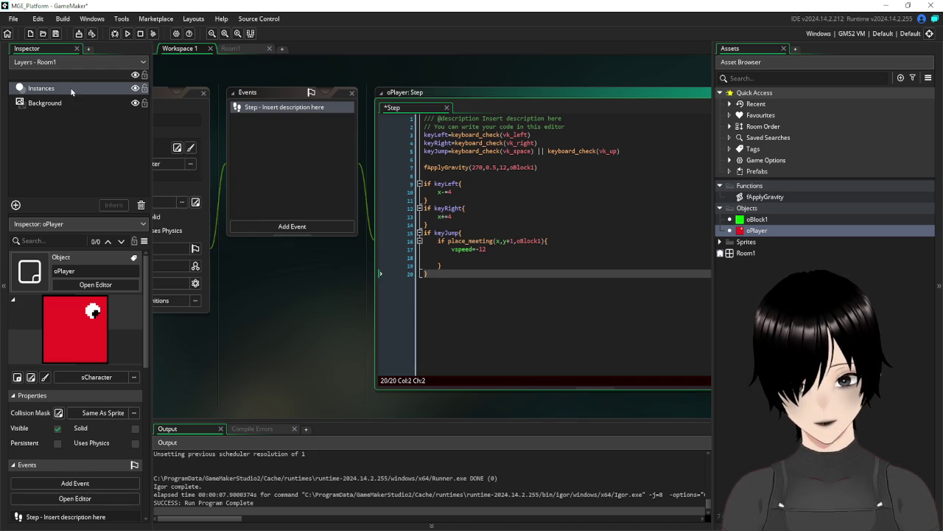
left_click(127, 33)
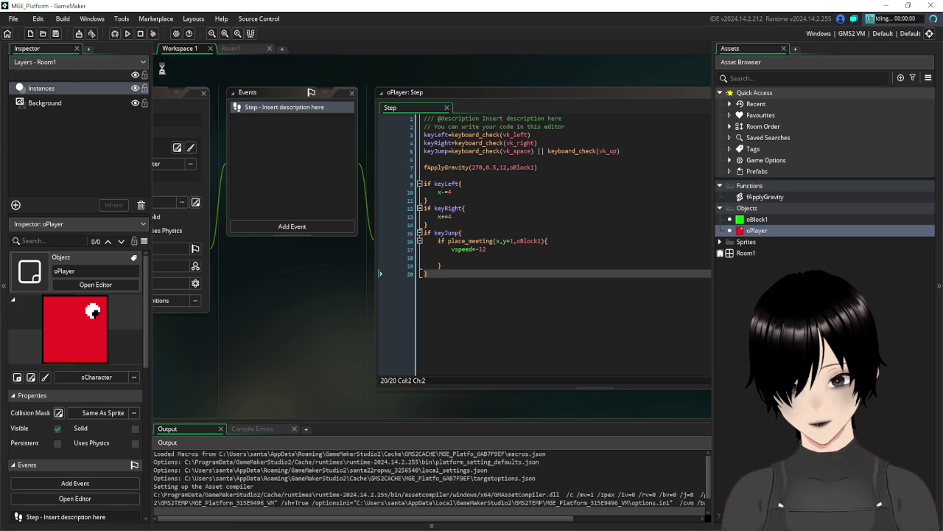
key("space")
key("space")
key("space")
key("Right")
key("Left")
key("Left")
key("space")
key("space")
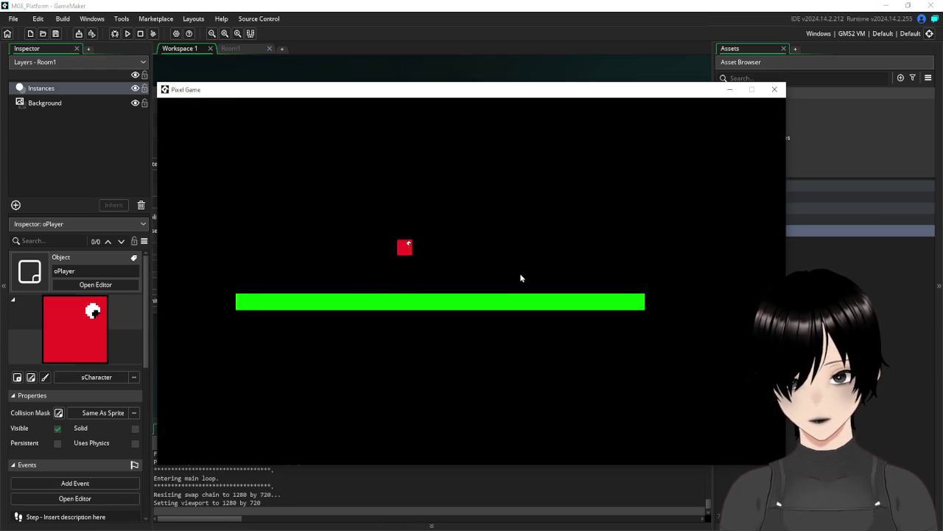
left_click(775, 90)
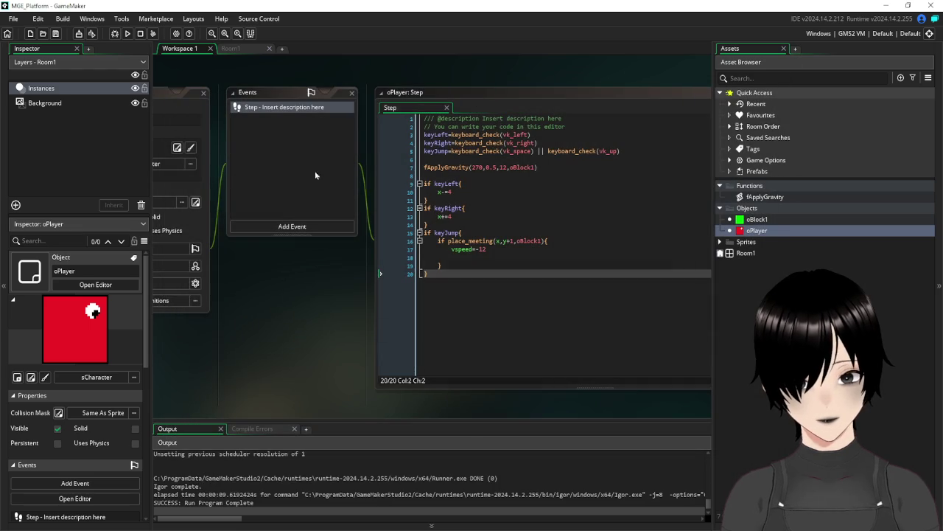
- Add an oPlayer Create event with image_speed=0 and image_index=0
left_click(330, 230)
left_click(356, 240)
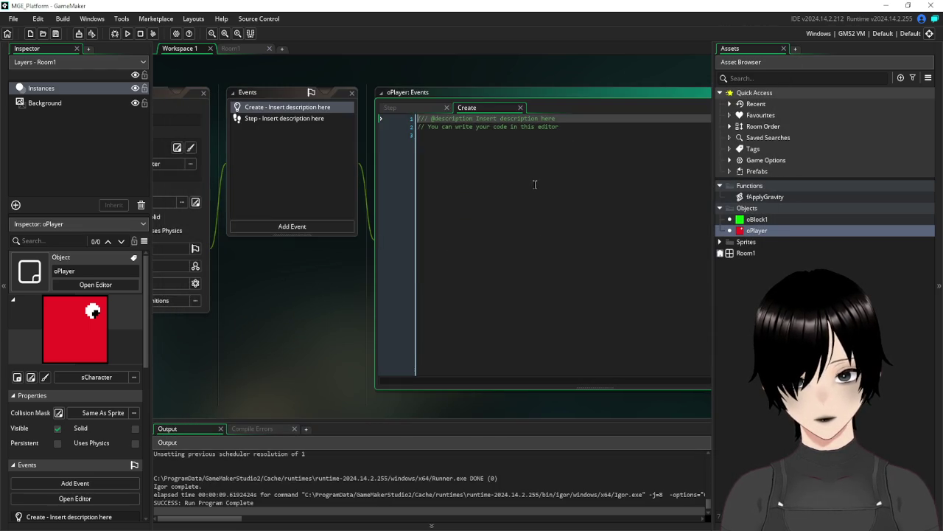
left_click(535, 184)
type("image")
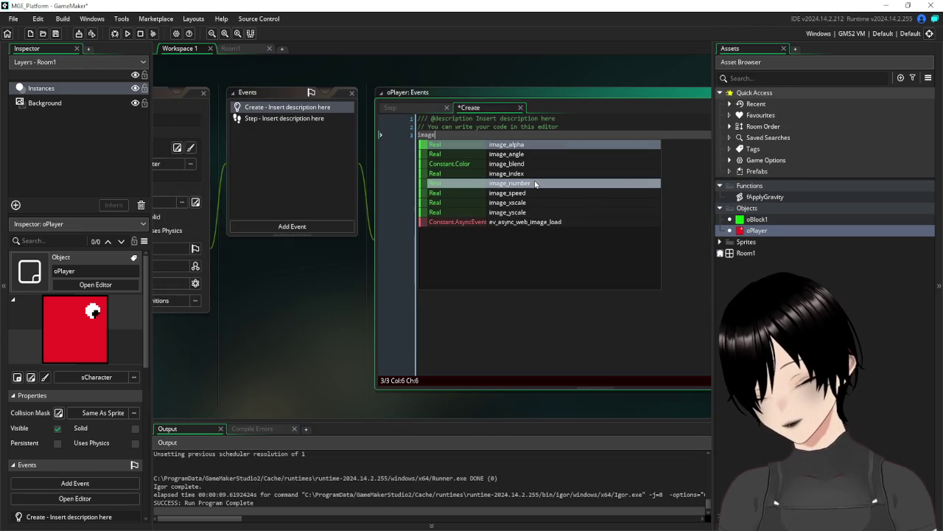
type("_speed=0")
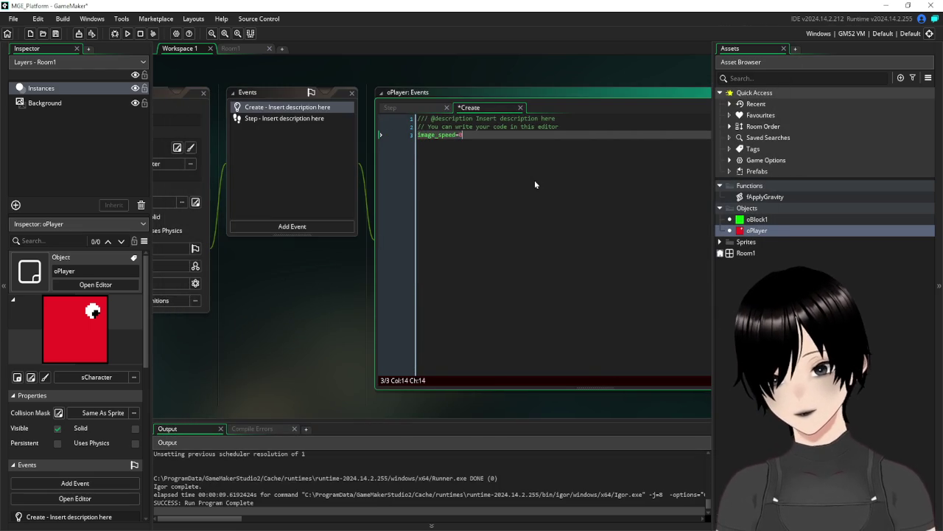
key("Return")
type("image")
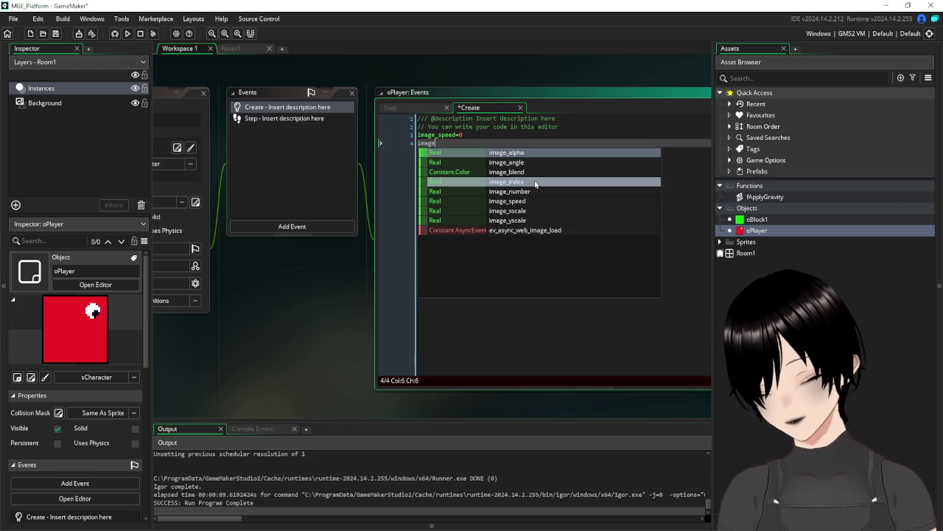
type("_index=0")
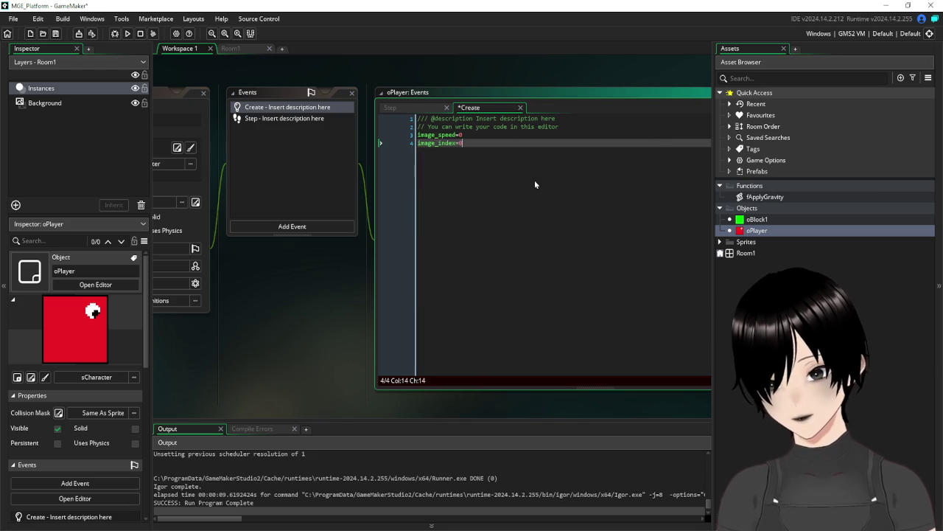
- In Step, add image_index=0 under x+=4 and image_index=1 under x-=4, then save and run
left_click(304, 119)
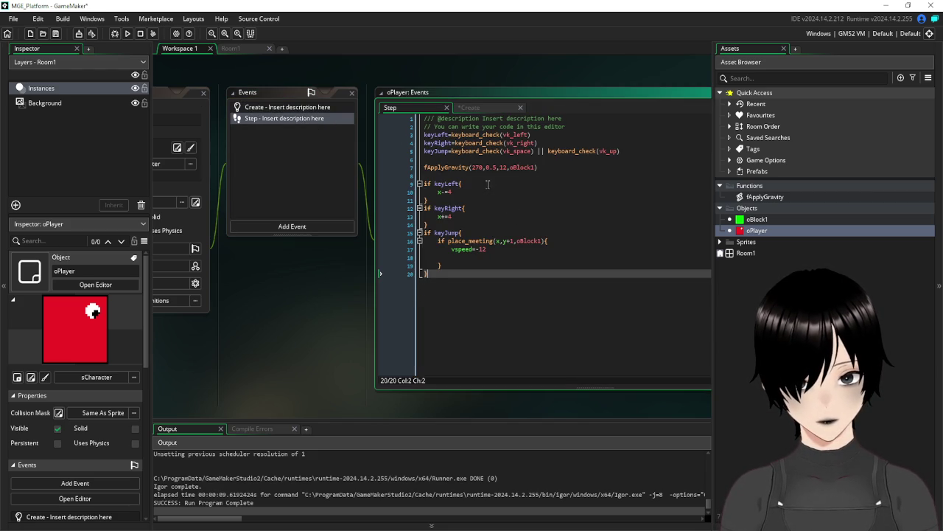
left_click(492, 216)
key("Return")
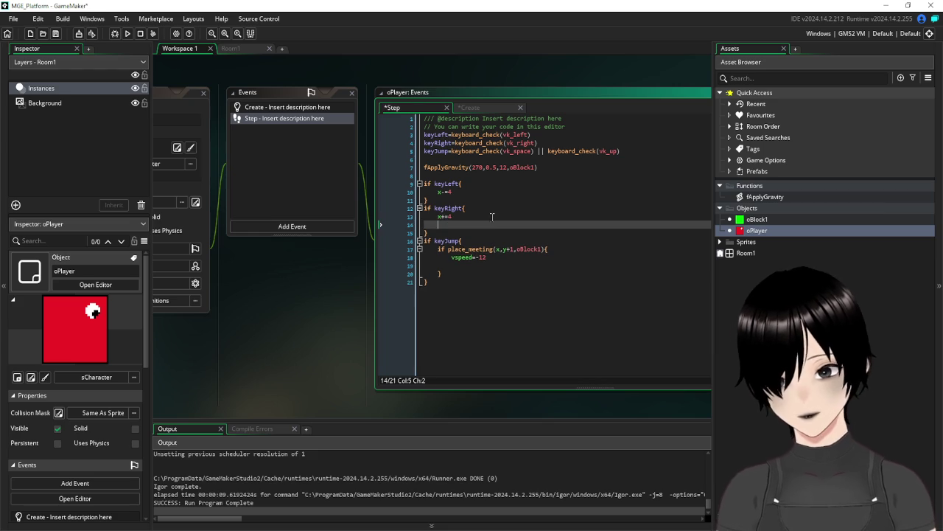
type("image_index=0")
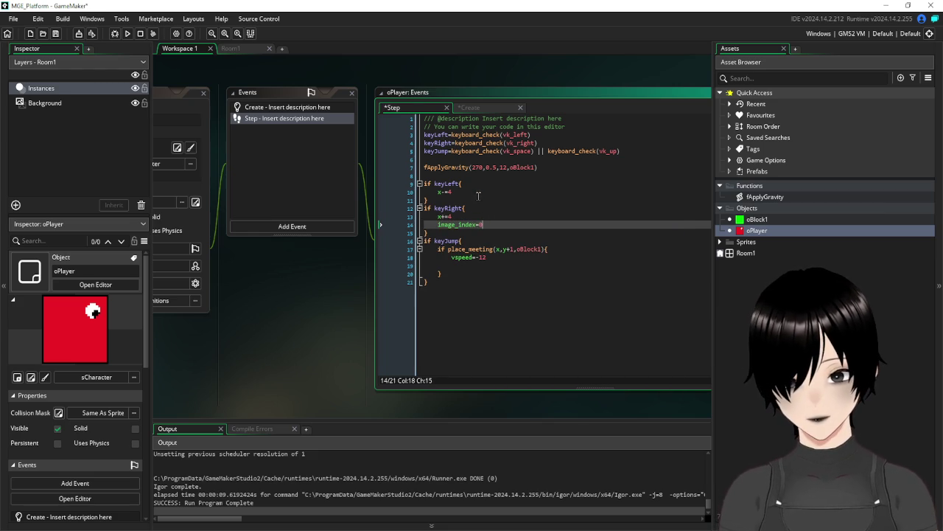
left_click(470, 191)
key("Return")
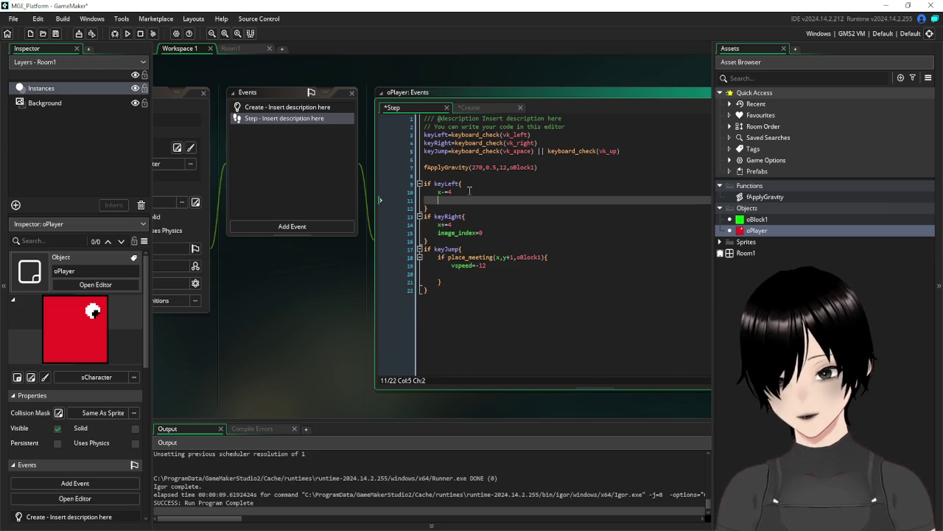
type("image_index=1")
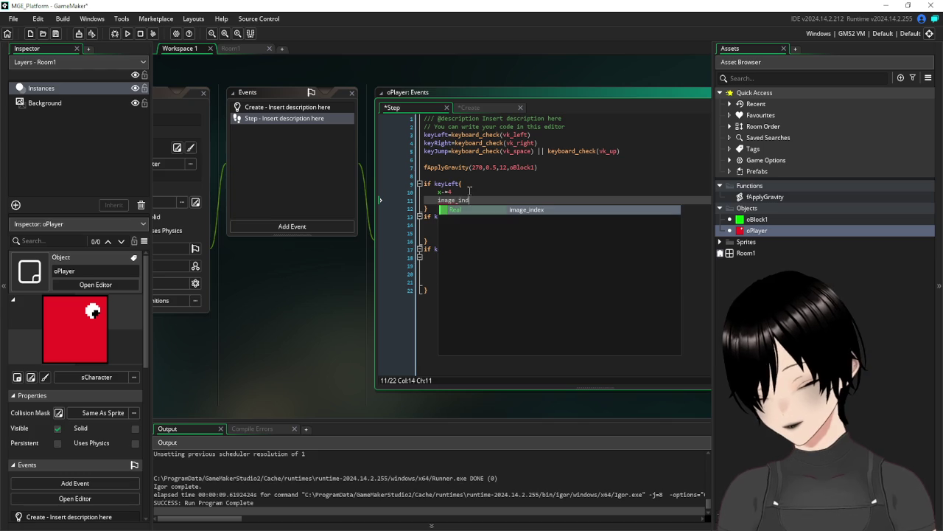
left_click(516, 332)
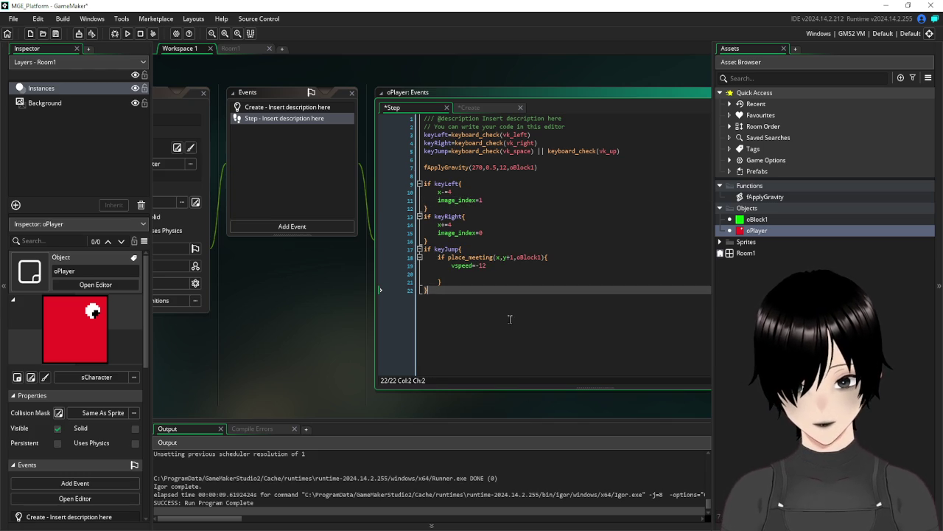
left_click(55, 33)
left_click(129, 34)
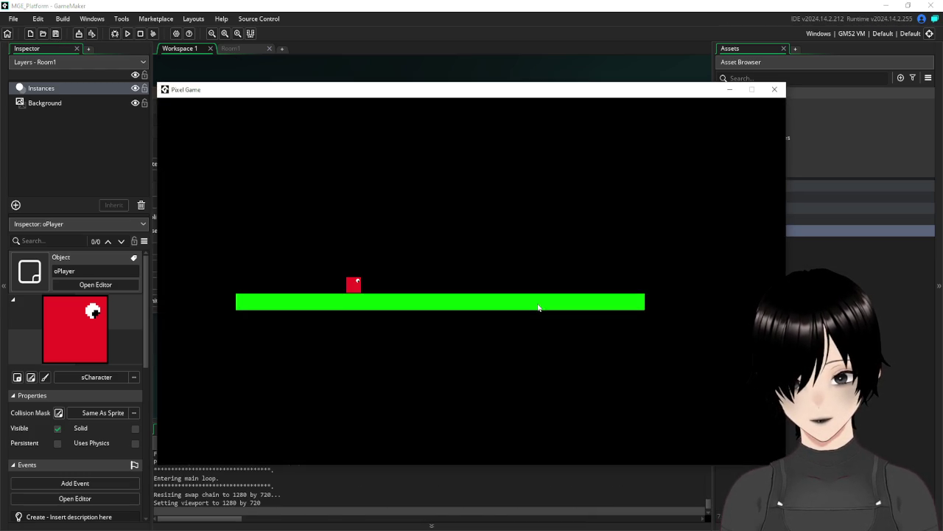
key("Right")
key("Left")
key("Right")
key("Right")
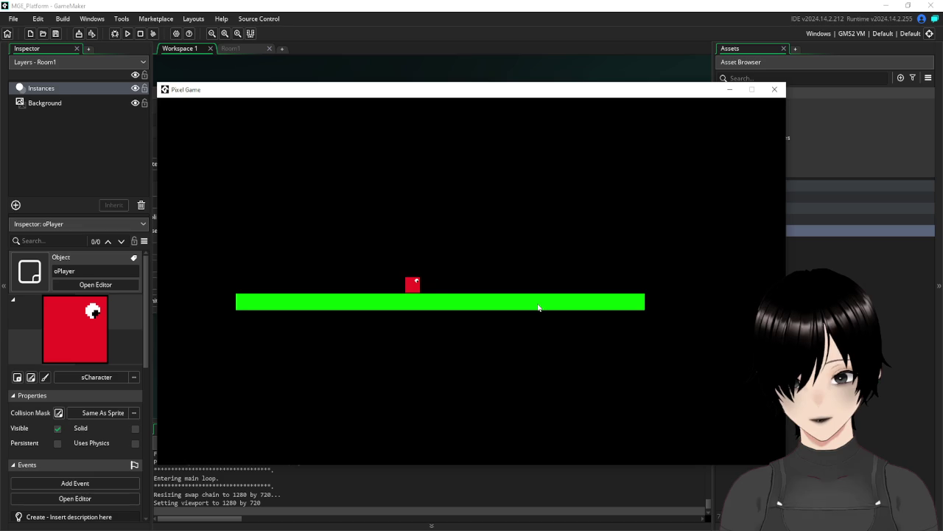
key("space")
key("Left")
key("space")
key("Right")
key("space")
key("space")
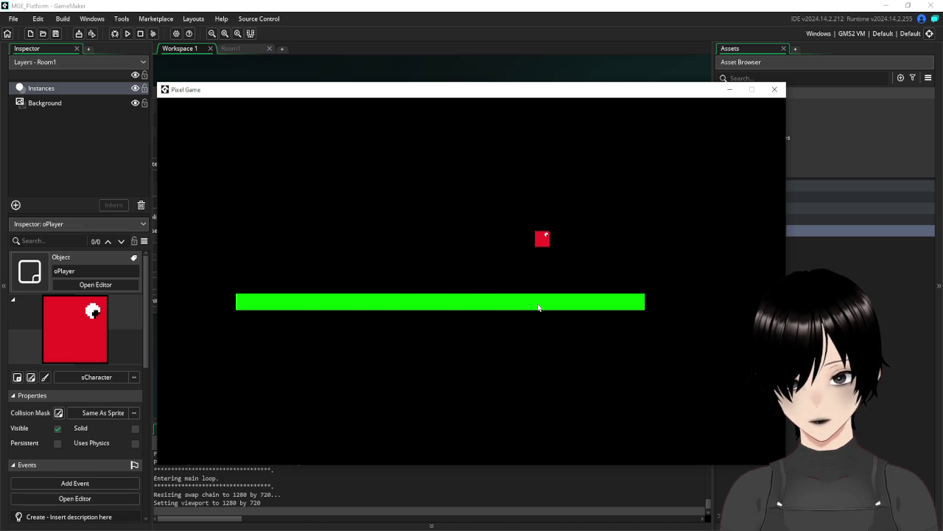
key("Left")
key("space")
key("space")
key("Right")
key("space")
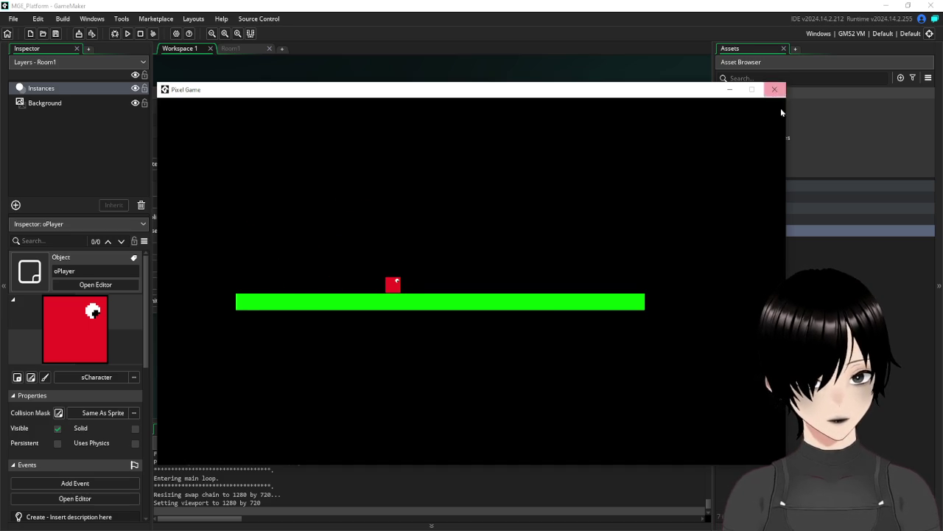
left_click(775, 90)
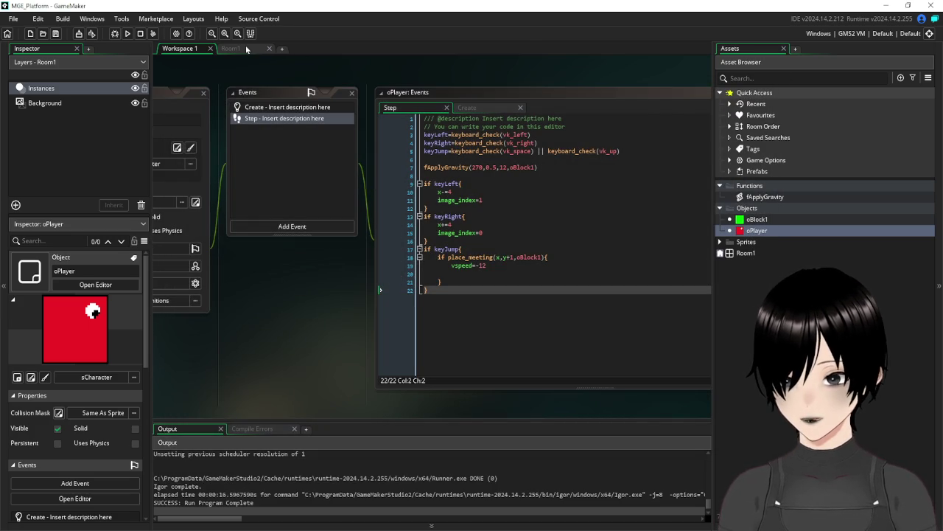
- Shorten the Room1 green platform to Scale X 5 with the player on its left end
left_click(231, 48)
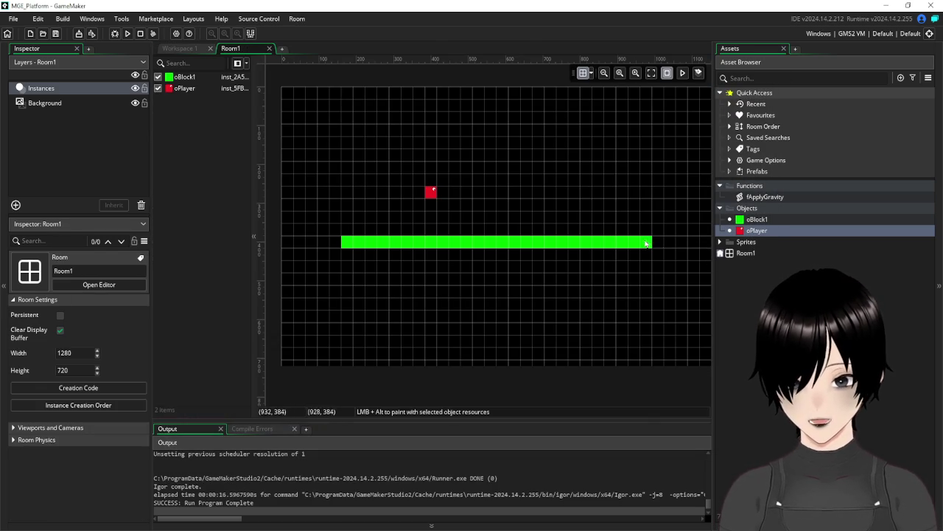
left_click(646, 244)
left_click_drag(653, 241, 473, 243)
left_click_drag(426, 197, 351, 232)
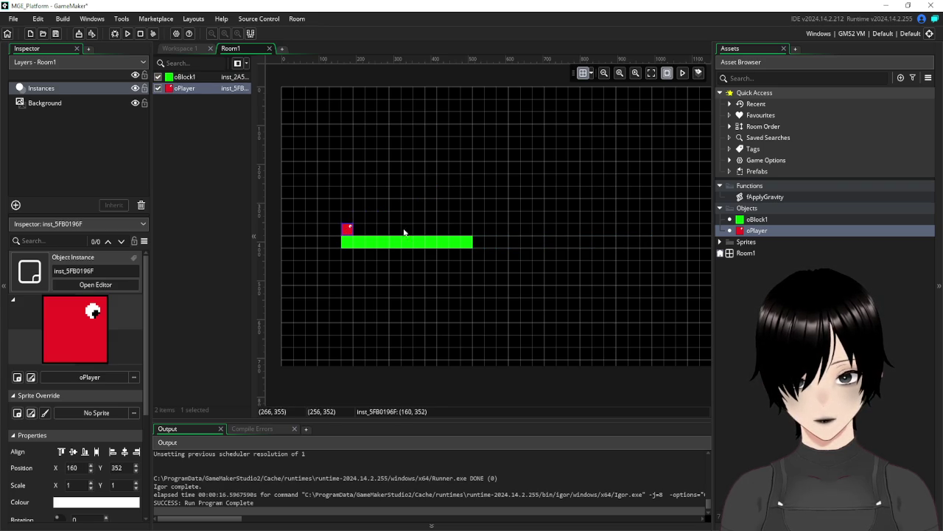
left_click(474, 244)
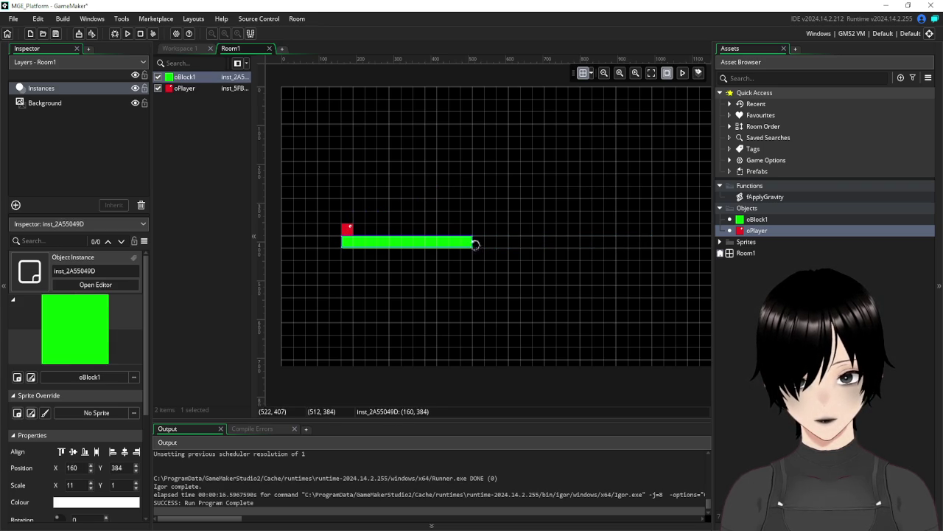
left_click_drag(474, 242, 401, 241)
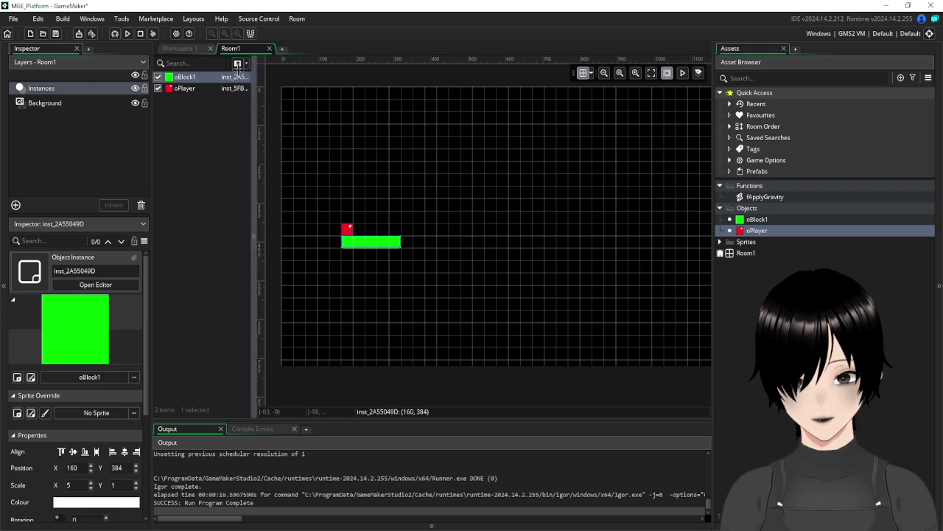
- Save and test-run, walking and jumping the player off the platform edge, then return to oPlayer code
left_click(56, 33)
left_click(128, 33)
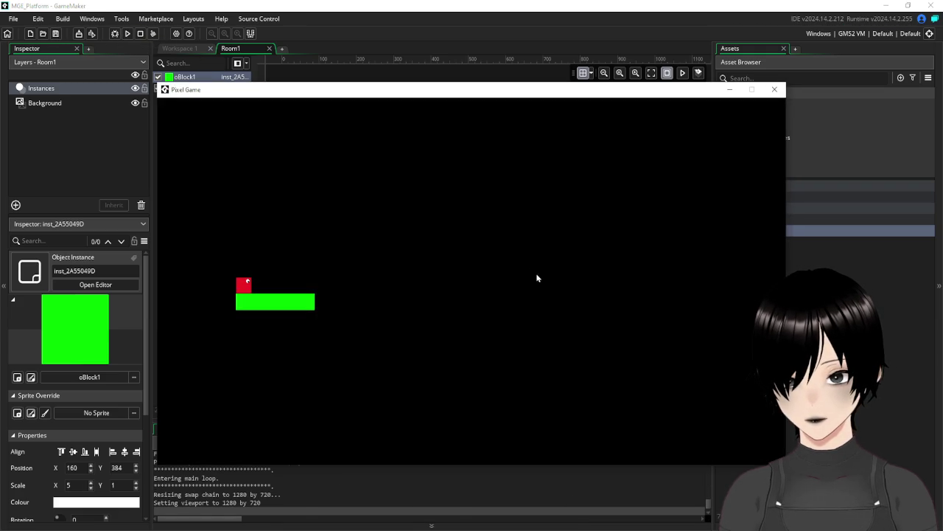
key("Right")
key("space")
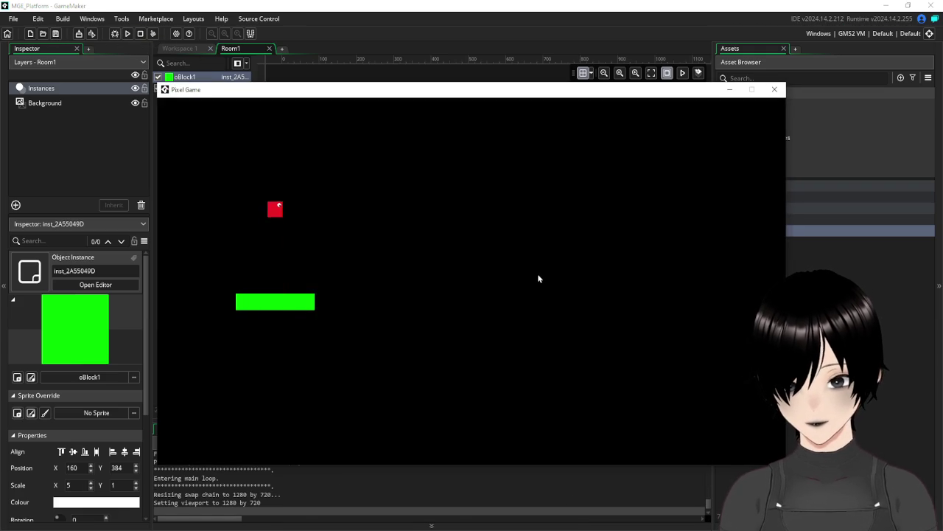
key("Right")
key("Right")
key("space")
key("Left")
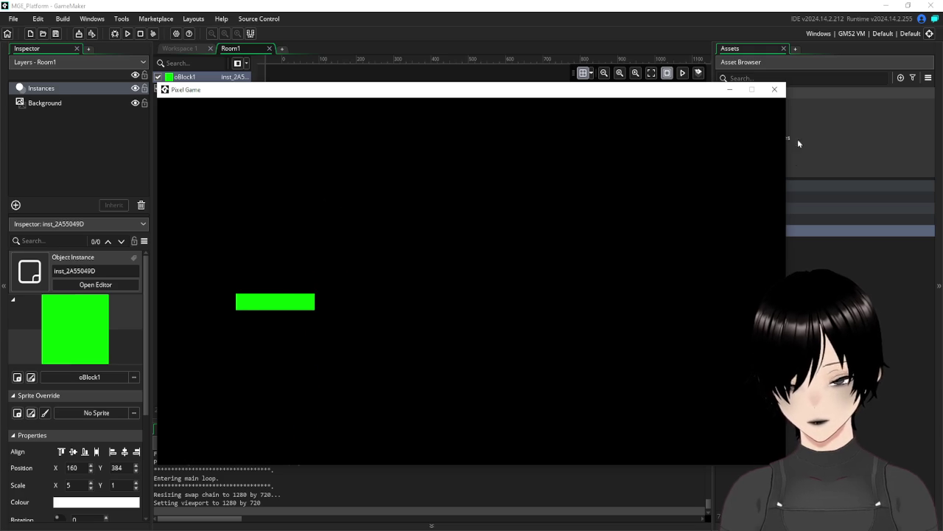
left_click(775, 89)
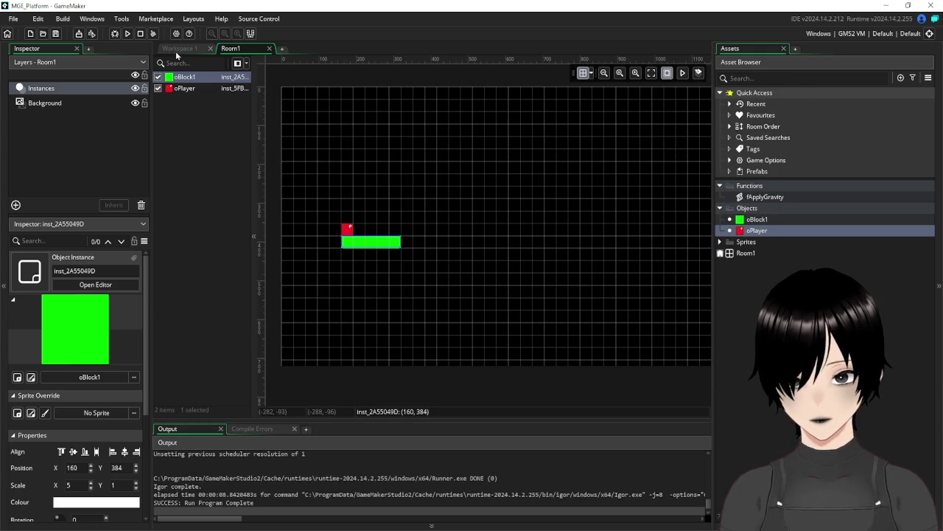
left_click(177, 48)
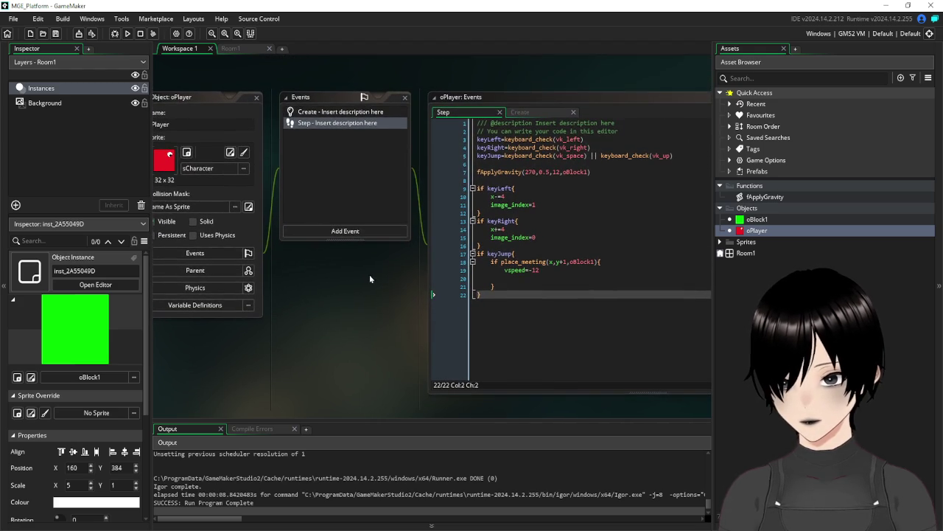
left_click_drag(369, 274, 304, 291)
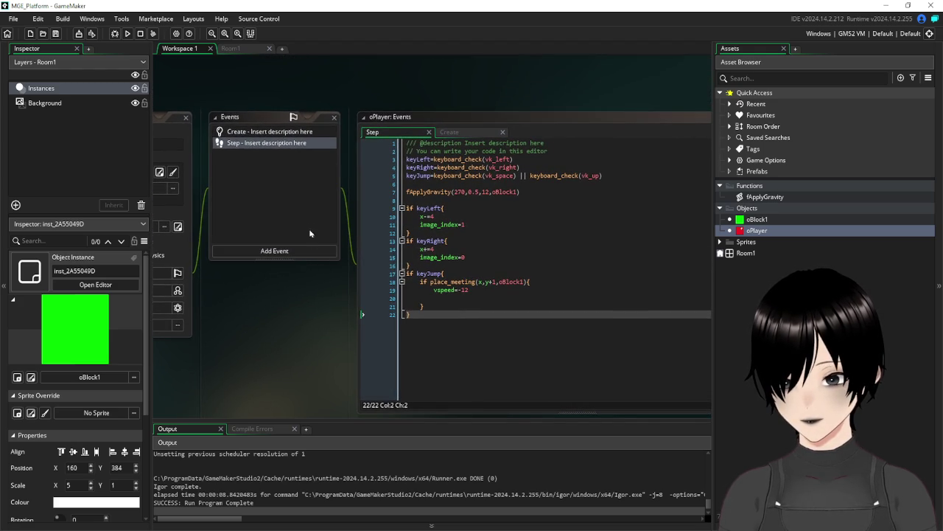
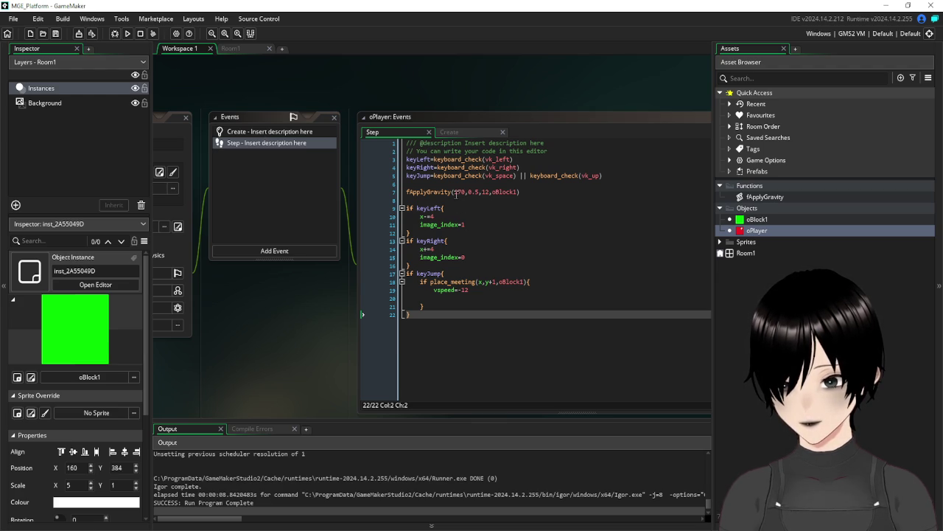
- Declare jumpHigher=5 as the last line of oPlayer's Create event code
left_click(269, 135)
left_click(477, 203)
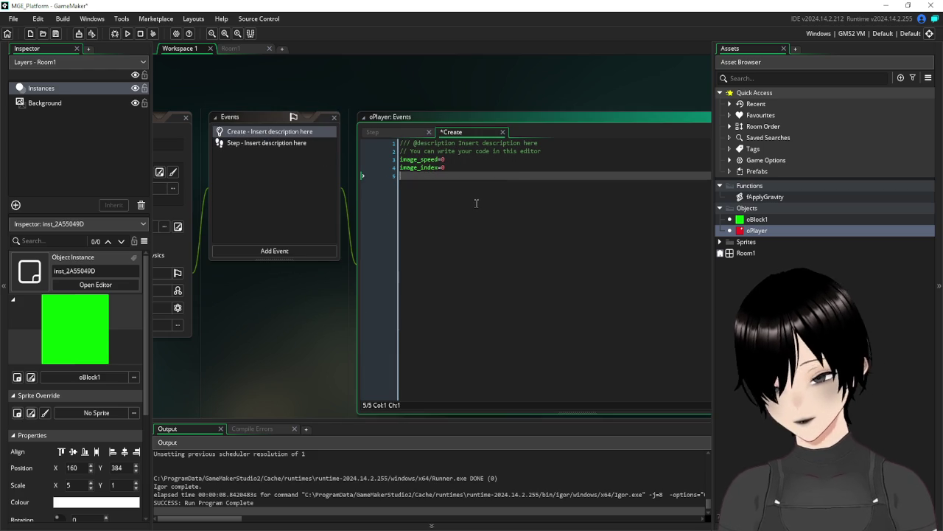
type("jumph")
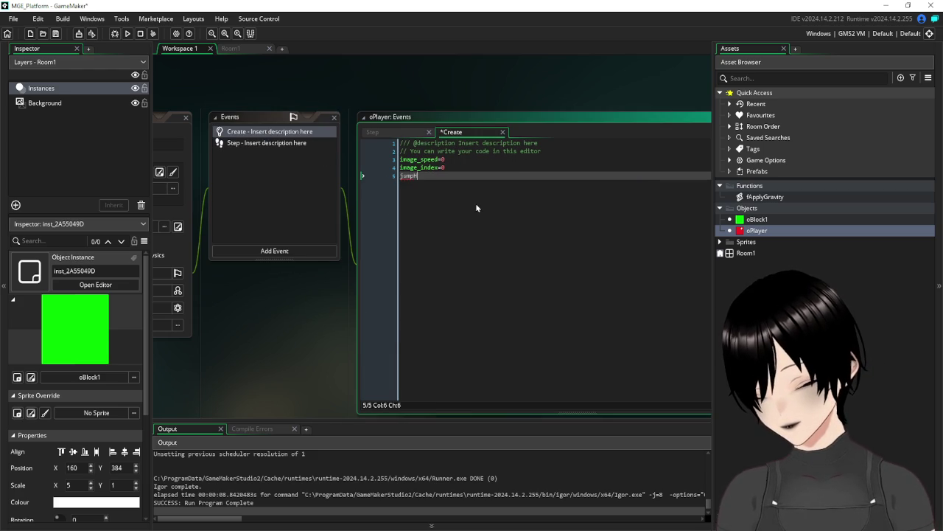
type("eight")
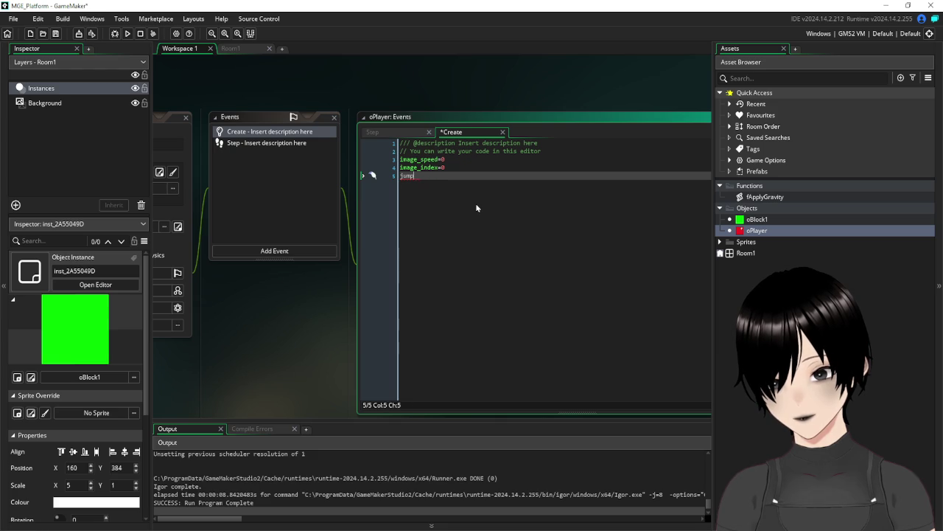
type("her=0")
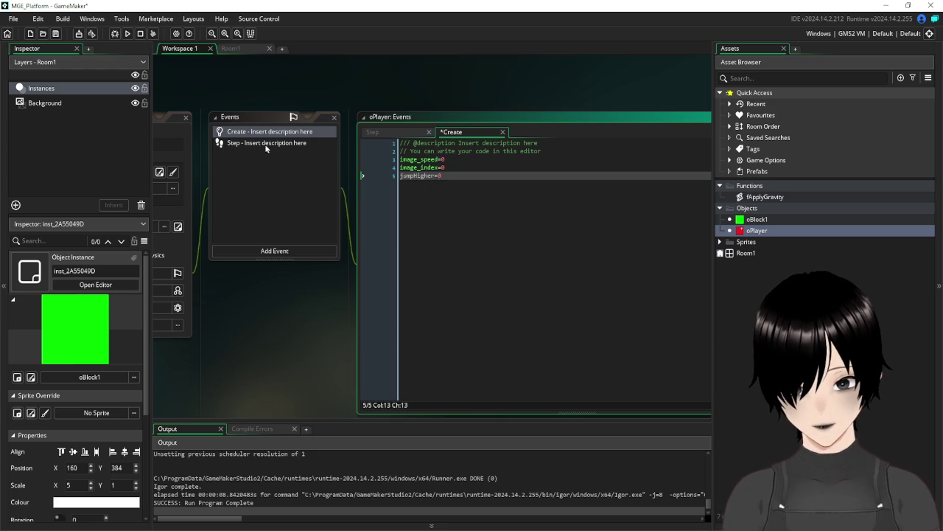
left_click(266, 145)
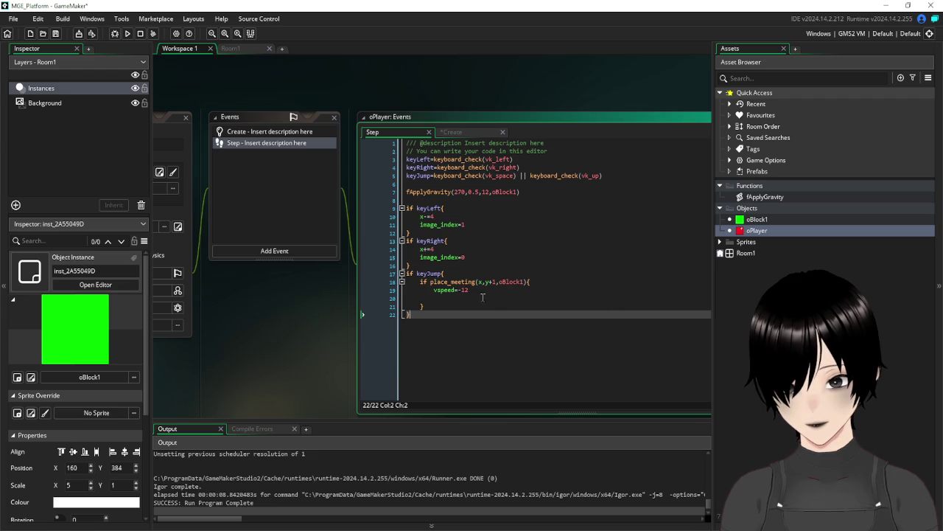
left_click(285, 136)
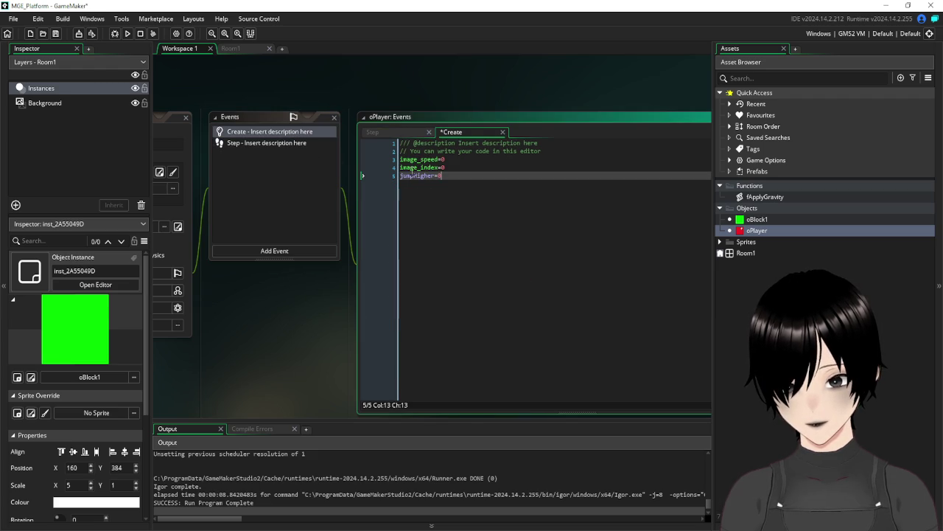
key("BackSpace")
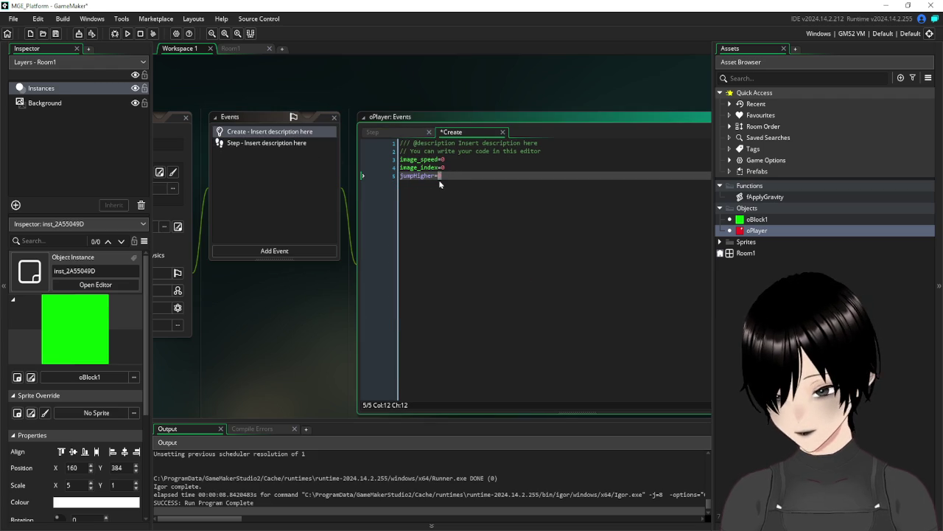
type("5")
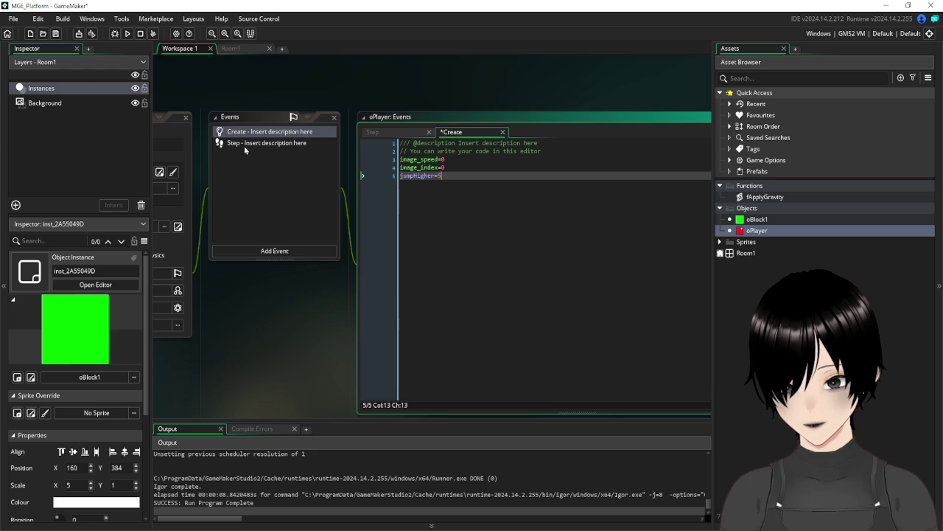
left_click(241, 145)
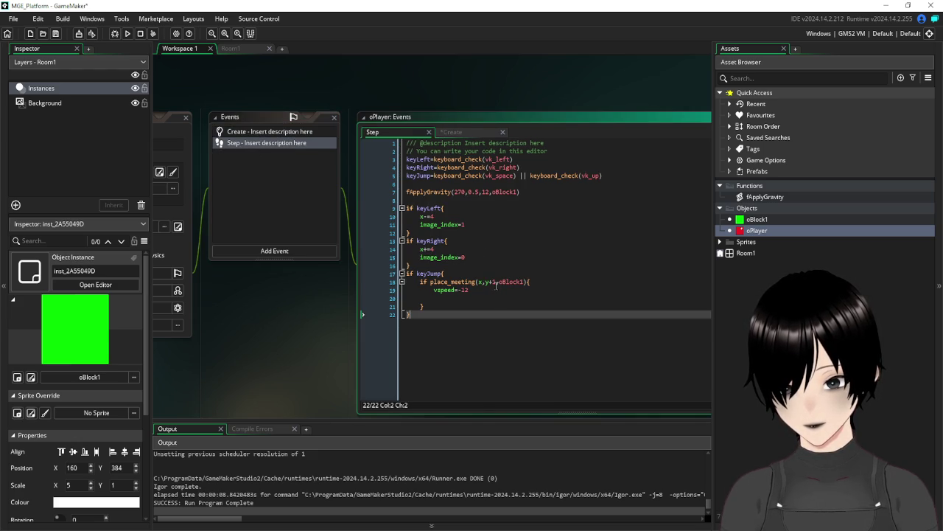
- Change the jump line's vertical speed to vspeed=-7
left_click(492, 289)
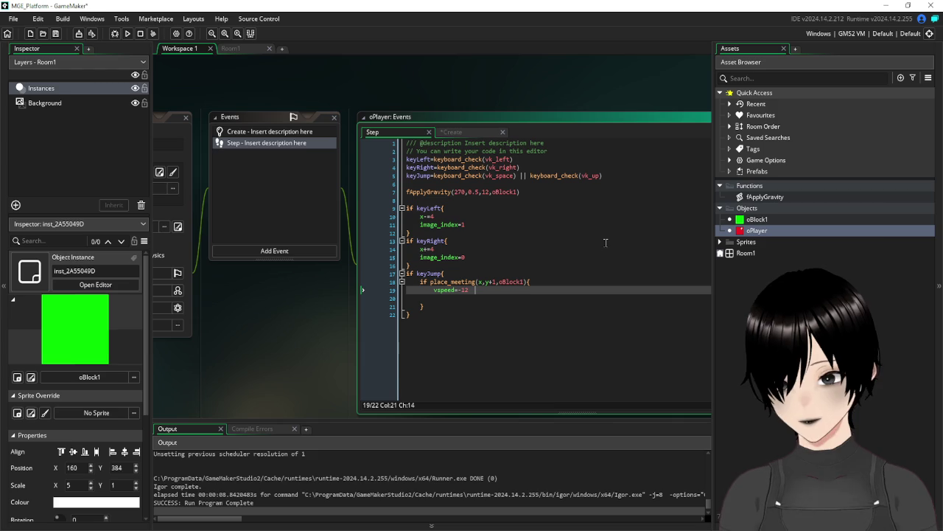
key("BackSpace")
key("BackSpace")
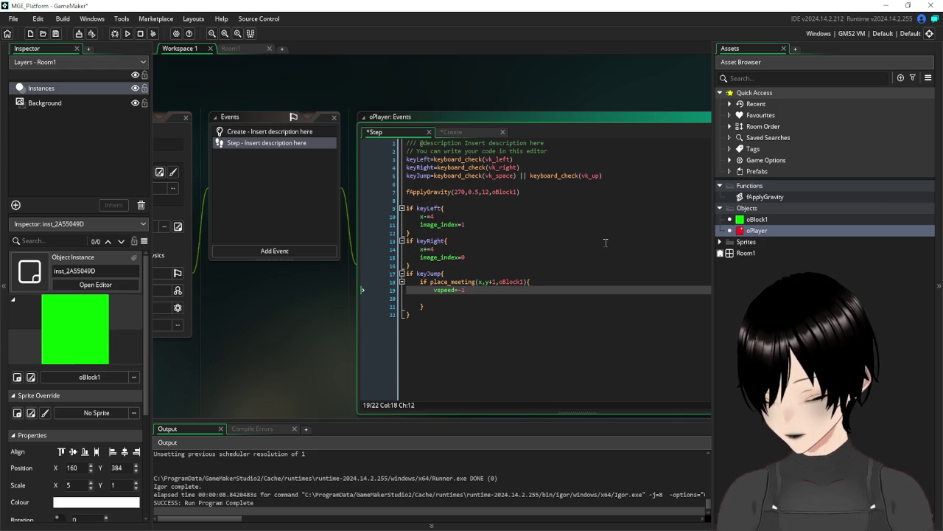
type("7")
key("Left")
key("BackSpace")
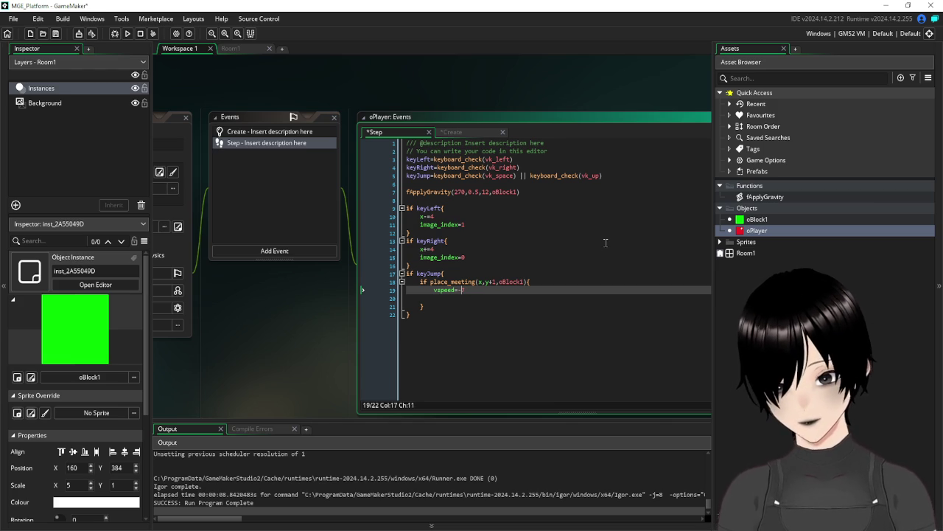
key("Right")
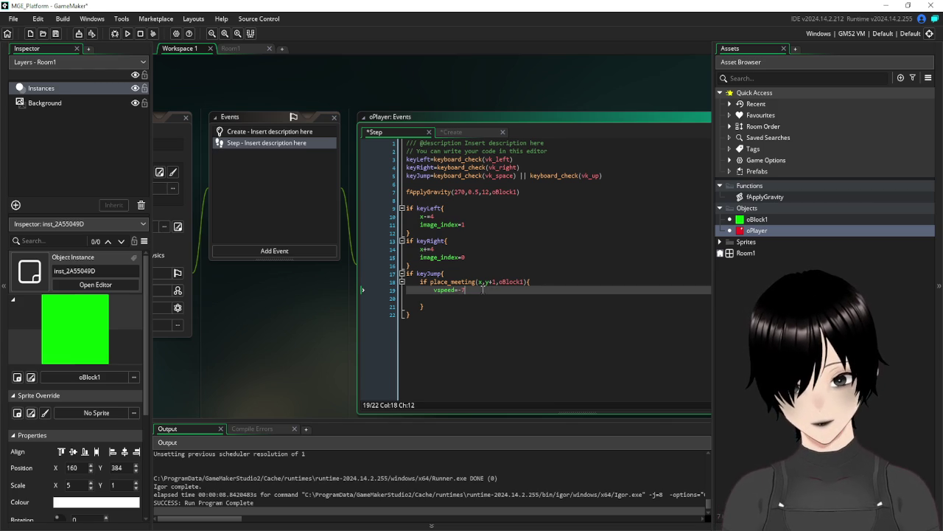
- Replace the 7 with jumpHigher and add jumpHigher-=1 on the line below
left_click(248, 131)
type("5")
left_click(396, 176)
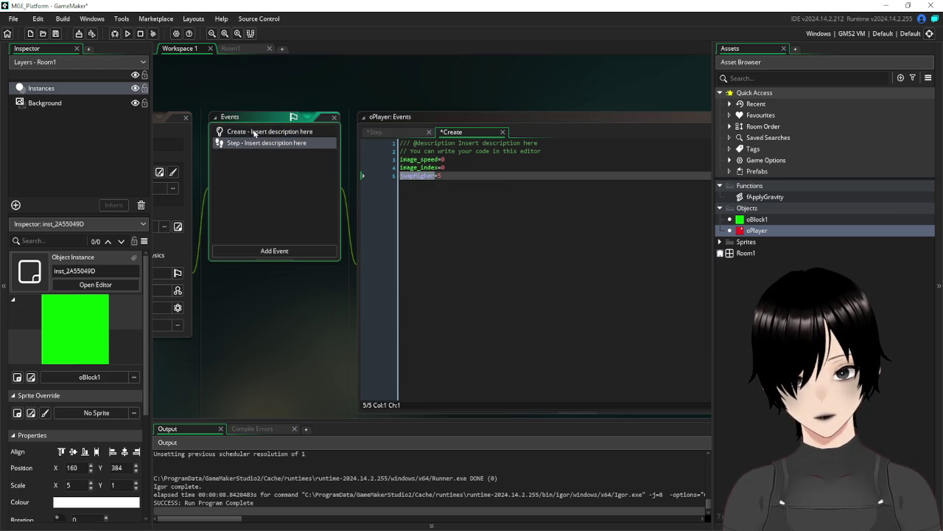
left_click(256, 133)
left_click(252, 143)
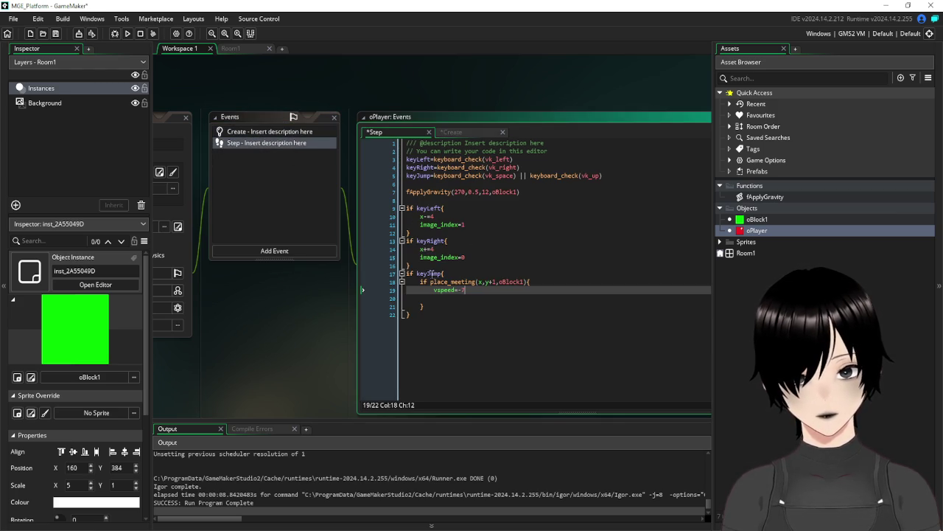
key("BackSpace")
type("jumpHigher")
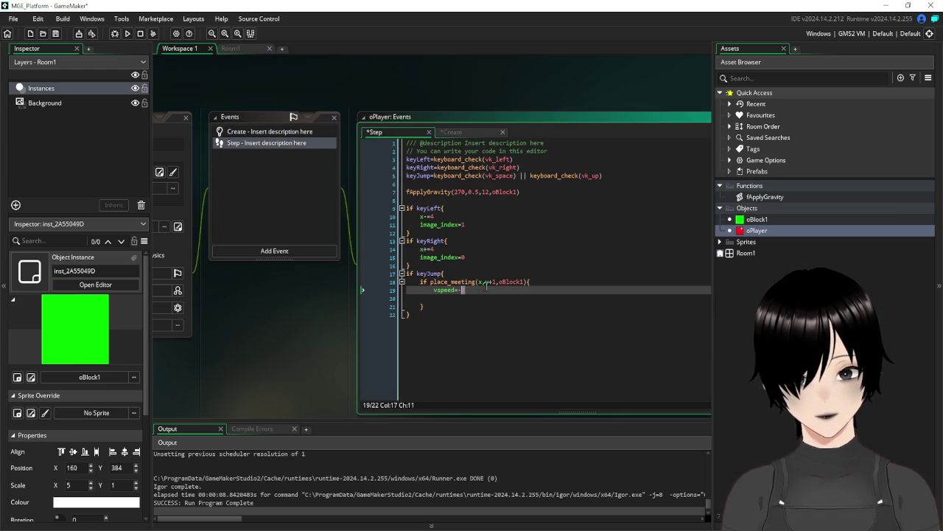
key("Return")
type("jumpHigher-=1")
- Guard the decrement so it reads if jumpHigher>0 jumpHigher-=1
key("Home")
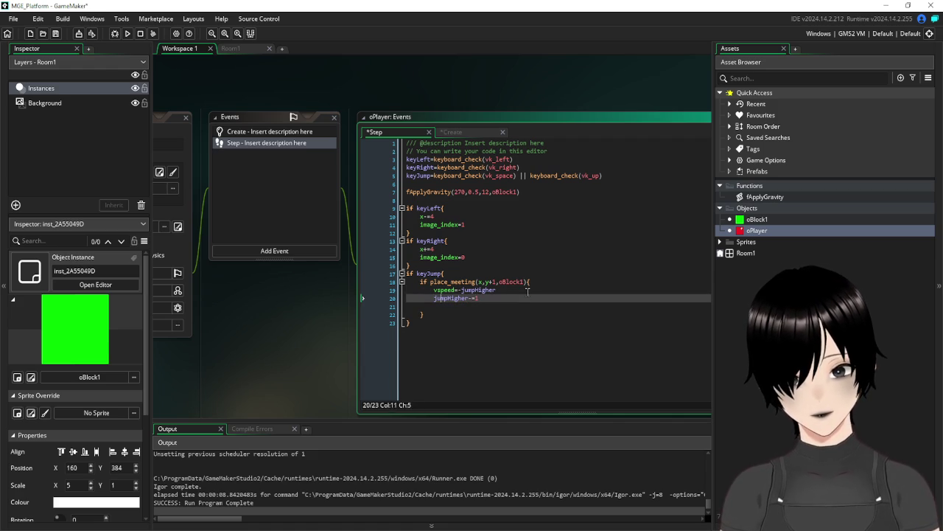
type("if ")
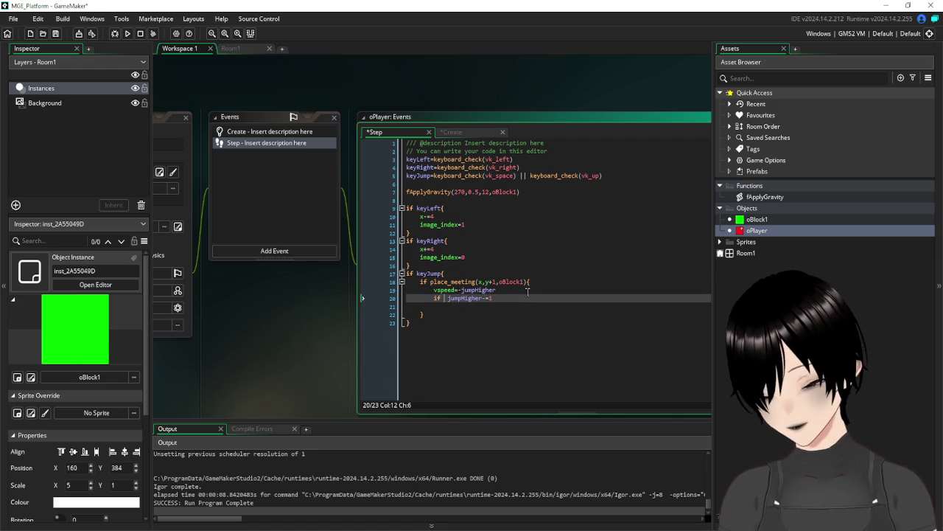
type("jump")
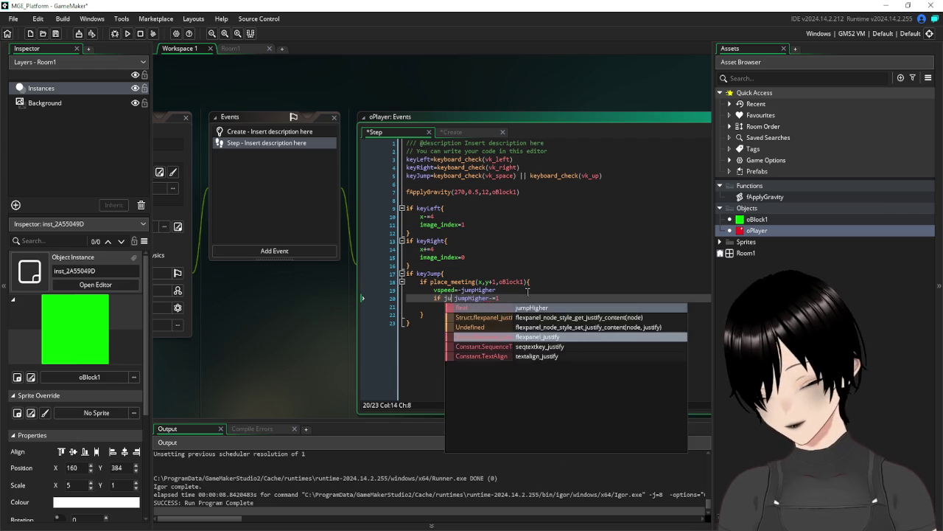
type("H")
key("Return")
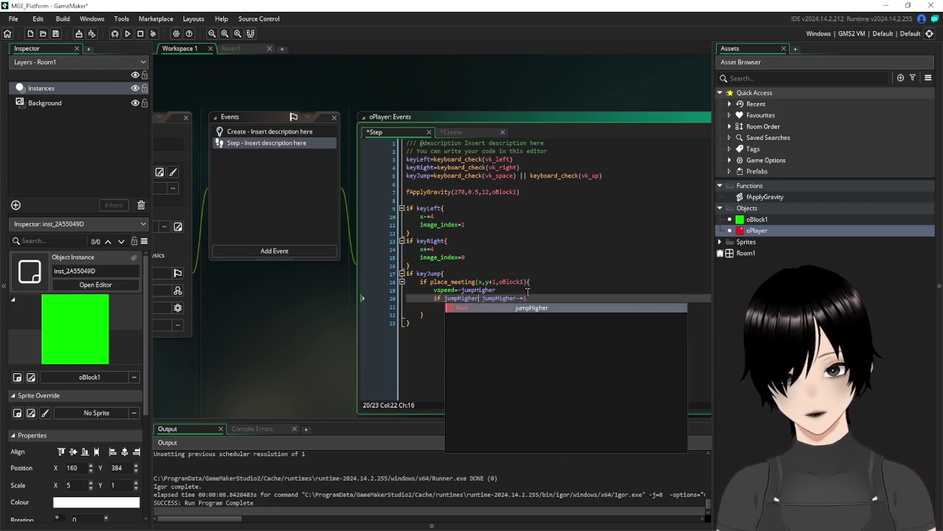
type(">0")
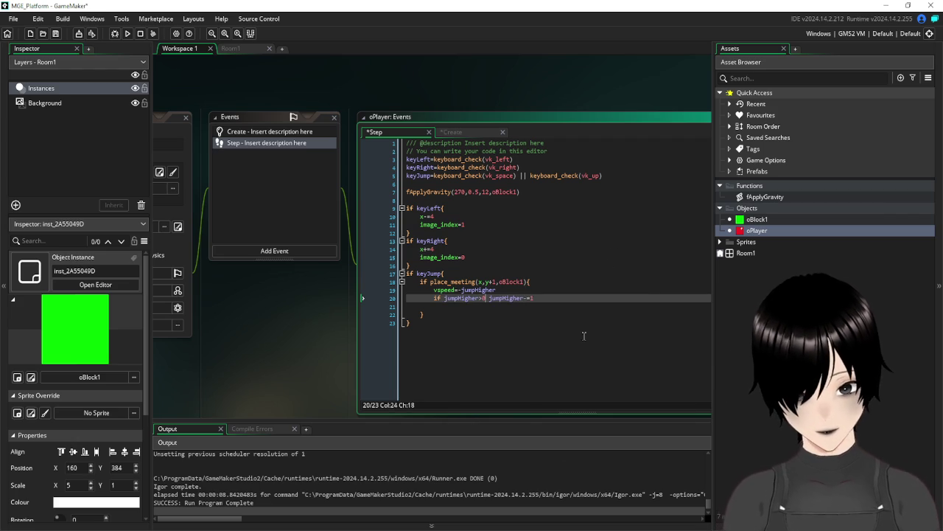
left_click(584, 336)
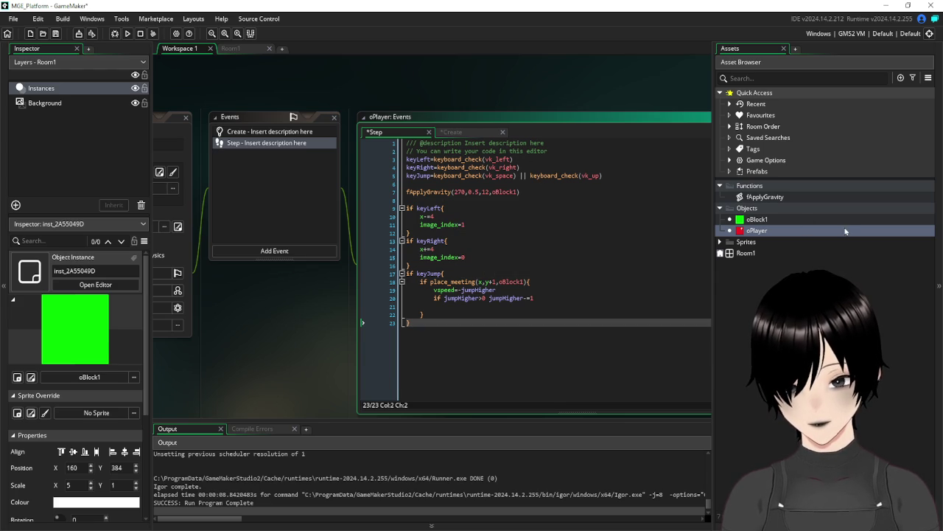
double_click(787, 197)
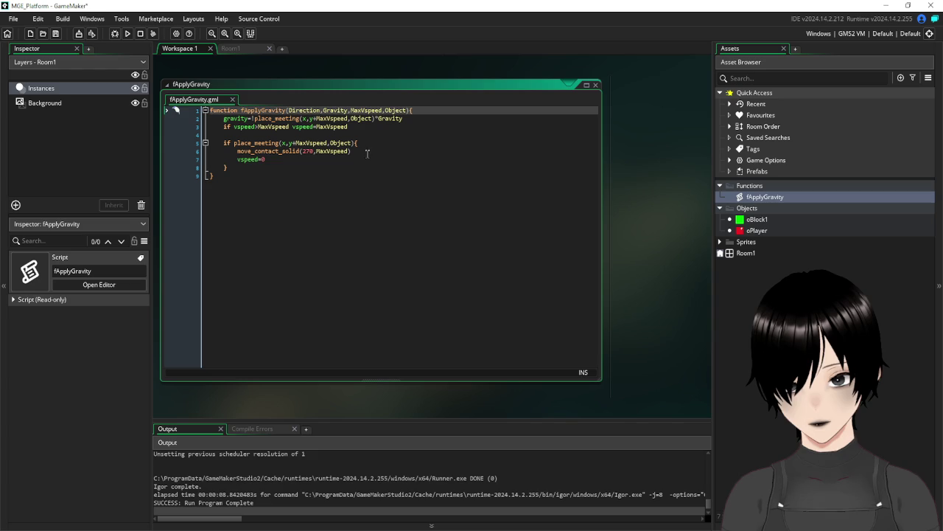
- Add jumpHigher=5 after vspeed=0 in fApplyGravity's landing block and save the script
left_click(366, 157)
key("Return")
type("jumpHigher")
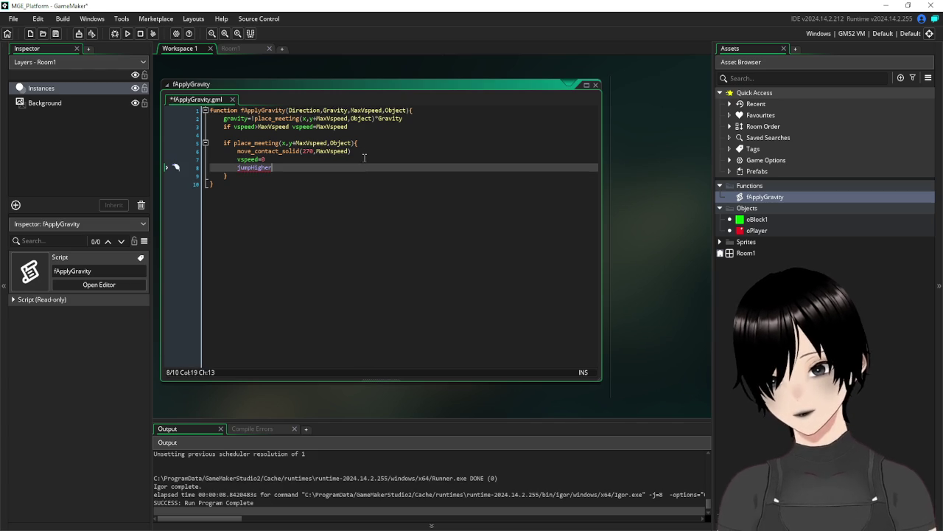
type("=5")
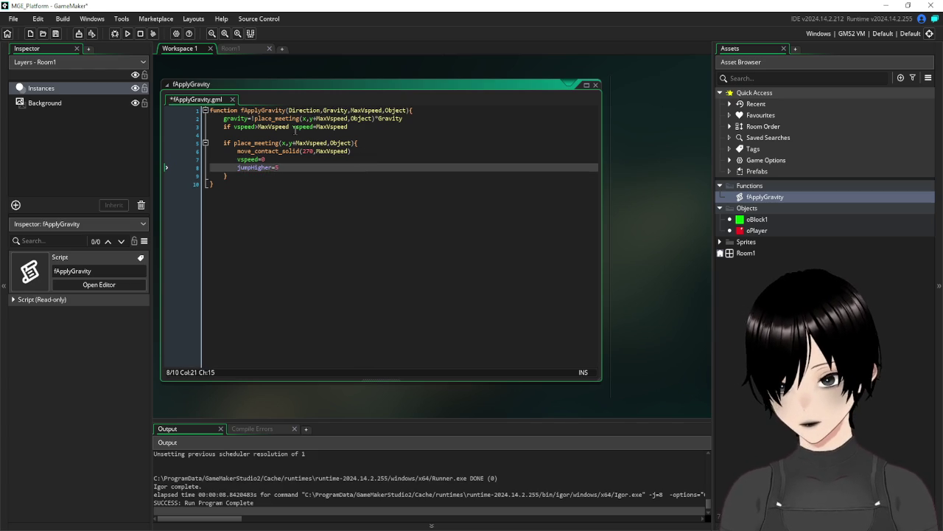
key("ctrl+s")
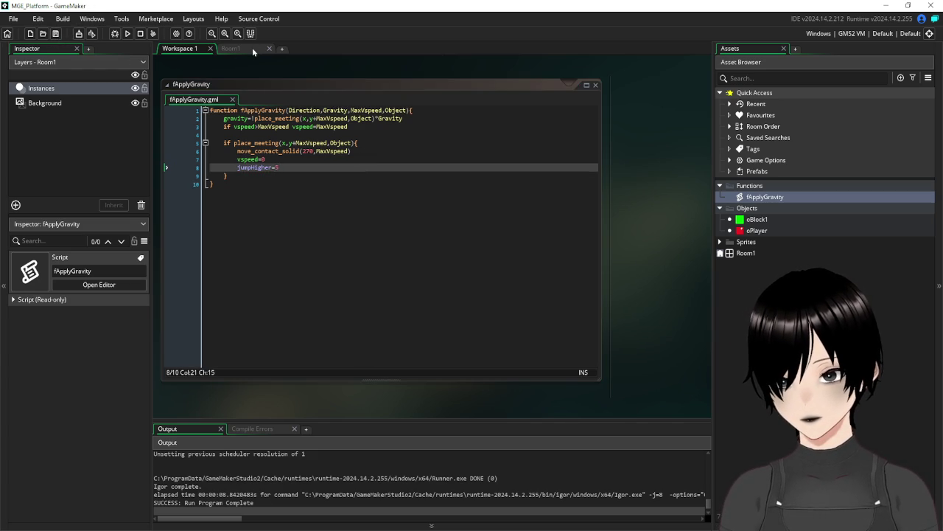
- Test-run Room1, walking the player right, then return to oPlayer's event code
left_click(252, 48)
left_click(127, 33)
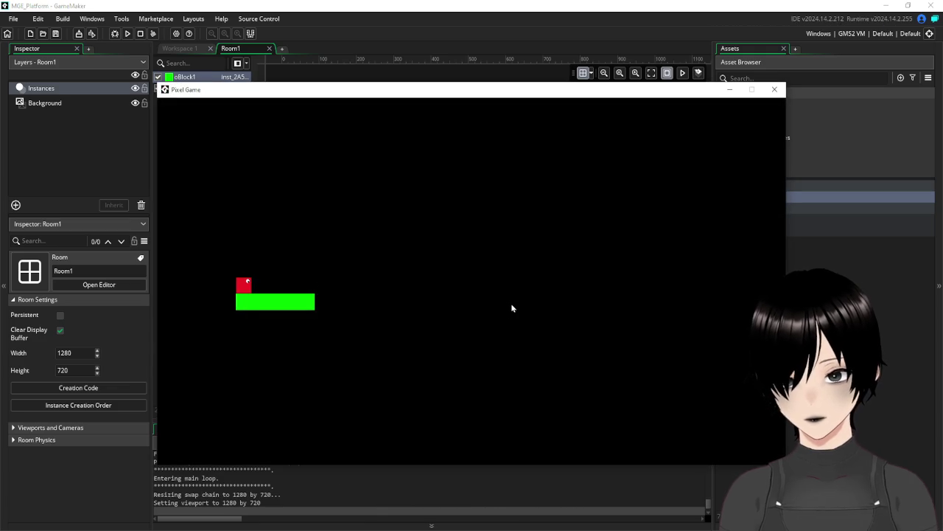
key("Right")
key("Right")
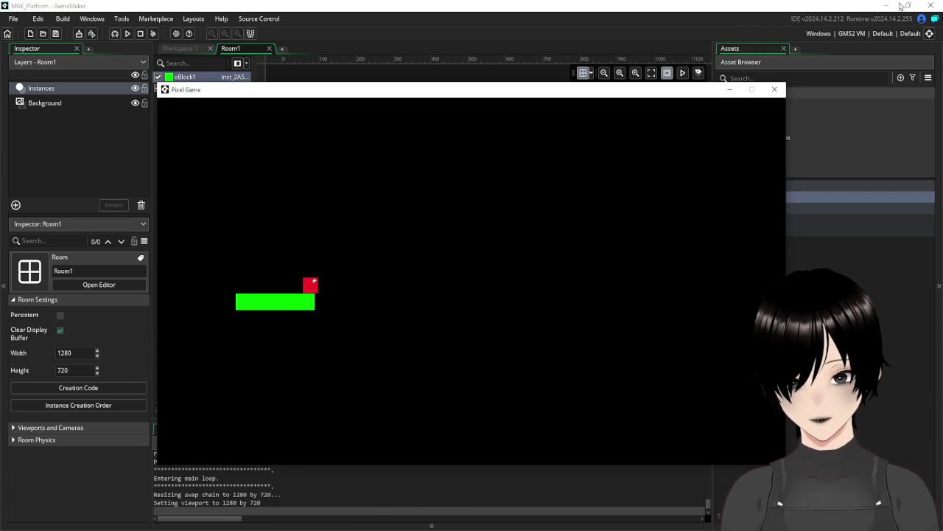
left_click(775, 89)
left_click(186, 50)
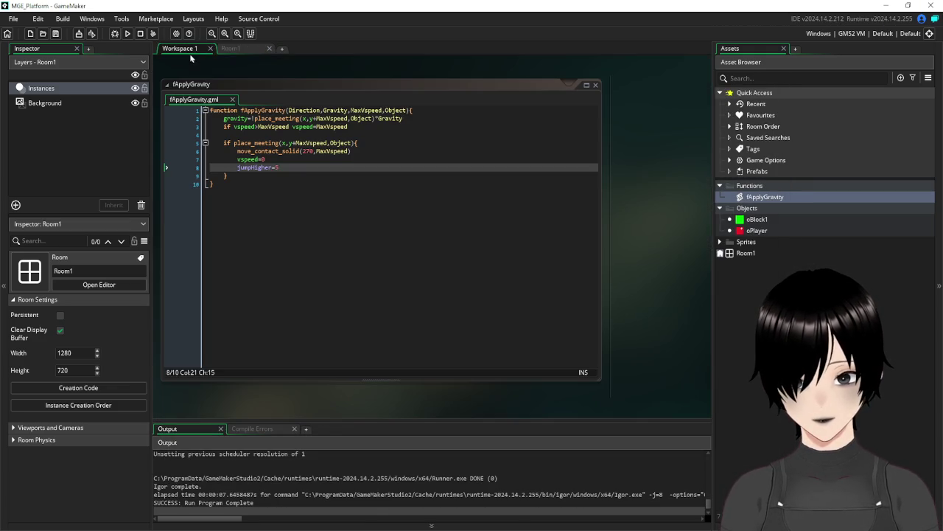
double_click(757, 230)
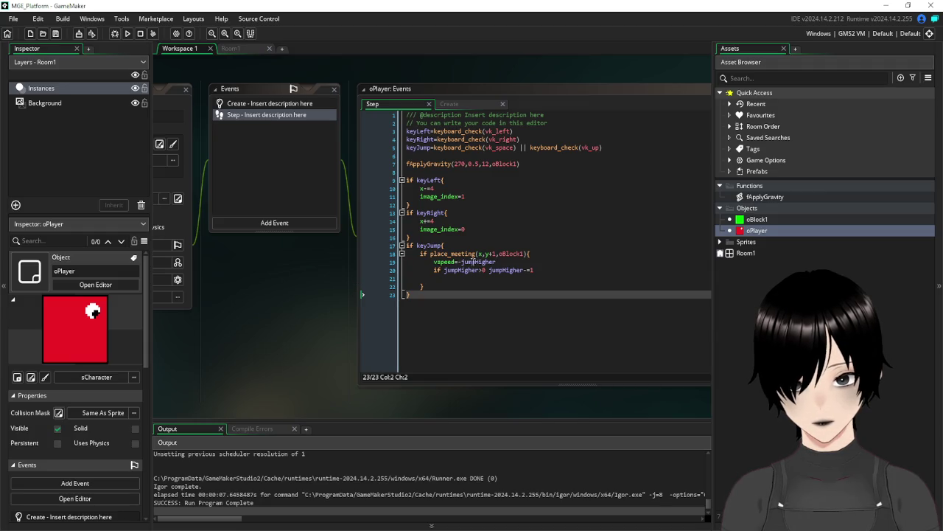
- Test line 19 as vspeed=vspeed-jumpHigher in a run, then revert it to vspeed=-jumpHigher
left_click(460, 262)
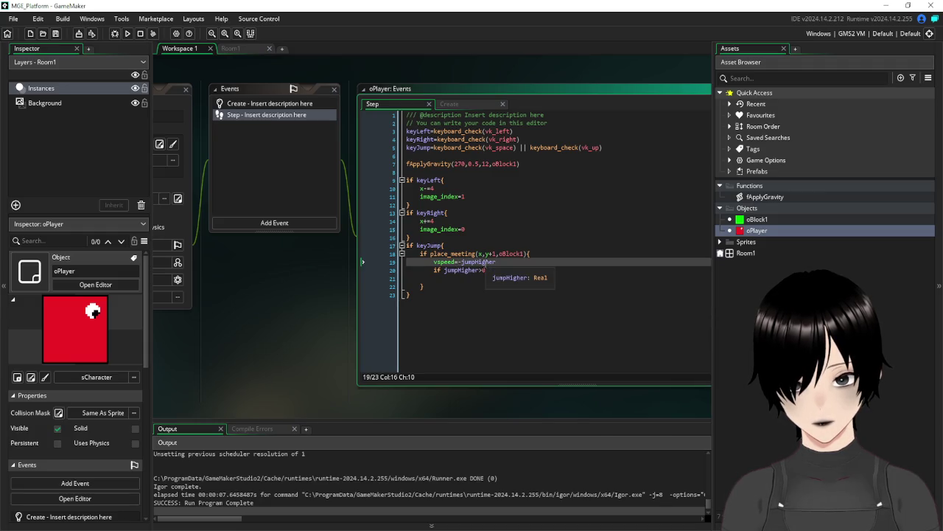
type("vspeed")
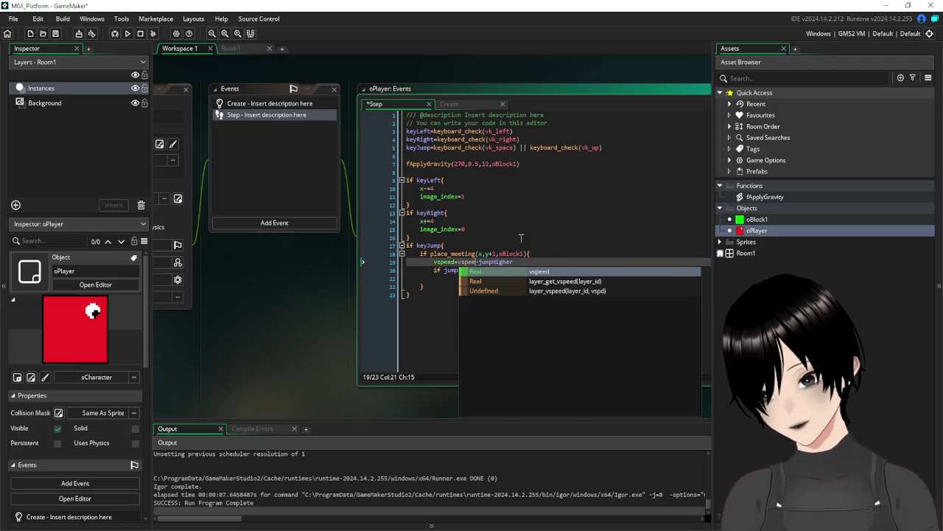
left_click(520, 237)
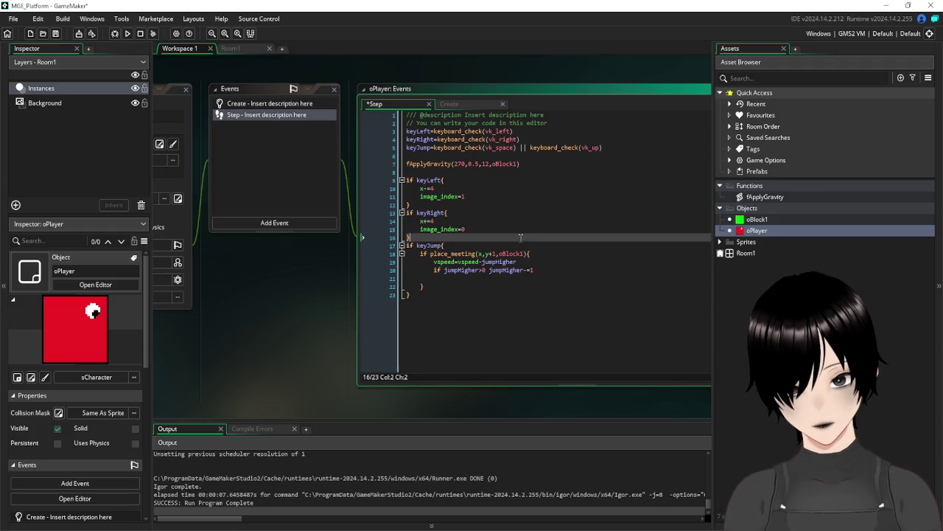
left_click(55, 33)
left_click(126, 34)
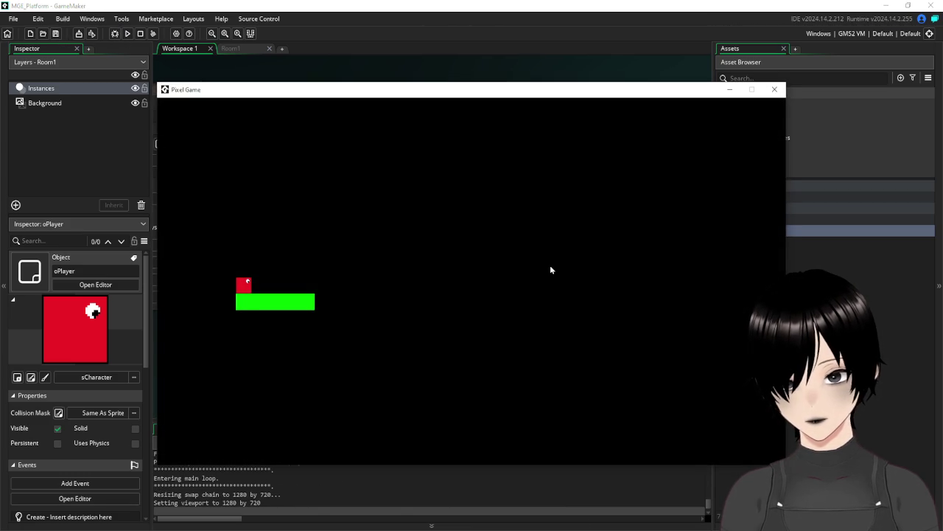
left_click(774, 89)
left_click(479, 262)
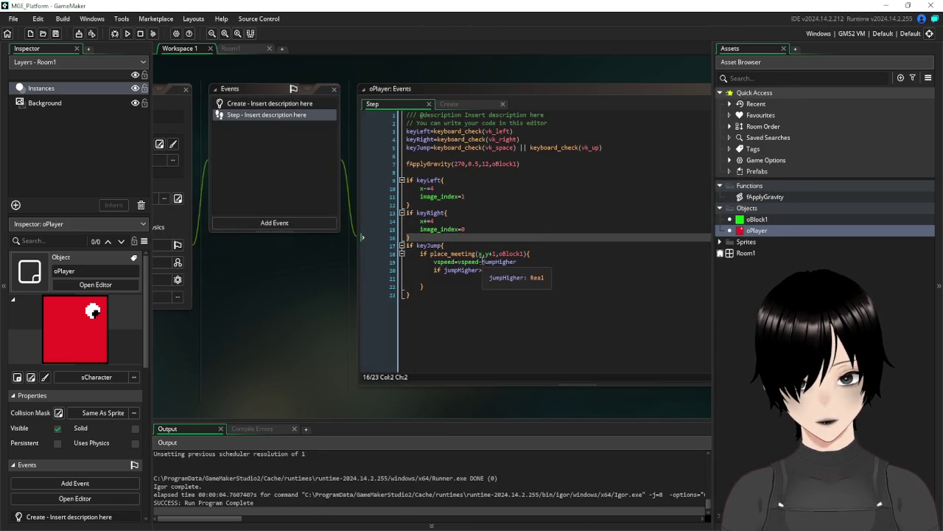
key("BackSpace")
key("BackSpace")
key("BackSpace")
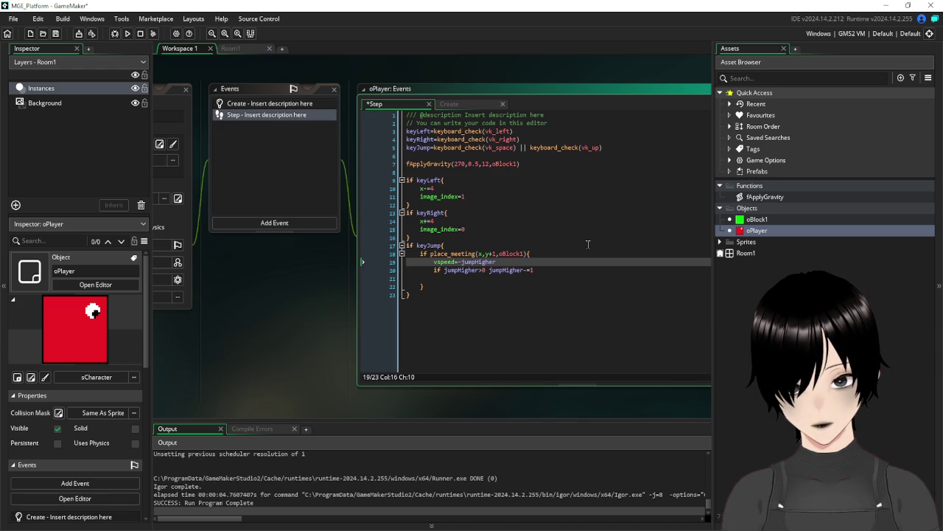
- Change line 19 to vspeed-=jumpHigher and test-run the game
key("ctrl+space")
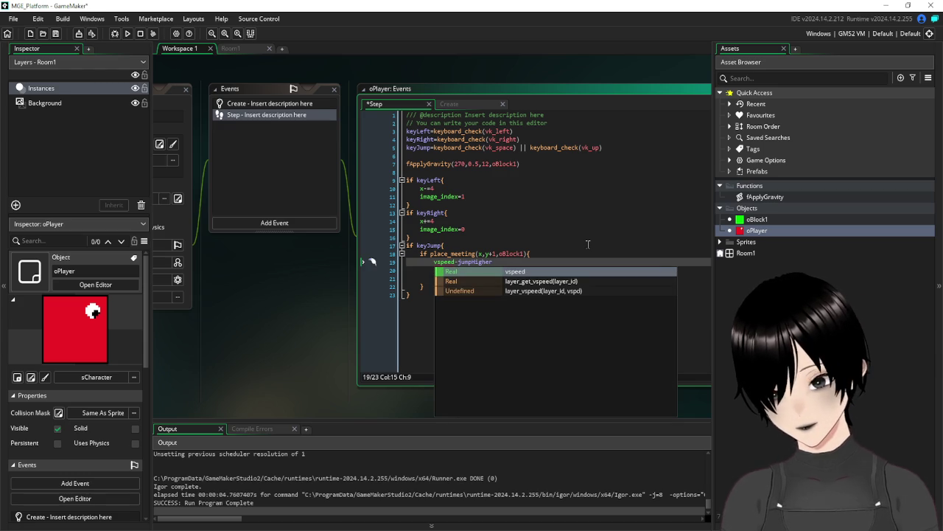
key("Escape")
type("-")
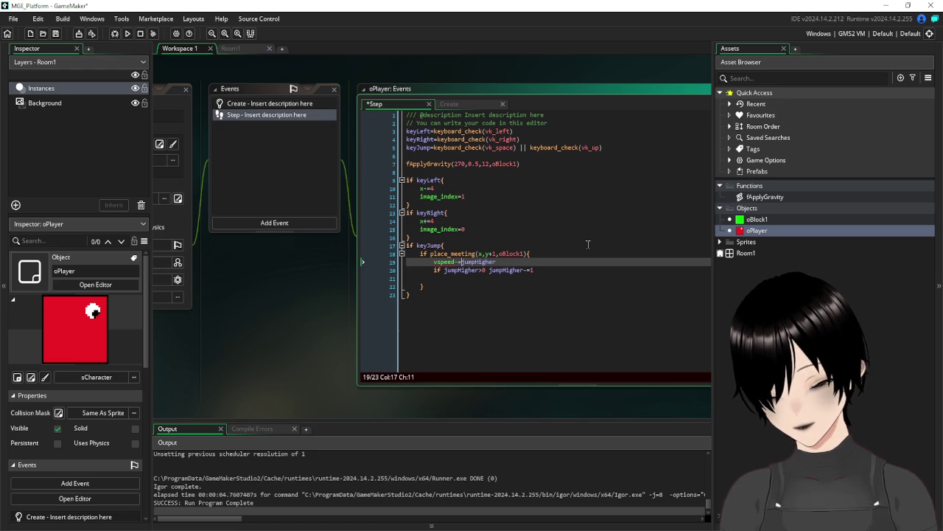
left_click(127, 33)
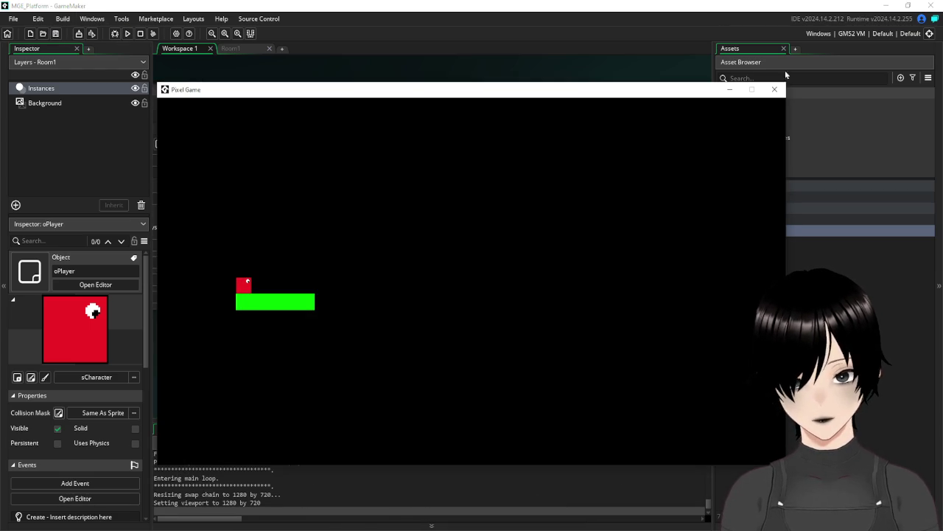
left_click(780, 94)
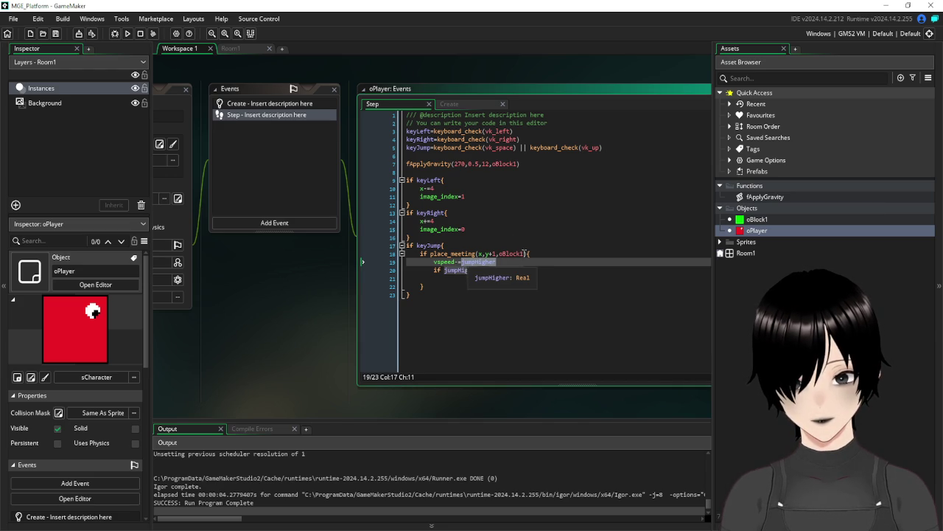
- Rewrite line 19 as vspeed-=5+jumpHigher and test walking the player off the platform's left edge
key("ctrl+Delete")
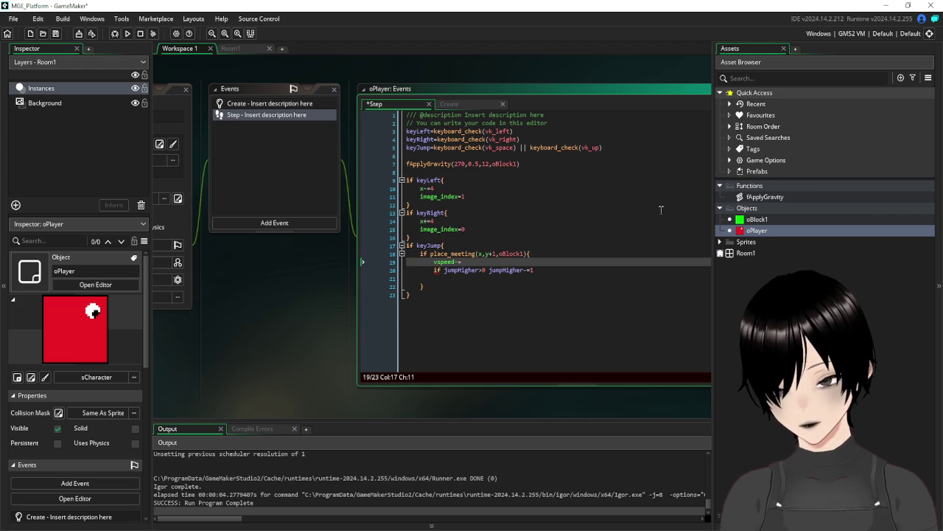
type("1")
key("BackSpace")
type("5+")
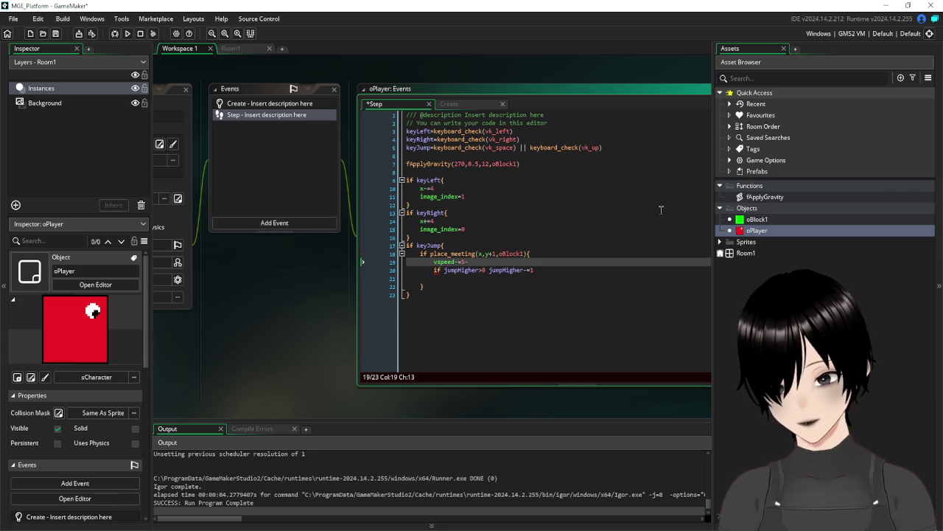
type("Ju")
type("mpH")
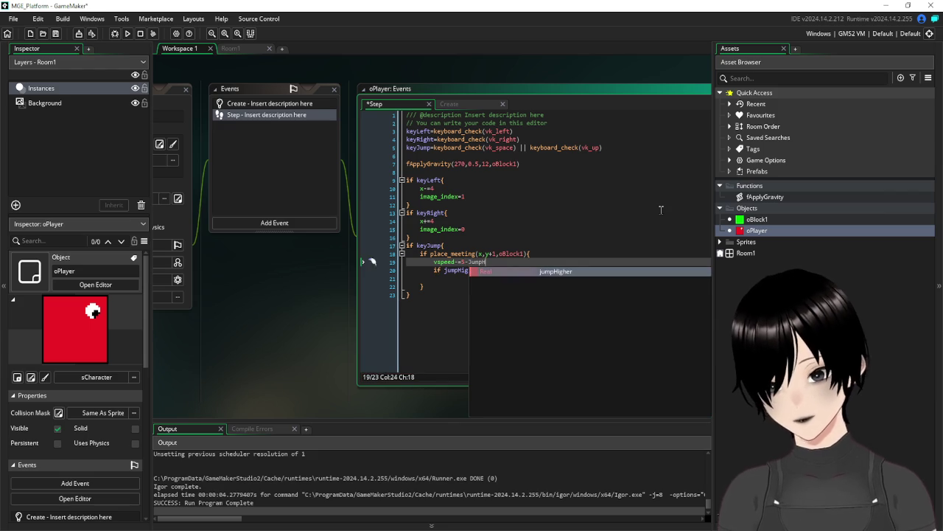
key("Return")
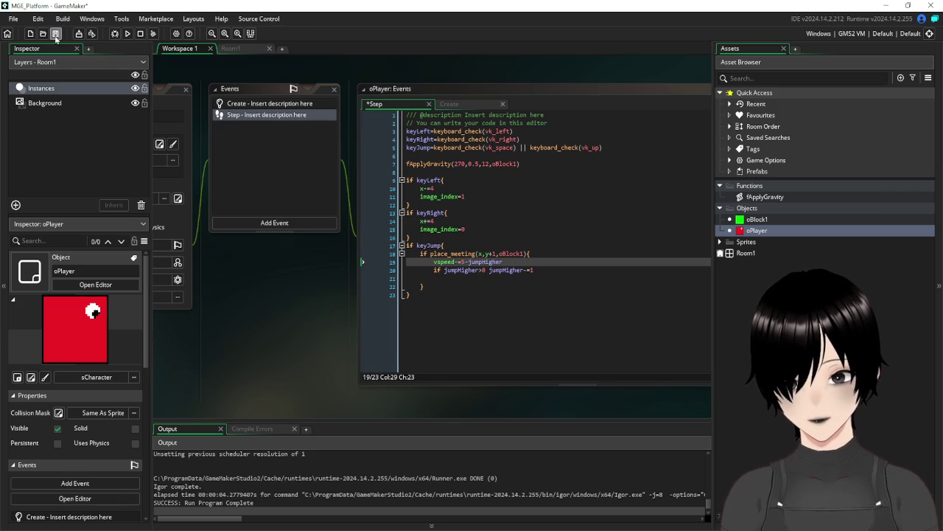
left_click(128, 33)
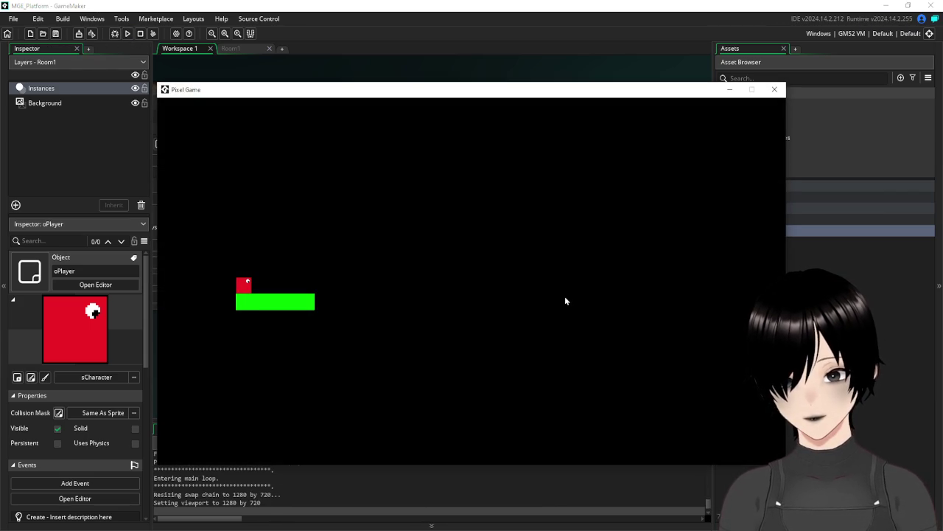
key("Right")
key("Left")
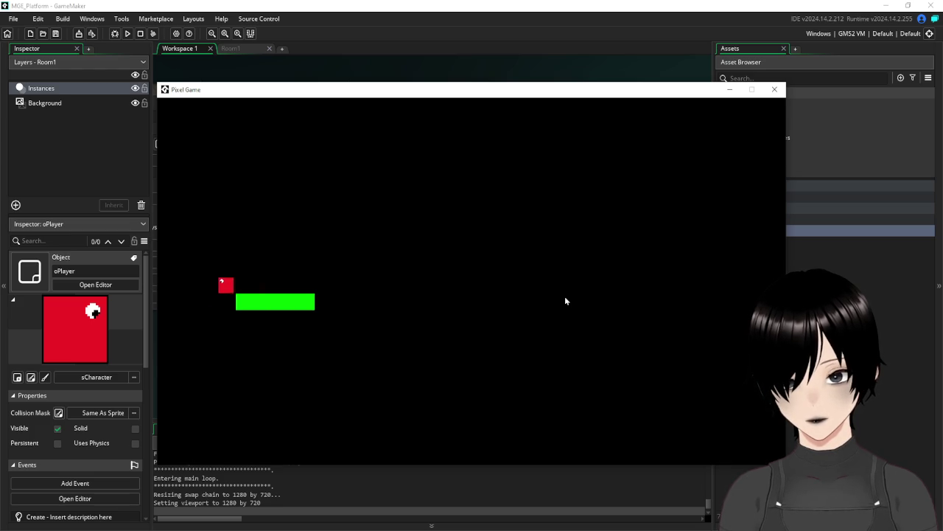
left_click(775, 87)
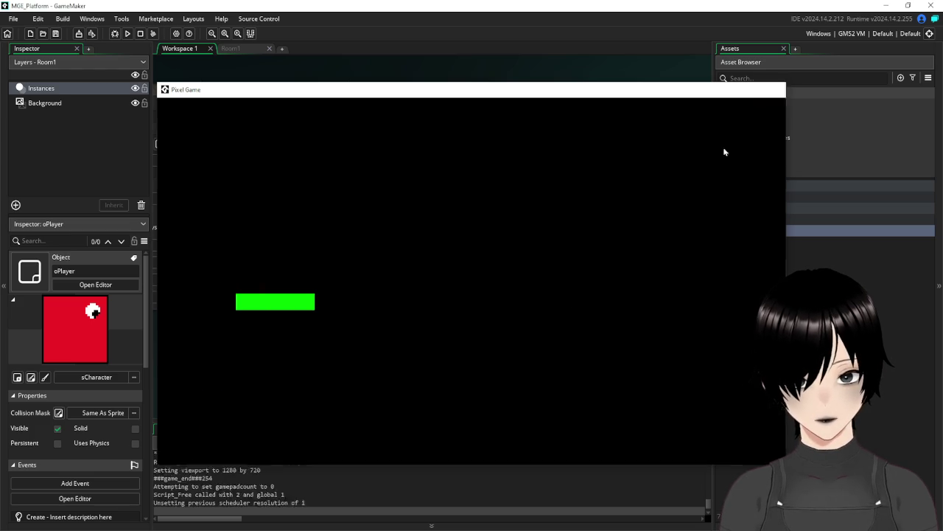
- Set the jump line to vspeed=-1+jumpHigher and test-run the game
left_click(467, 262)
type("*")
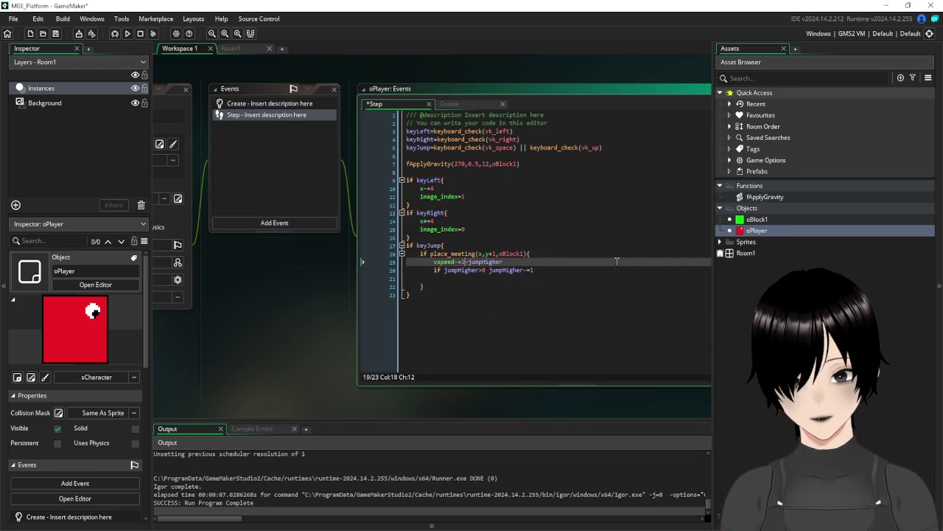
key("Delete")
type("+")
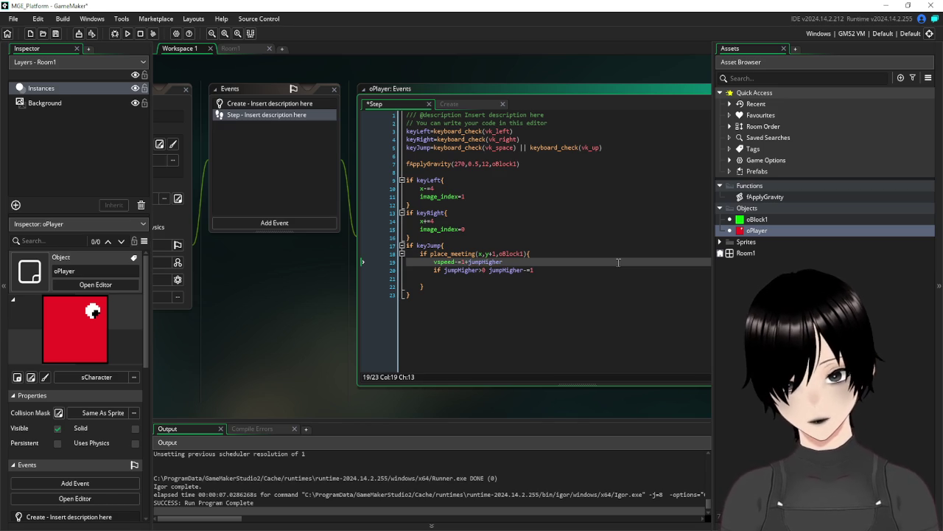
left_click(127, 33)
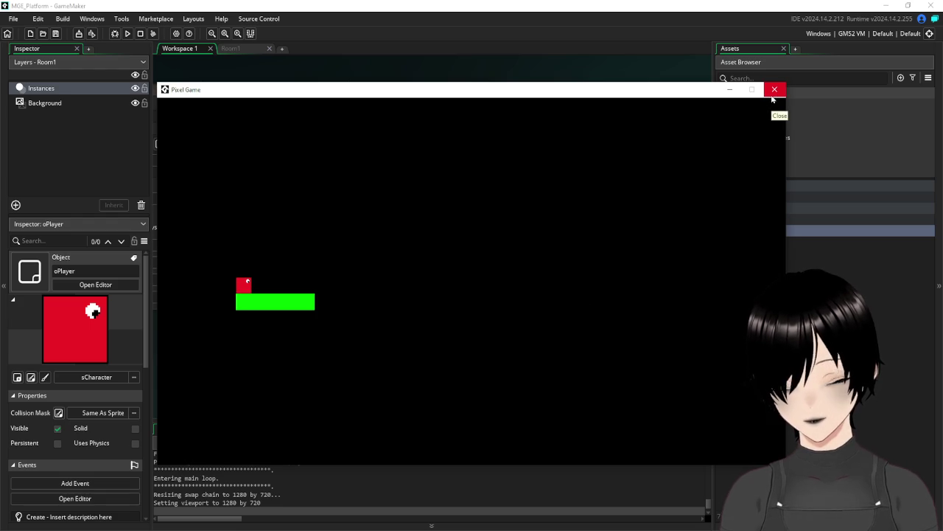
left_click(773, 96)
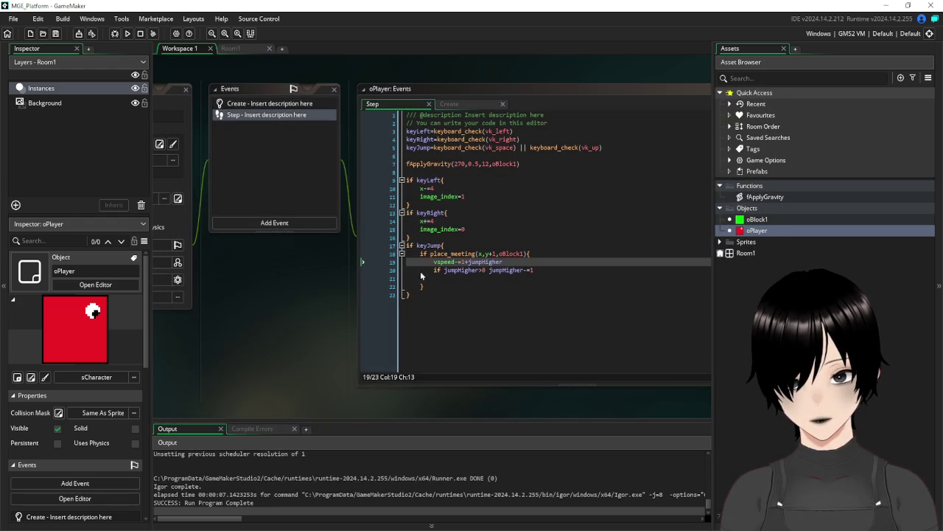
- Change the 1 to 7 on the jump line and save
mouse_move(512, 262)
left_mouse_down()
mouse_move(445, 267)
mouse_move(462, 267)
left_mouse_up()
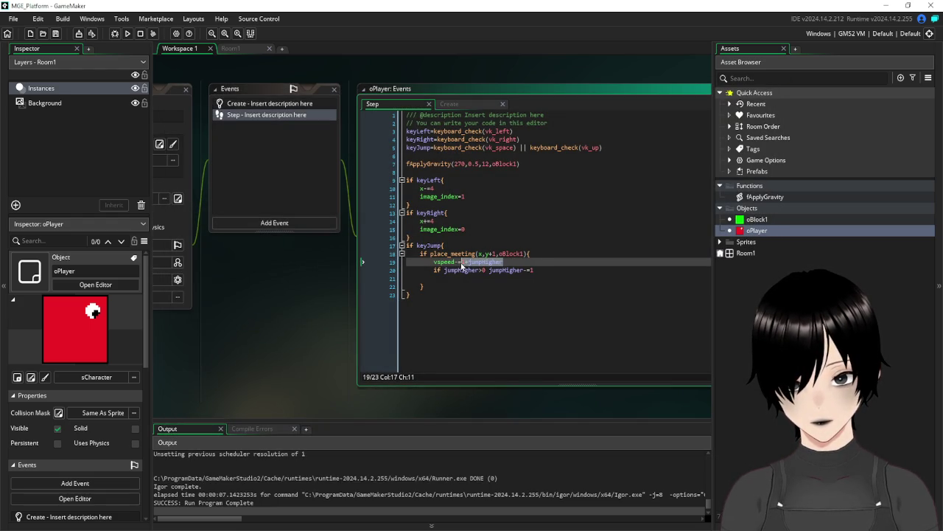
left_click(465, 267)
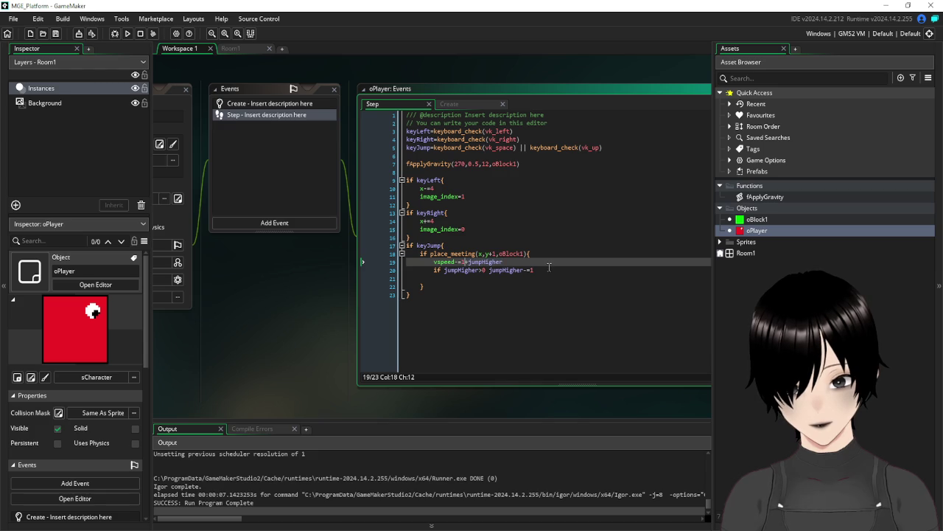
key("BackSpace")
type("7")
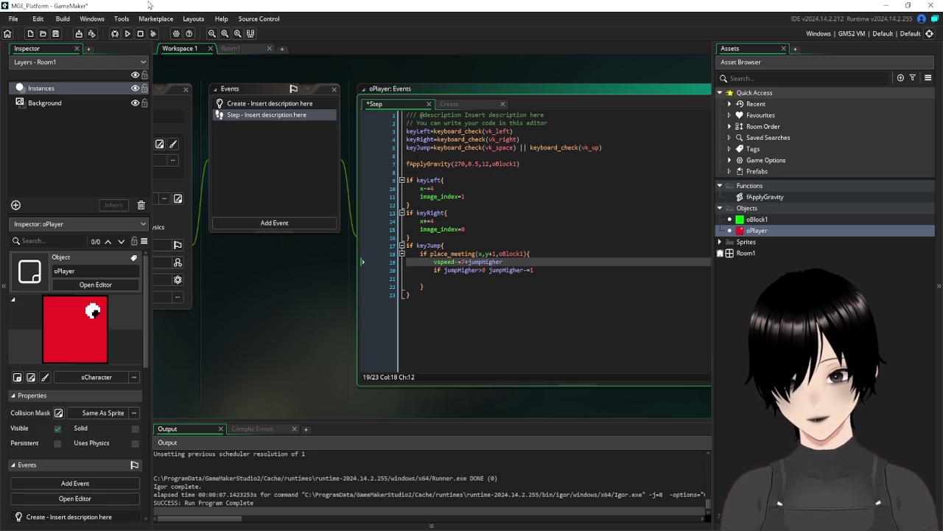
left_click(56, 34)
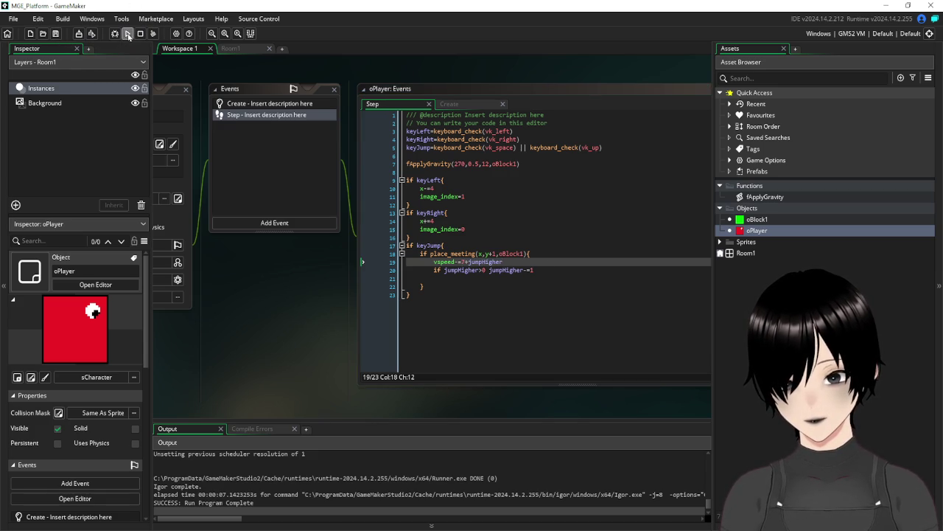
- Run the game and jump four times to check the player lands back on the platform
left_click(127, 34)
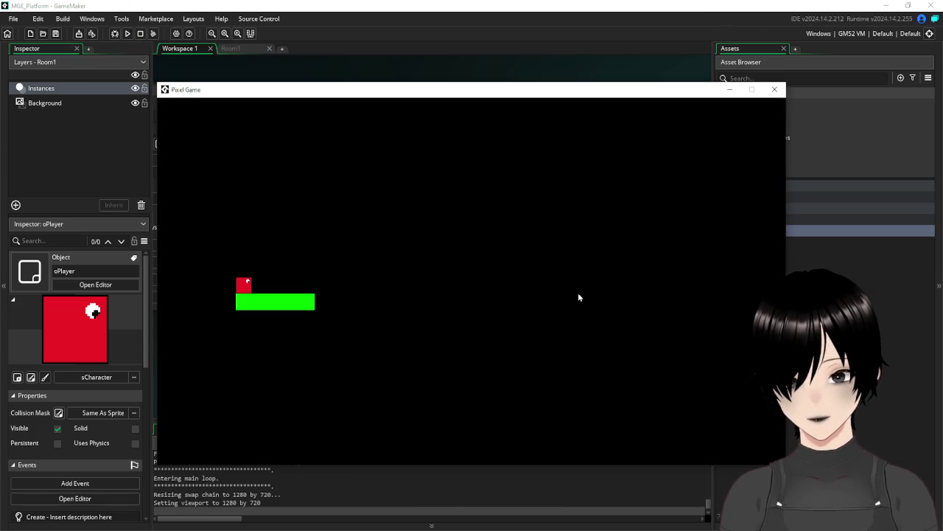
key("space")
key("space")
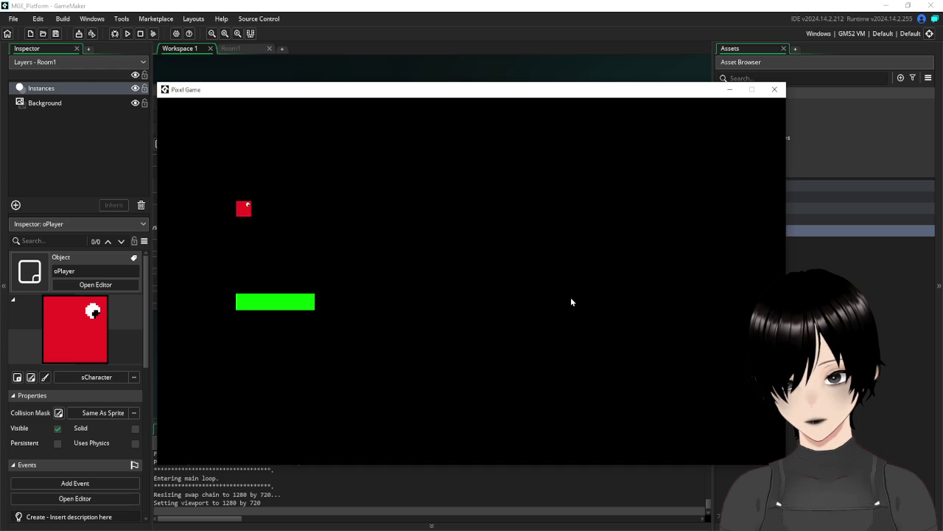
key("space")
key("space")
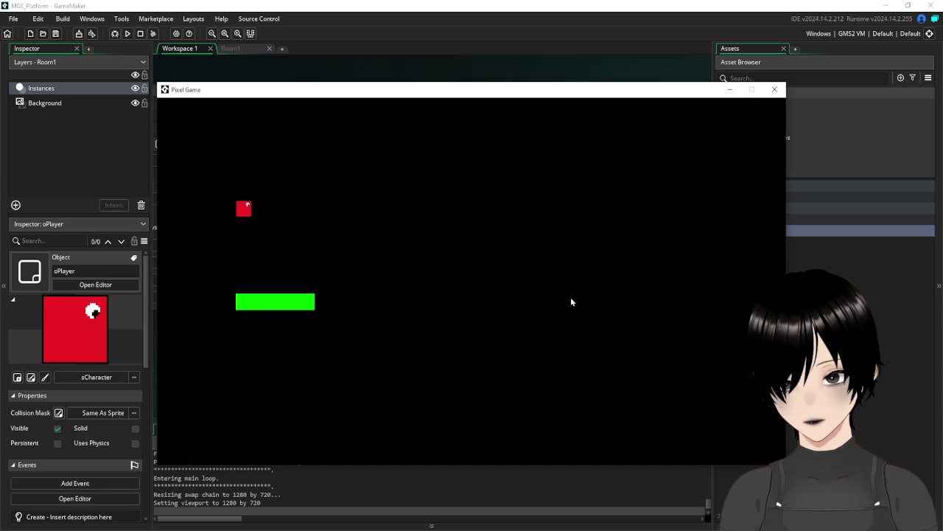
key("space")
key("space")
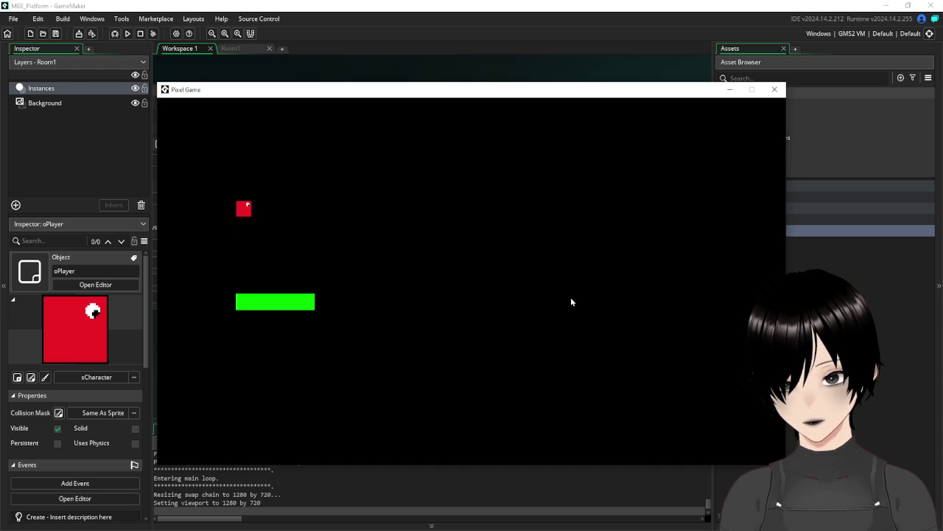
key("space")
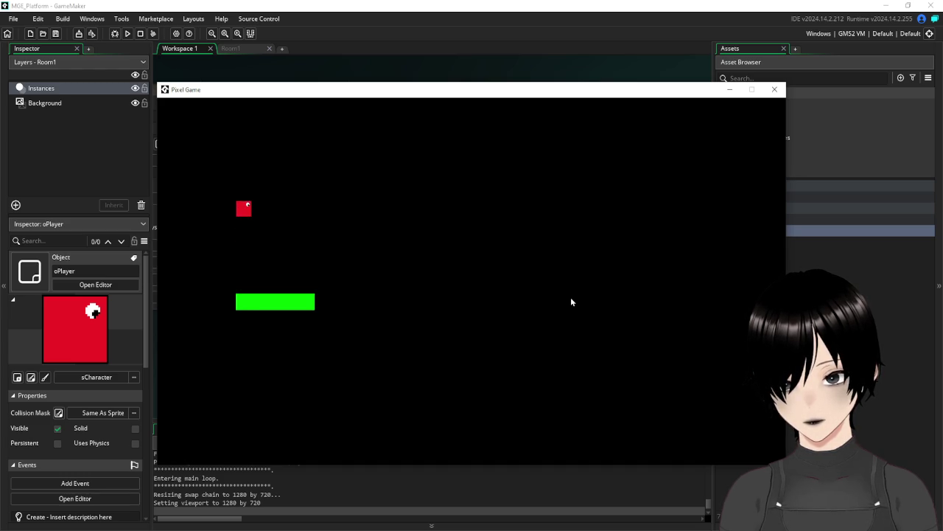
left_click(774, 89)
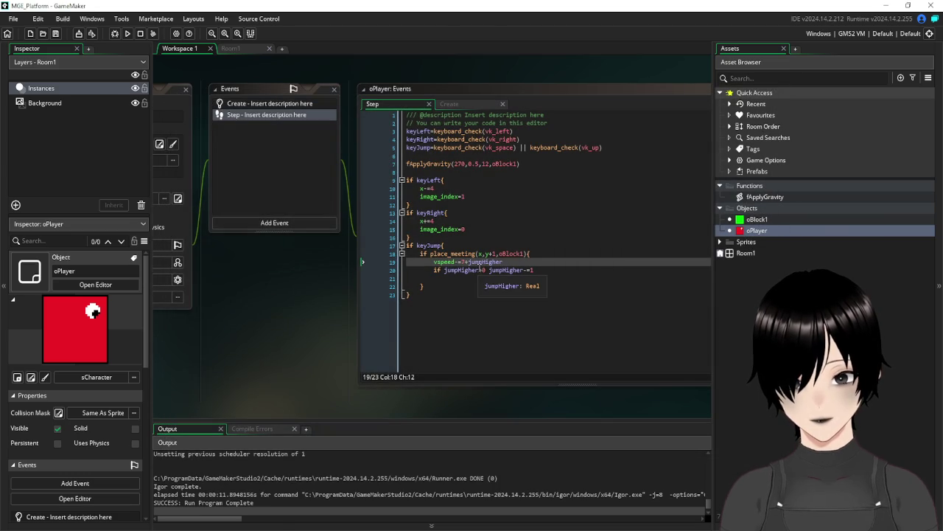
- Add a Draw event to oPlayer containing draw_self() and an empty draw_text() call
double_click(461, 270)
left_click(269, 224)
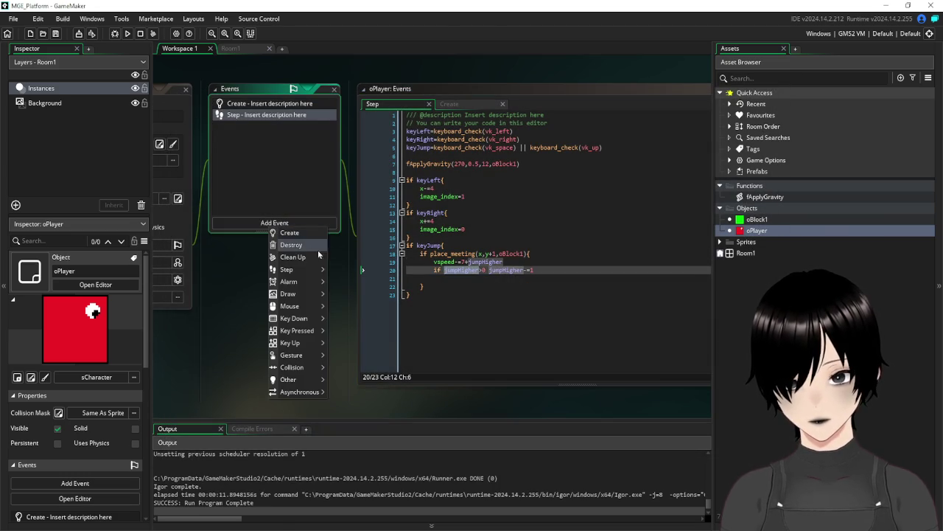
mouse_move(309, 294)
left_click(356, 294)
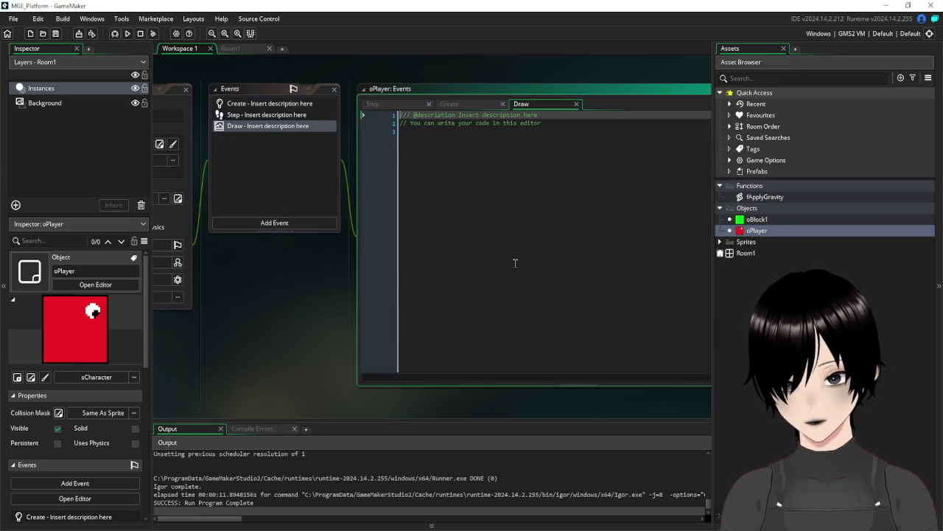
type("draw_self(")
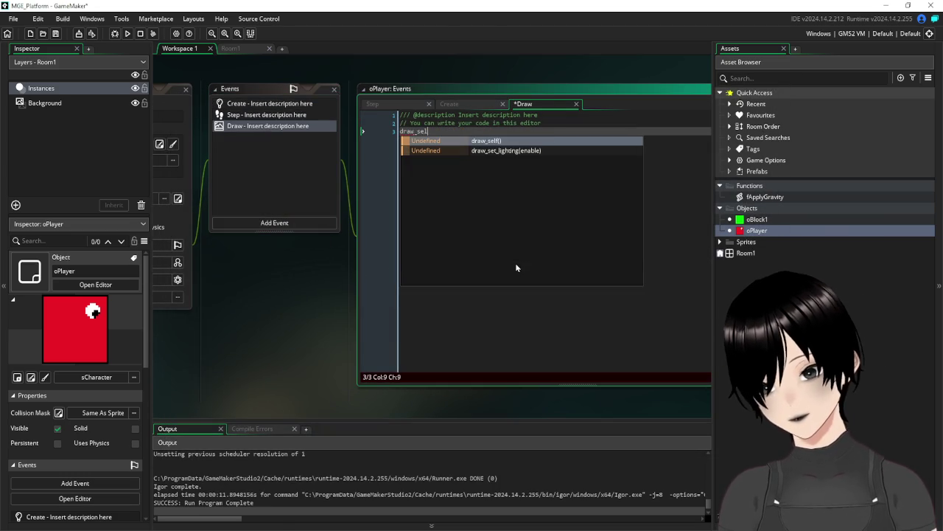
key("Return")
key("Return")
type("draw_text")
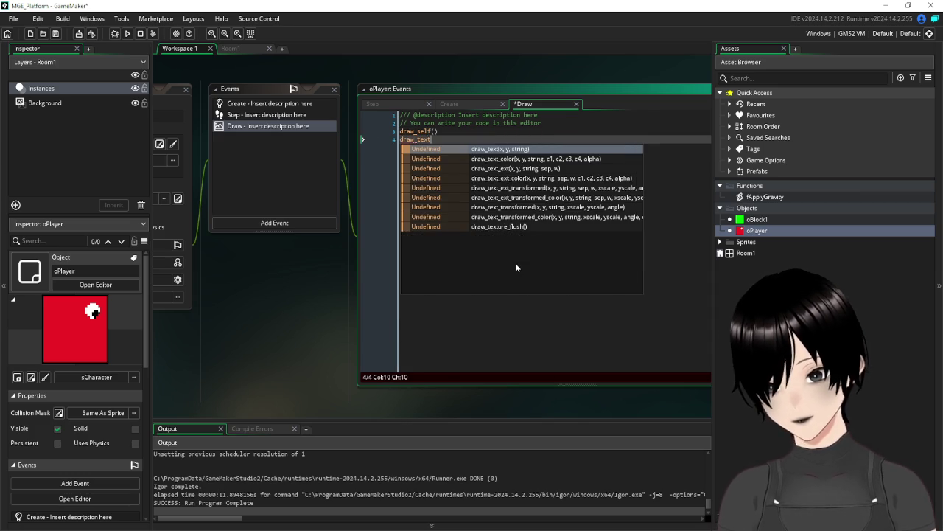
key("Return")
type(")")
key("Left")
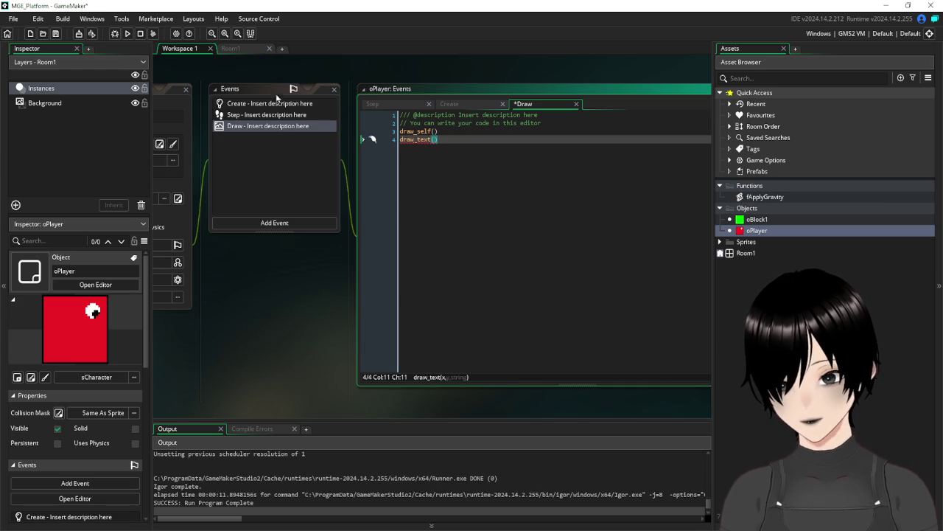
left_click(266, 114)
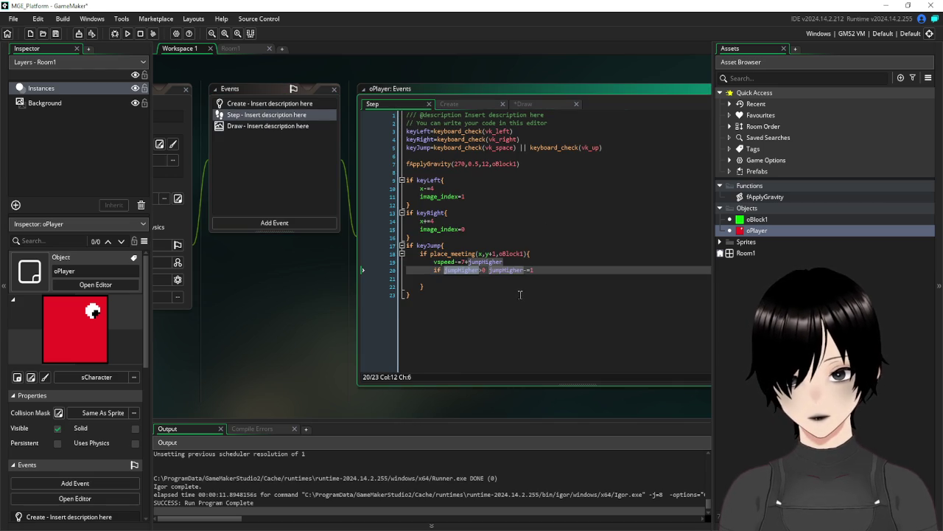
- Move the jumpHigher decrement line below the grounded block's closing brace, save and run
left_click(520, 294)
left_click_drag(546, 271, 434, 273)
key("ctrl+c")
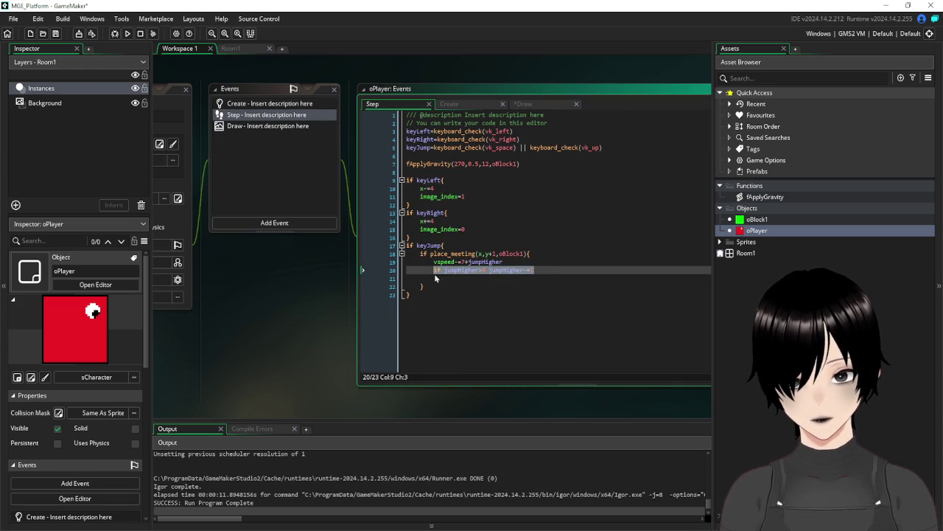
left_click(441, 279)
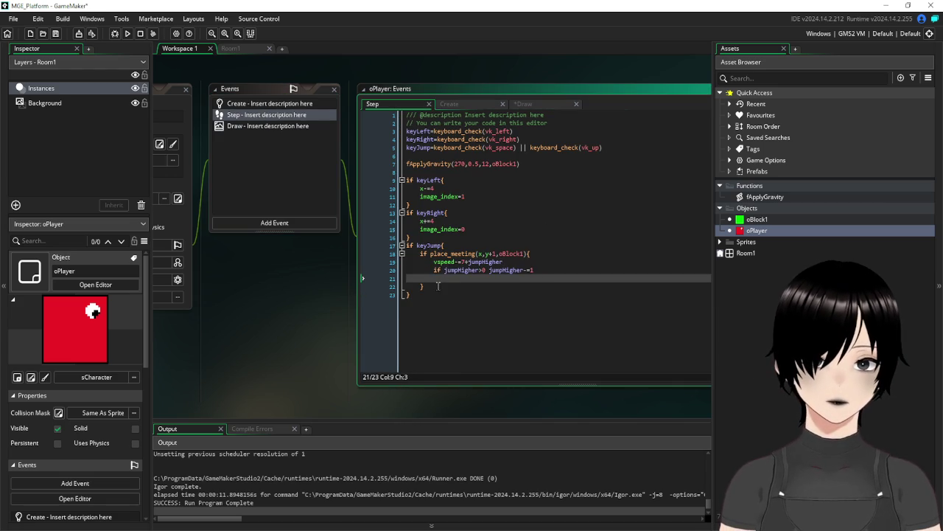
left_click(440, 287)
key("Return")
key("ctrl+v")
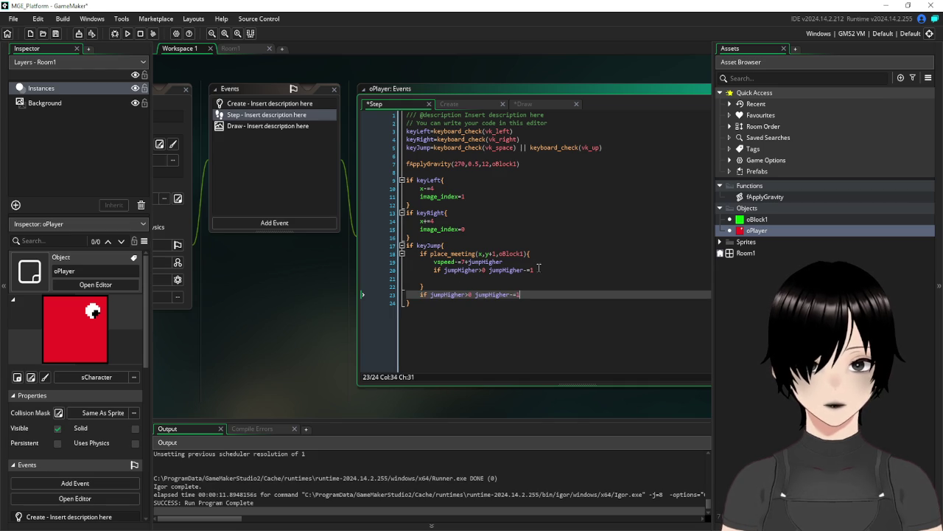
left_click(395, 270)
key("BackSpace")
key("BackSpace")
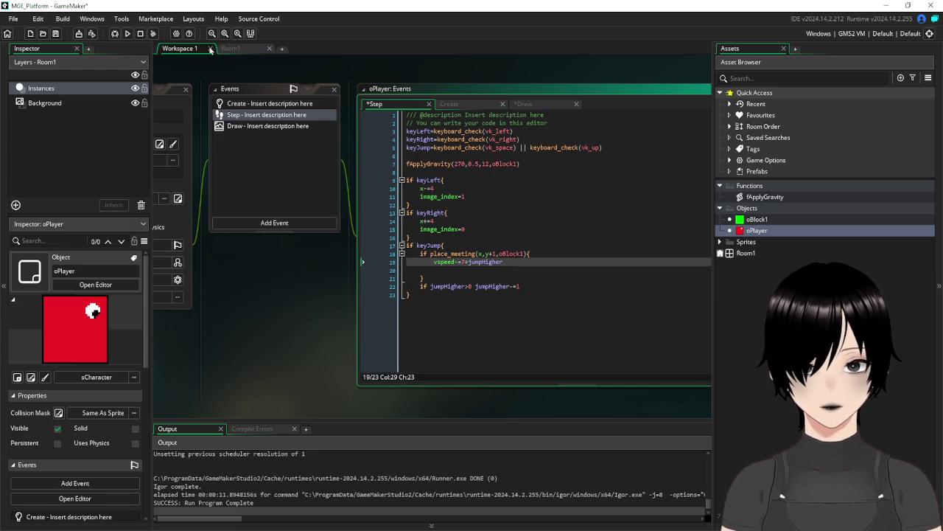
left_click(56, 33)
left_click(126, 33)
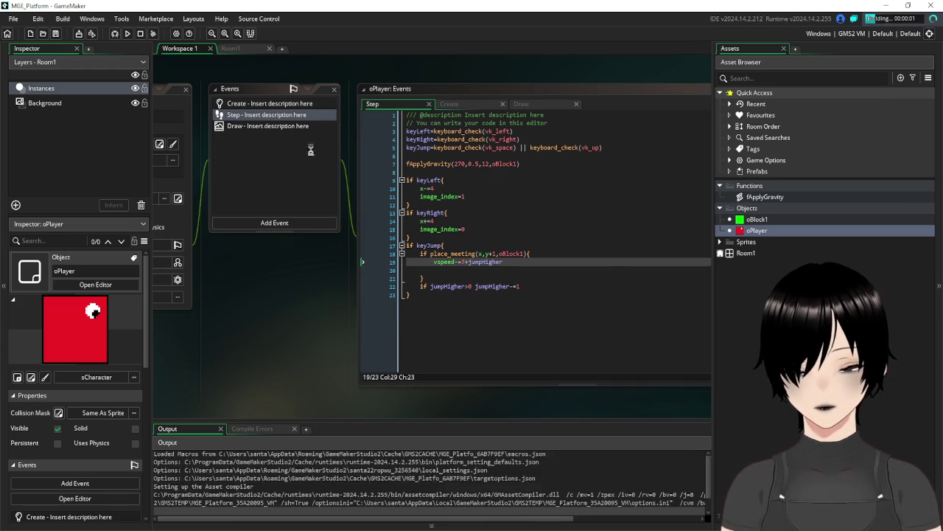
- Complete the Draw call as draw_text(5,5,string(jumpHigher)) and test-run to see the value onscreen
left_click(234, 126)
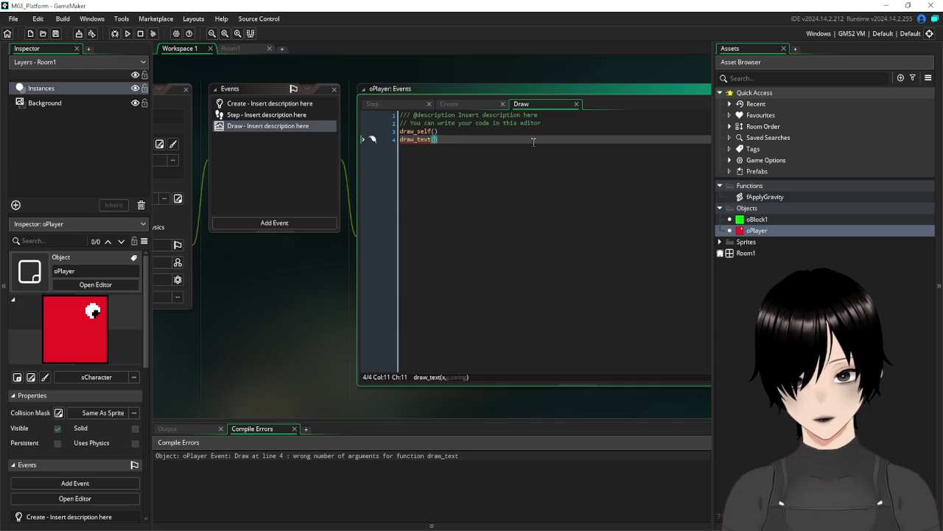
type("5,5")
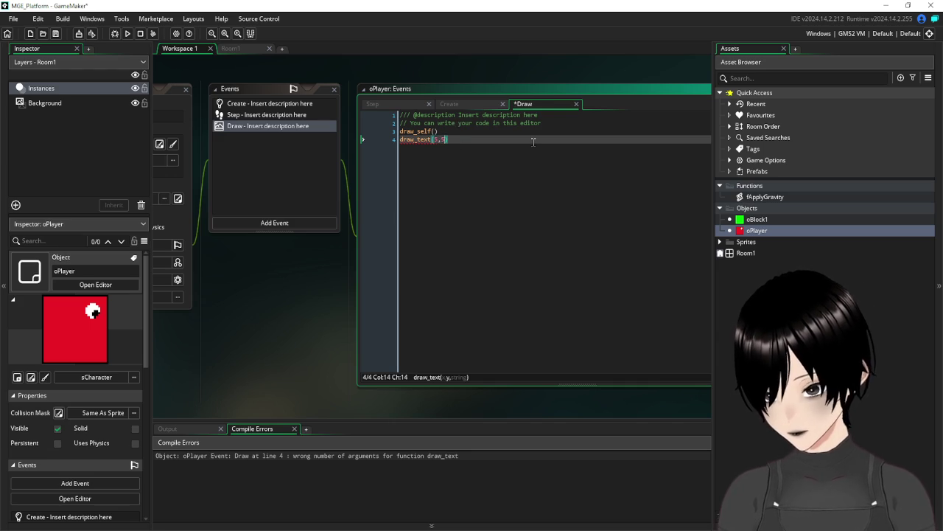
type(",string(jumpHigher")
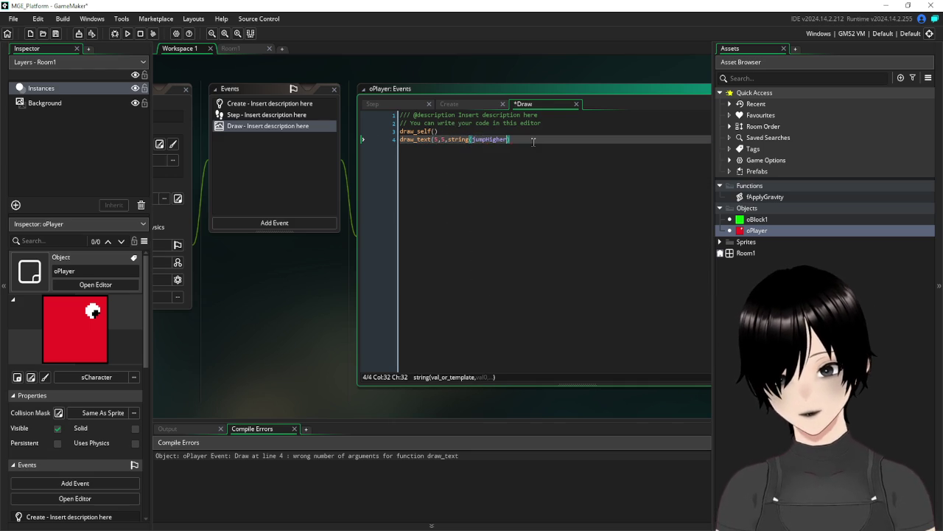
type(")")
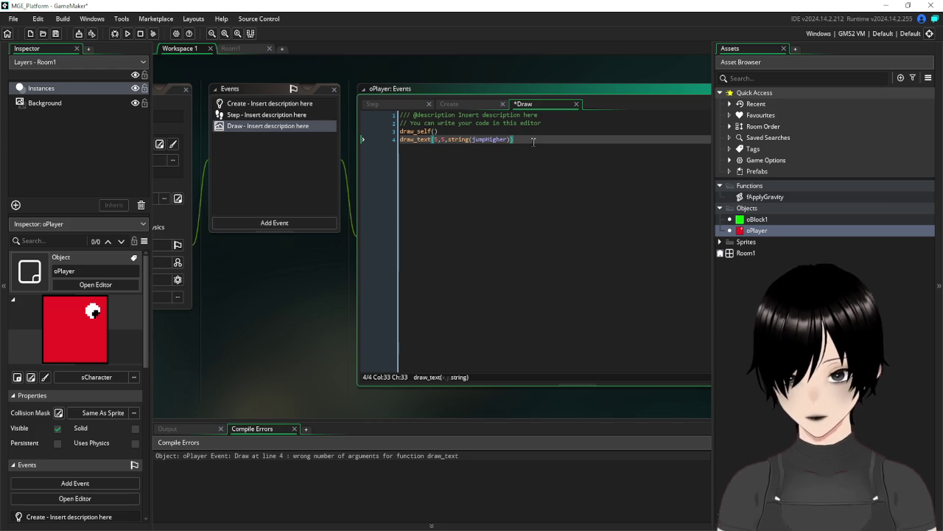
left_click(54, 33)
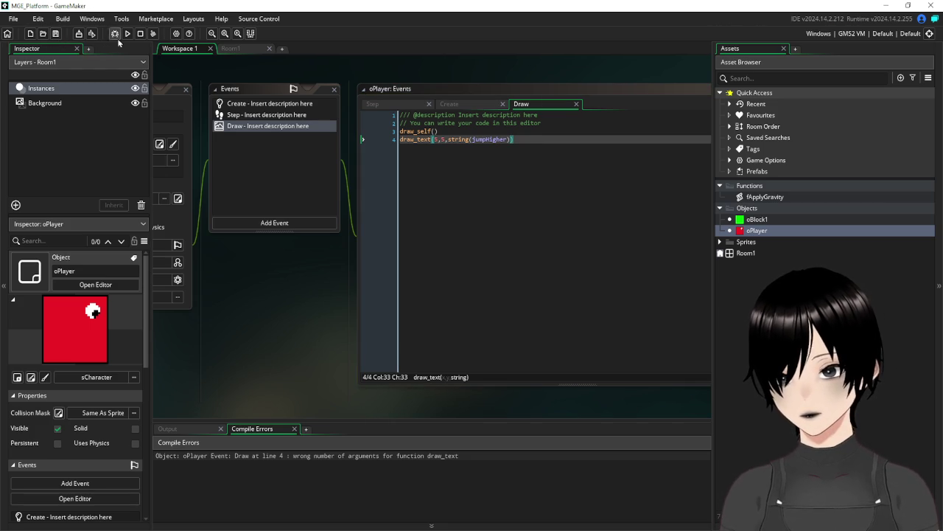
left_click(127, 33)
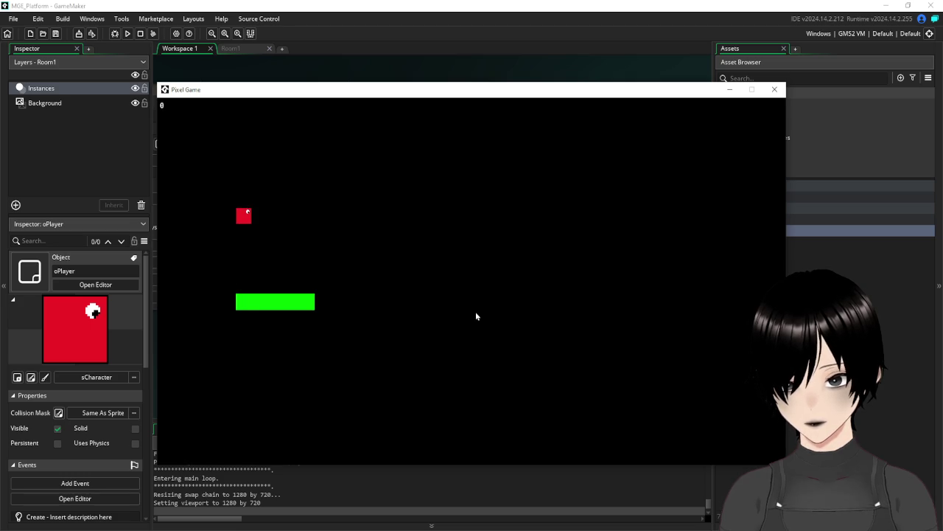
left_click(778, 90)
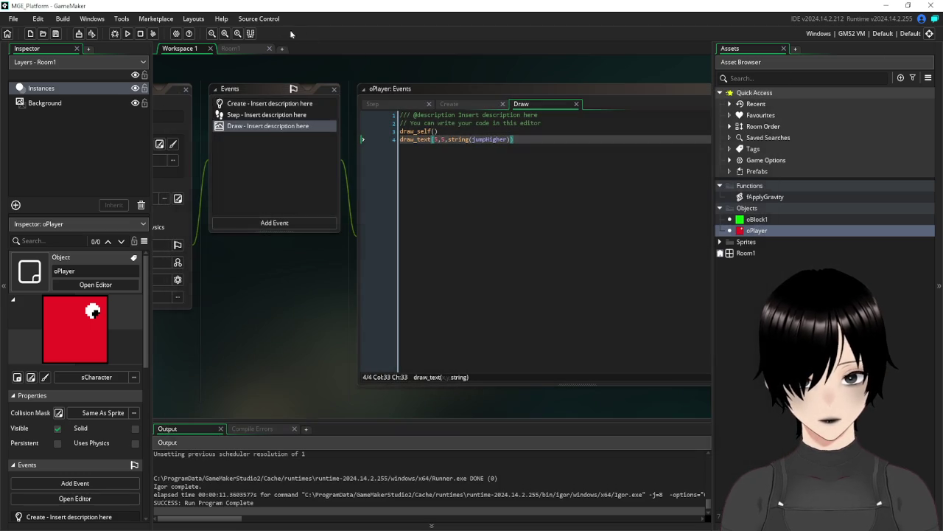
- Remove the 7 from the jump line, then test-run and jump twice with Space
left_click(257, 116)
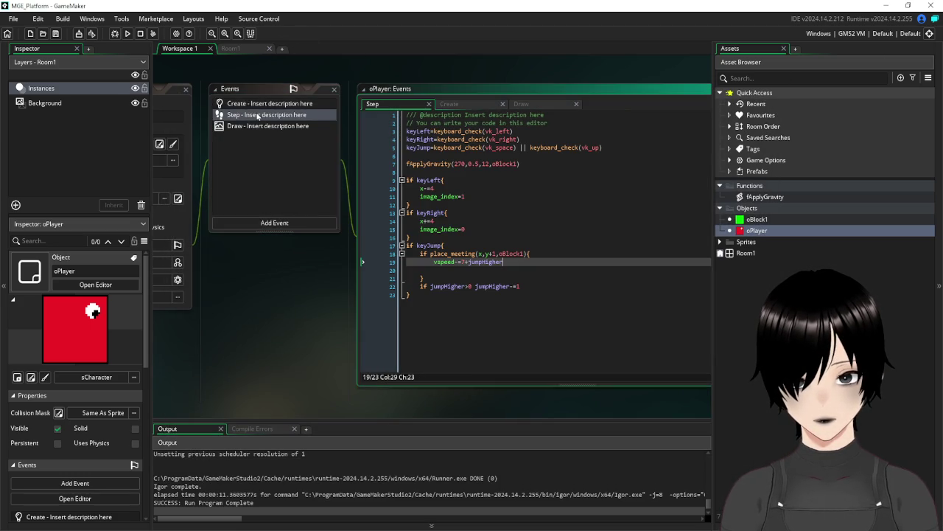
left_click(465, 262)
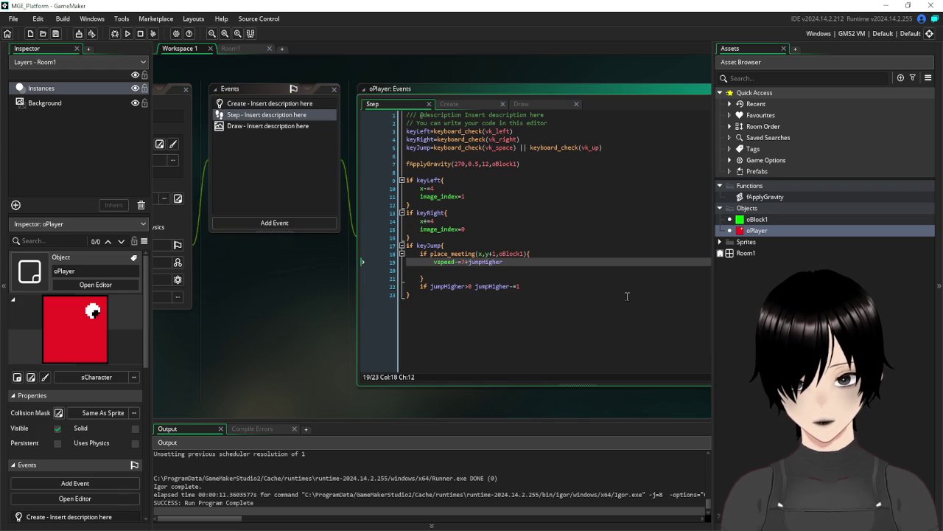
key("BackSpace")
key("BackSpace")
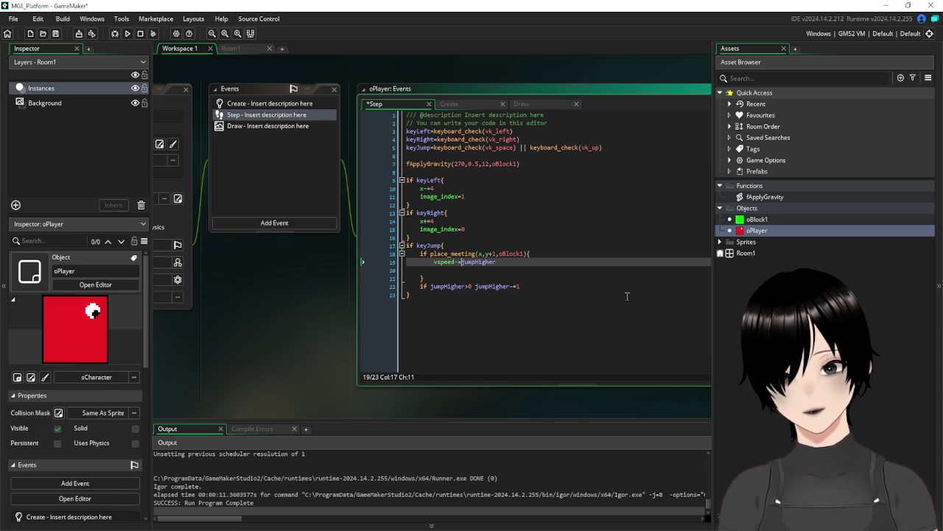
left_click(627, 296)
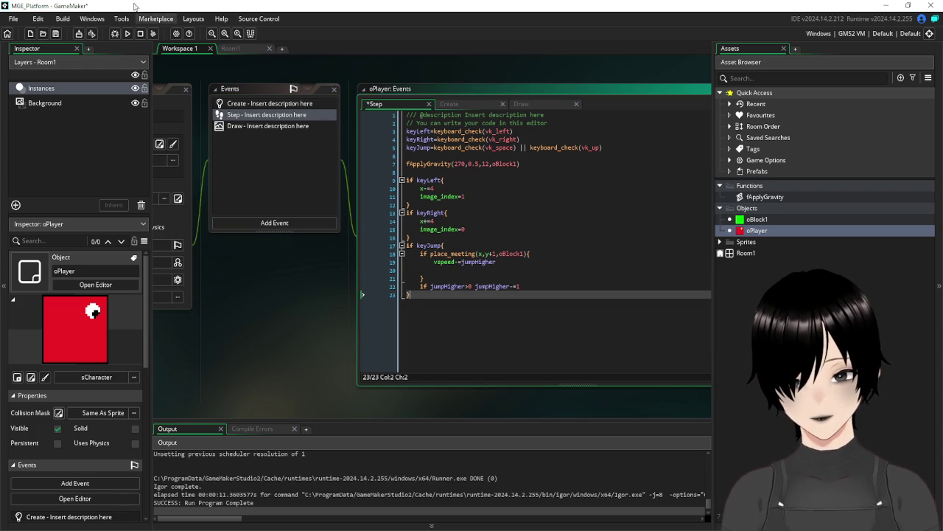
left_click(56, 33)
left_click(127, 34)
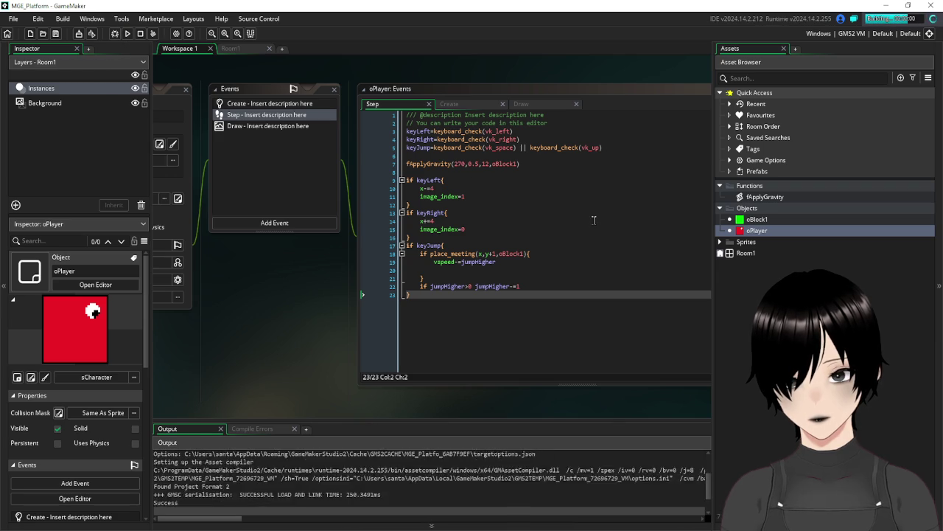
key("space")
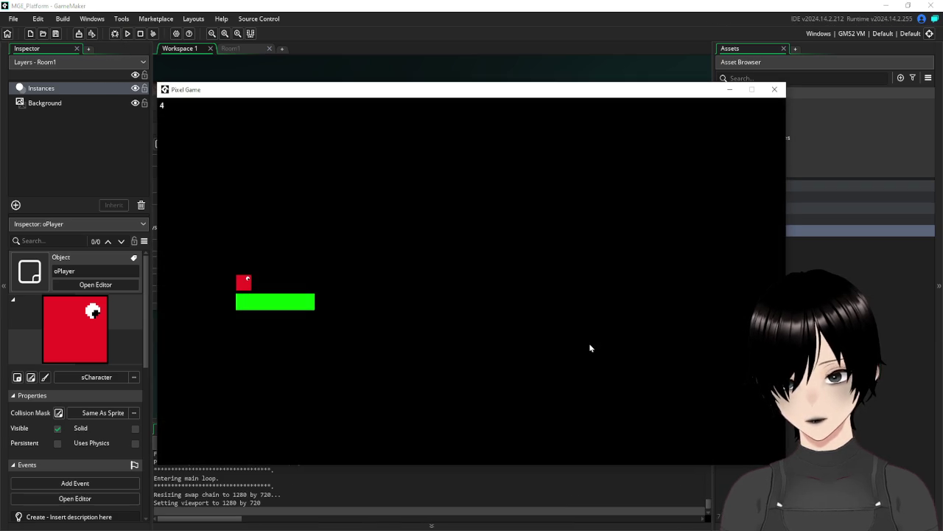
key("space")
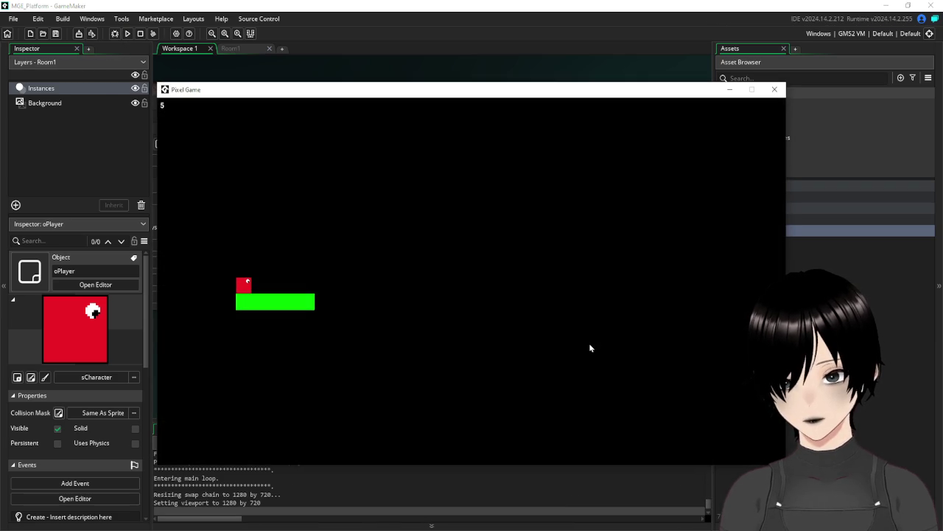
left_click(775, 89)
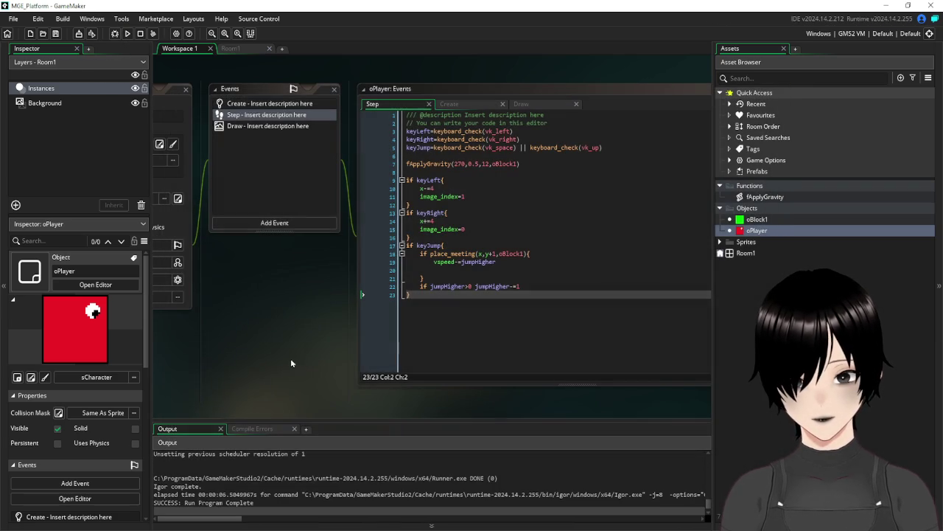
- Rewrite the jump line as vspeed=-jumpHigher and test-run the game again
left_click(514, 261)
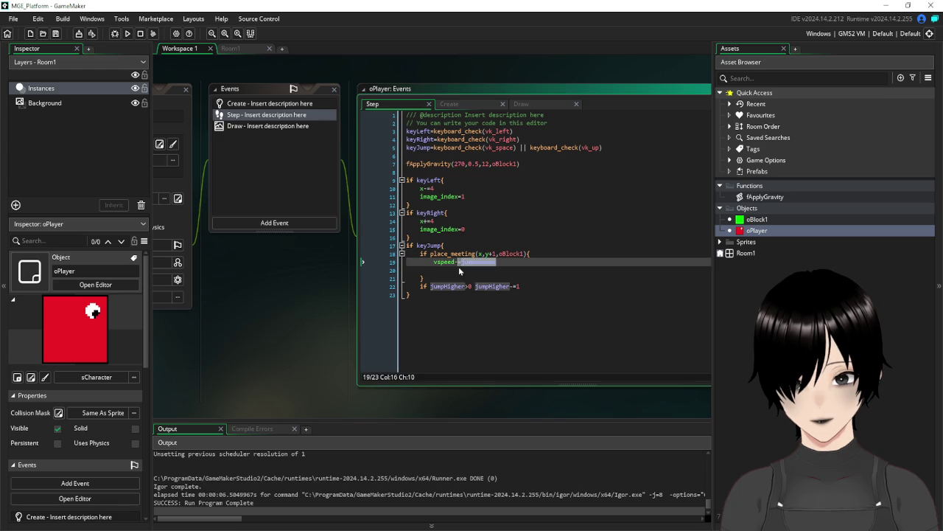
left_click_drag(496, 262, 462, 263)
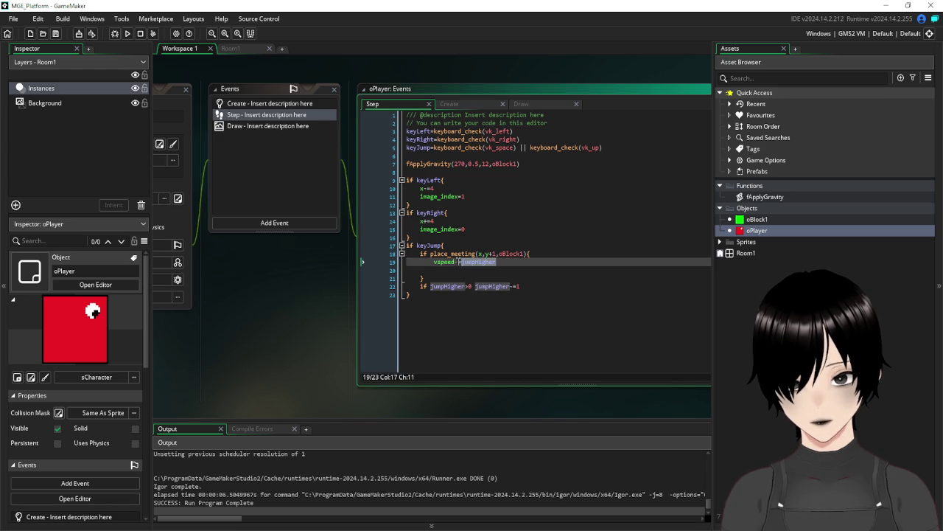
key("Left")
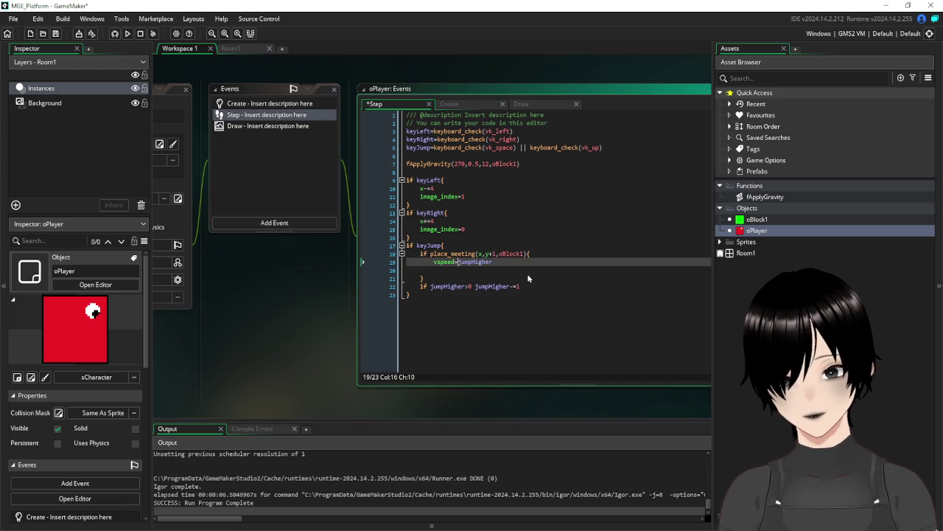
key("BackSpace")
key("Right")
type("-")
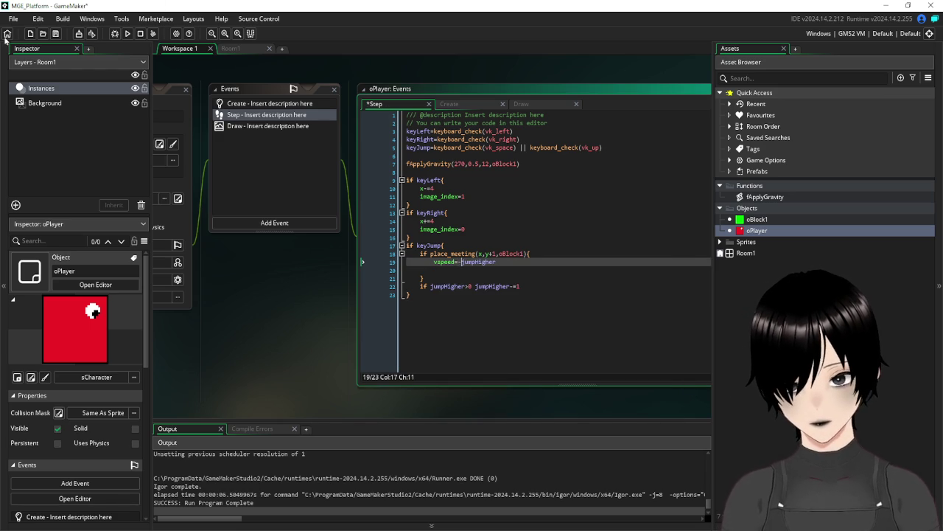
left_click(55, 34)
left_click(126, 34)
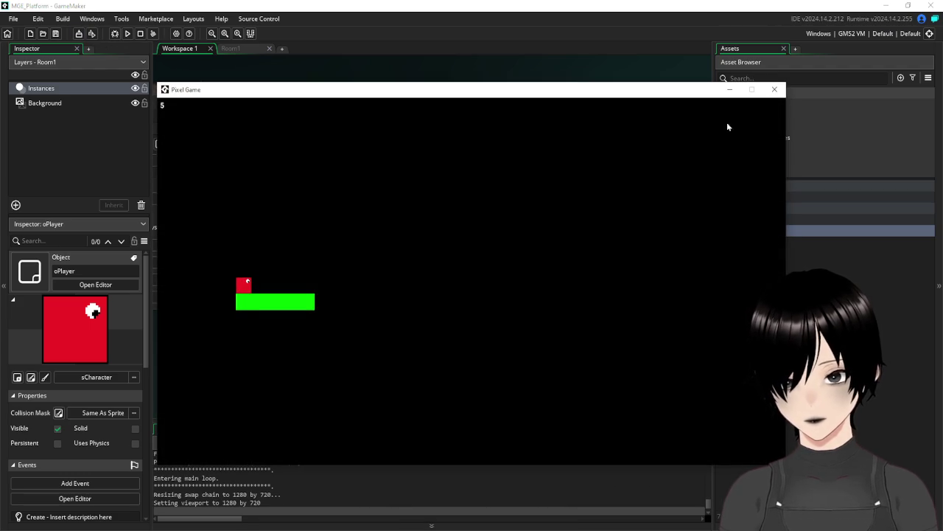
left_click(775, 89)
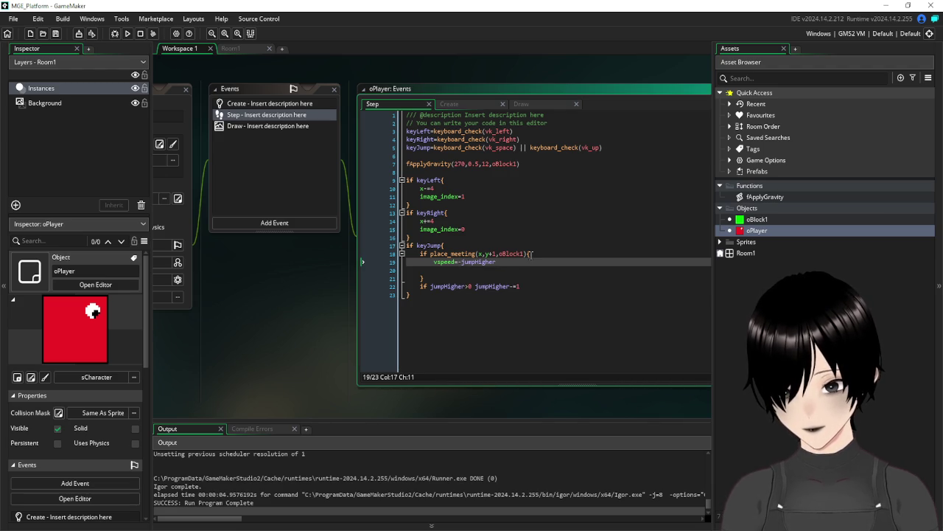
- Put a 1 and a minus sign into the jump line and test-run the game
type("1")
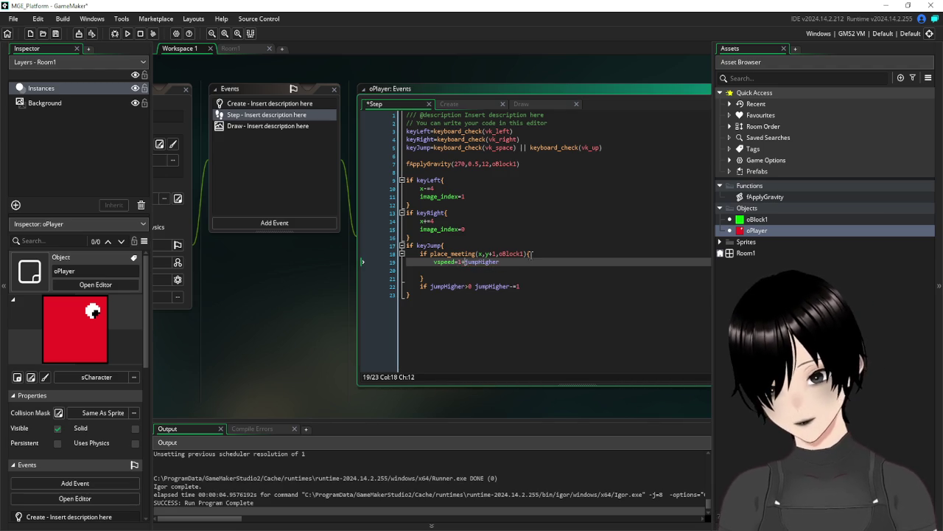
key("Left")
key("Left")
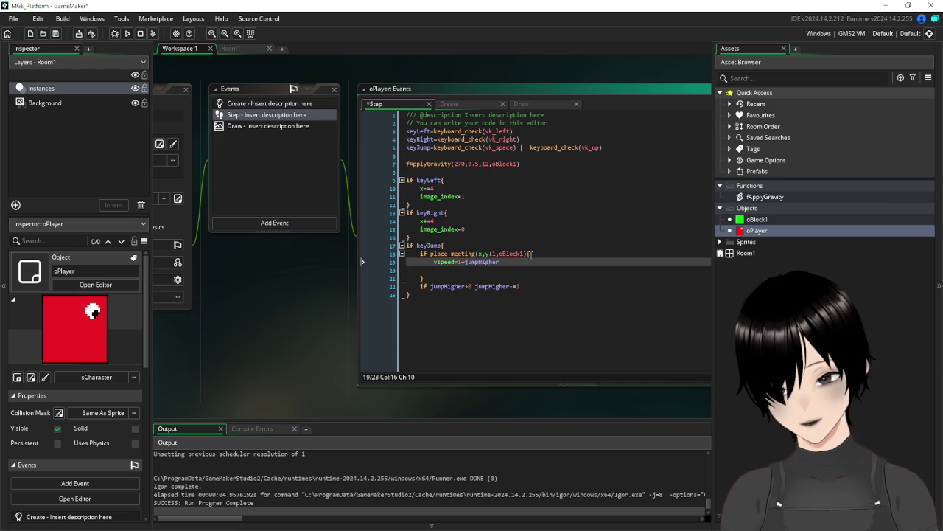
type("-")
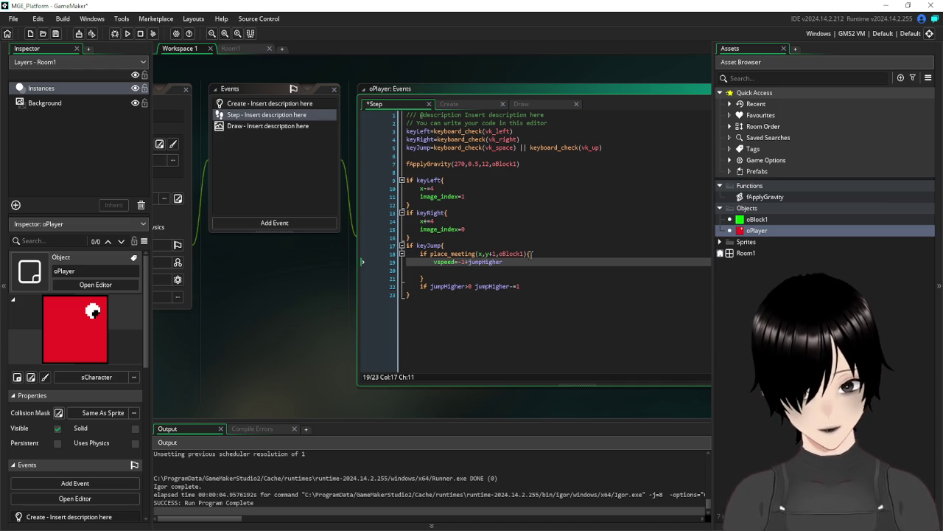
left_click(433, 295)
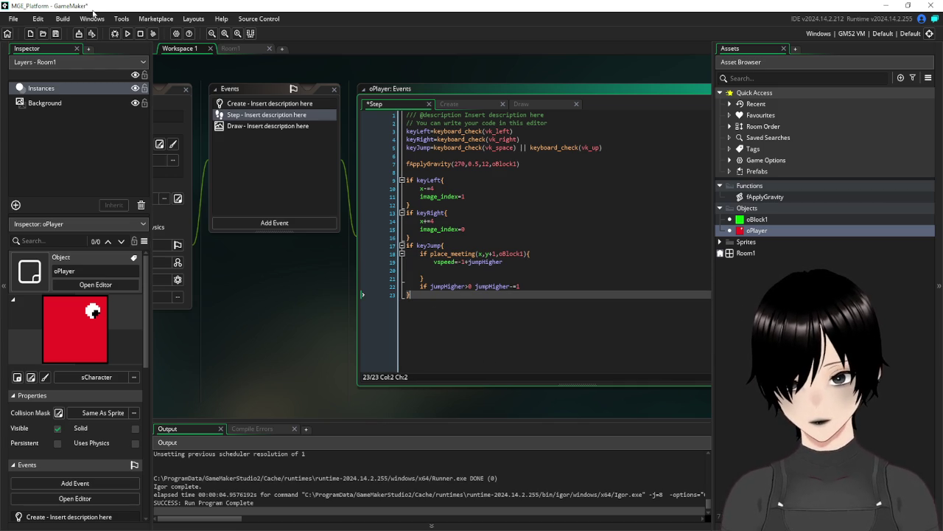
left_click(57, 33)
left_click(126, 33)
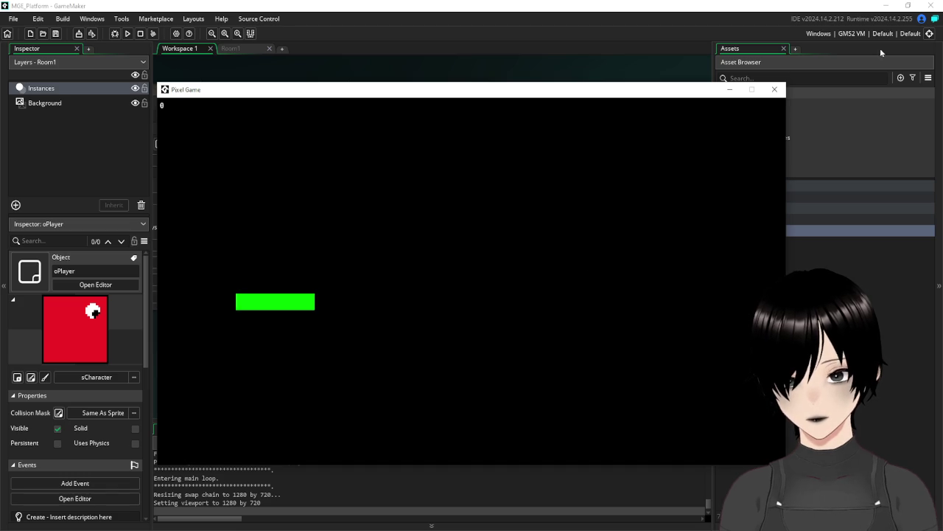
left_click(775, 90)
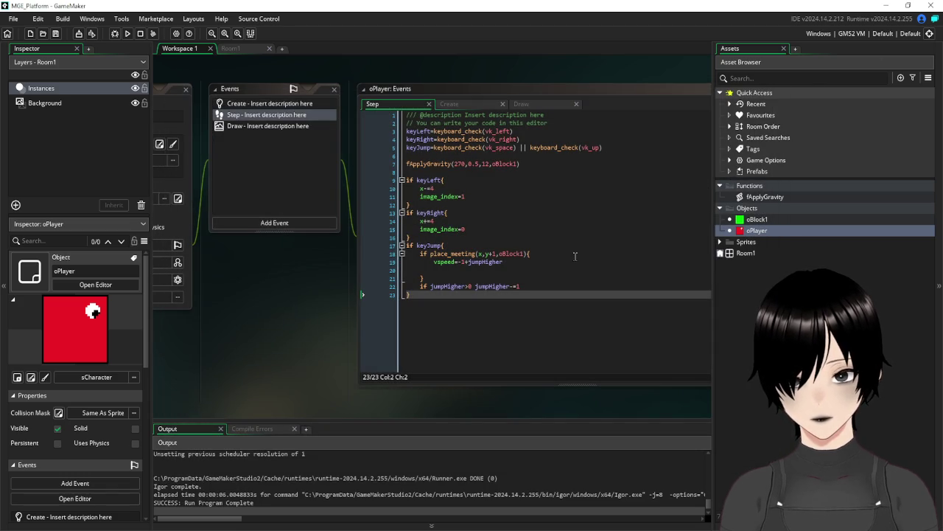
- Wrap the value as vspeed=-(1+jumpHigher), save, test-run, then show the Create event code
left_click(546, 327)
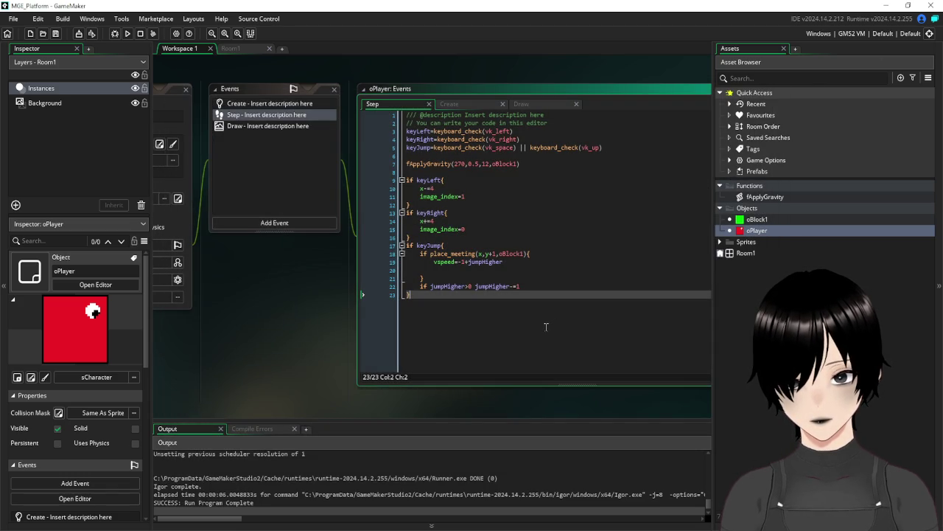
left_click(463, 262)
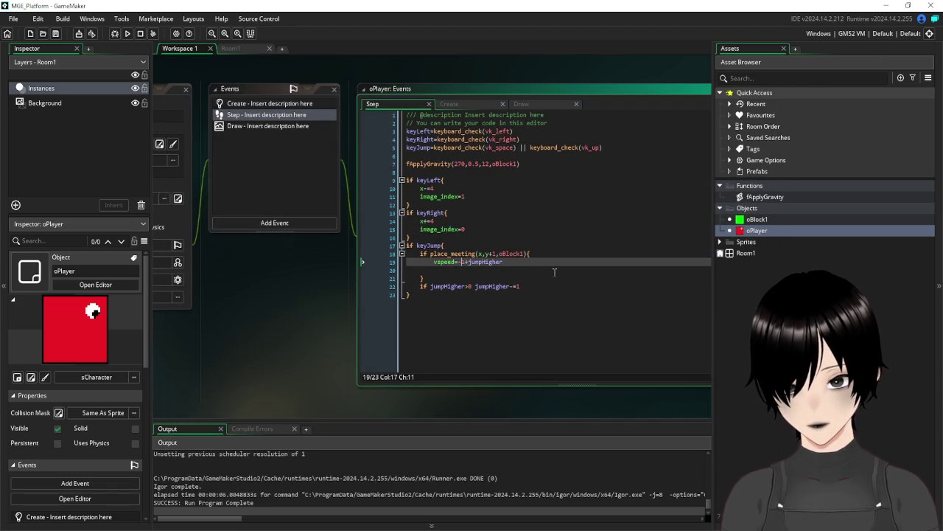
type("(")
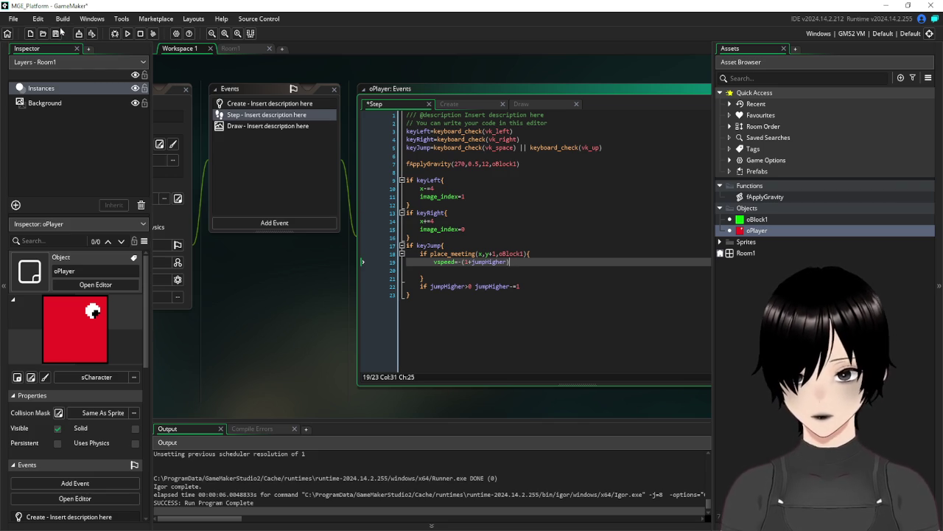
key("ctrl+s")
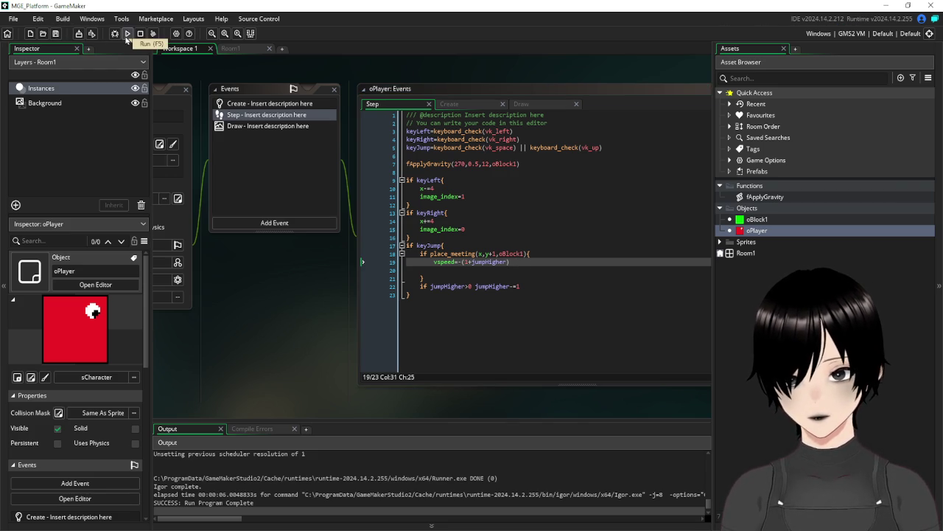
left_click(127, 35)
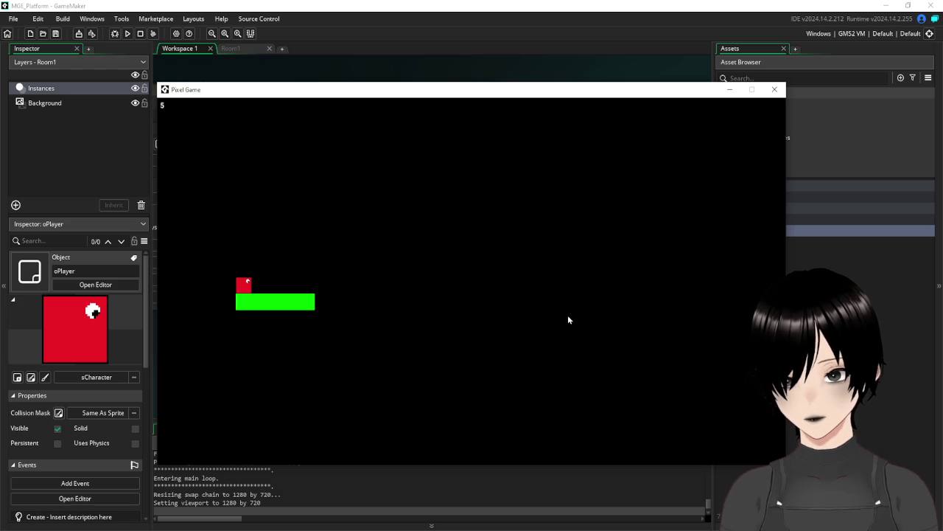
left_click(774, 89)
left_click(286, 104)
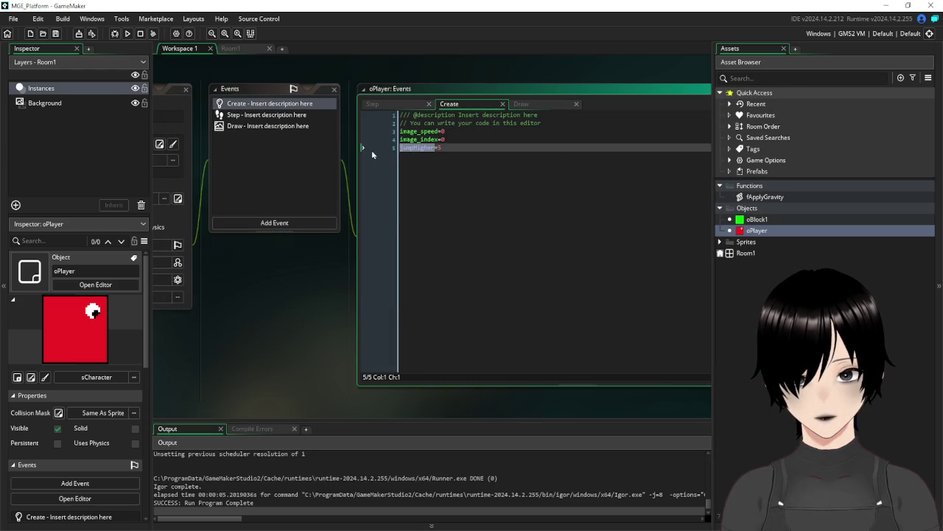
- Change jumpHigher's starting value from 5 to 12 in oPlayer's Create event
left_click(449, 147)
key("BackSpace")
type("12")
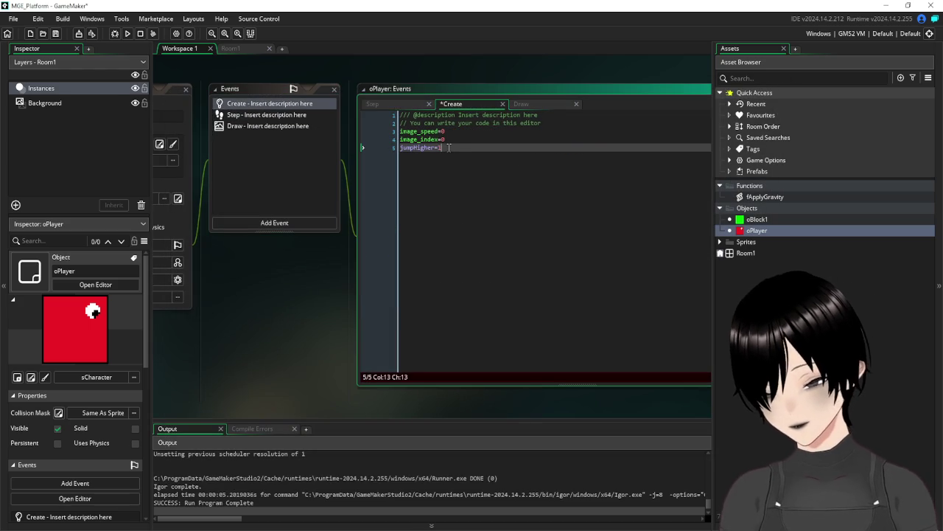
- Test-run the game, close it, and open the fApplyGravity script
left_click(127, 33)
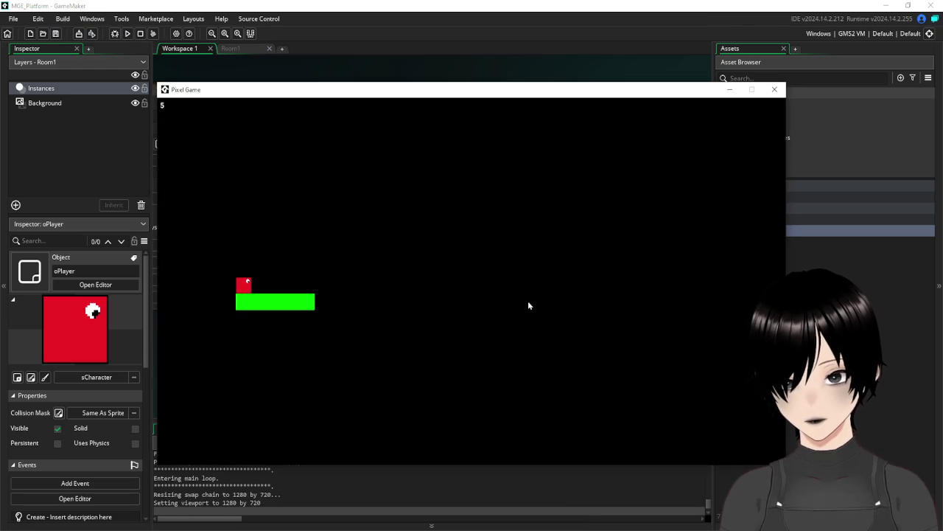
left_click(775, 90)
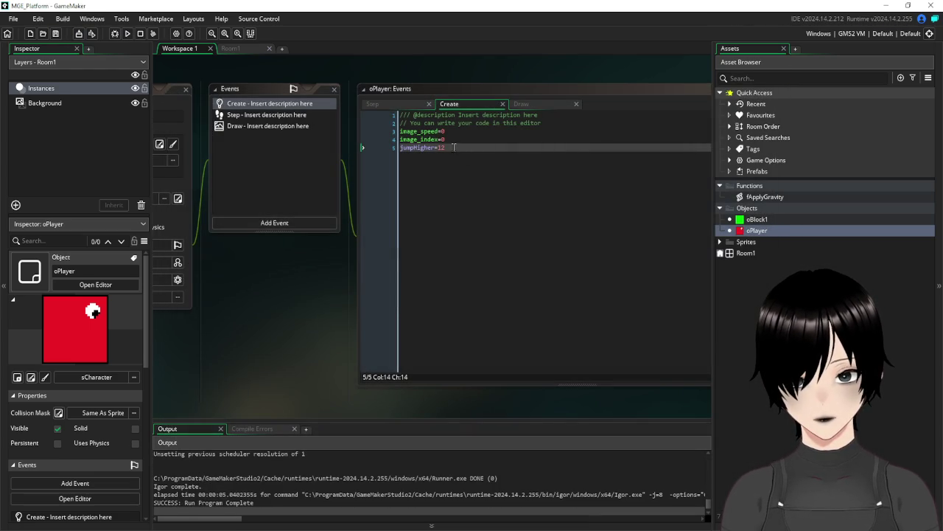
double_click(763, 196)
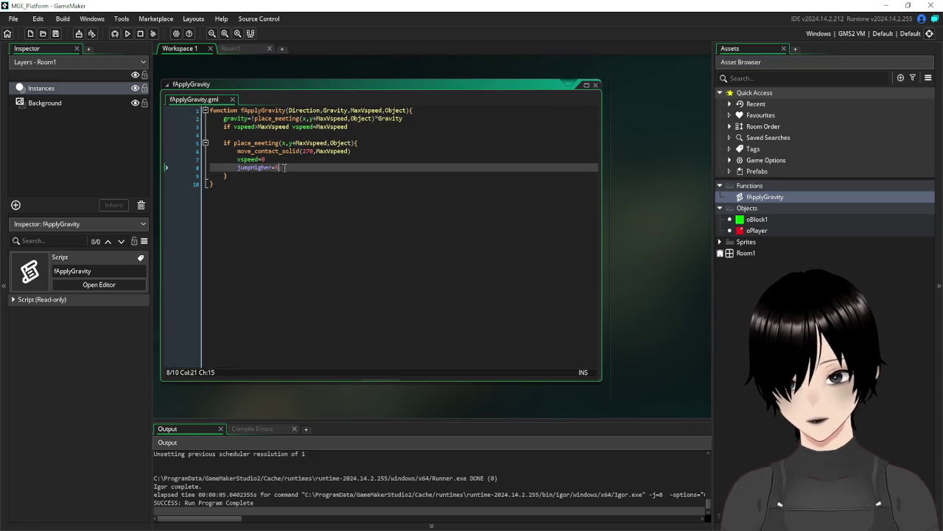
- Make fApplyGravity's landing line reset jumpHigher to 12, then save and run the game
key("BackSpace")
type("12")
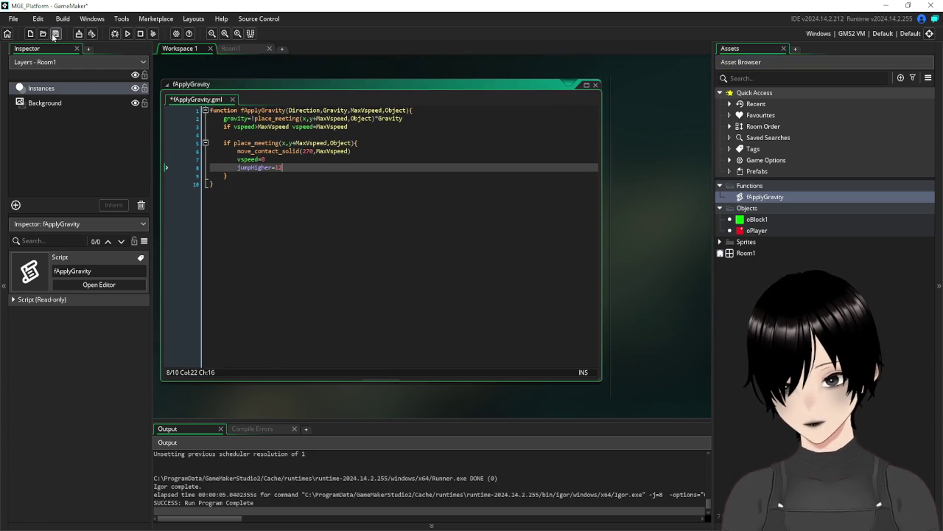
left_click(55, 33)
left_click(127, 33)
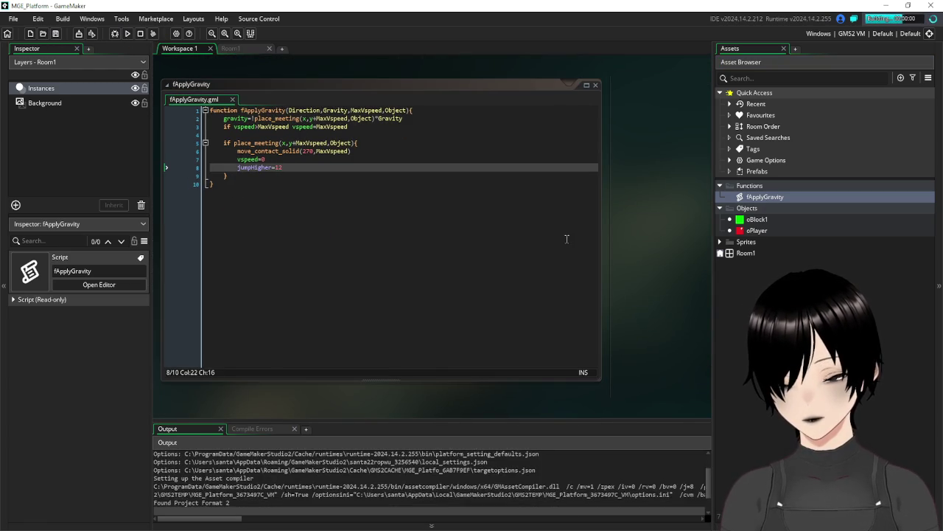
- Jump three times in the running game, close it, and collapse the fApplyGravity window
key("space")
key("space")
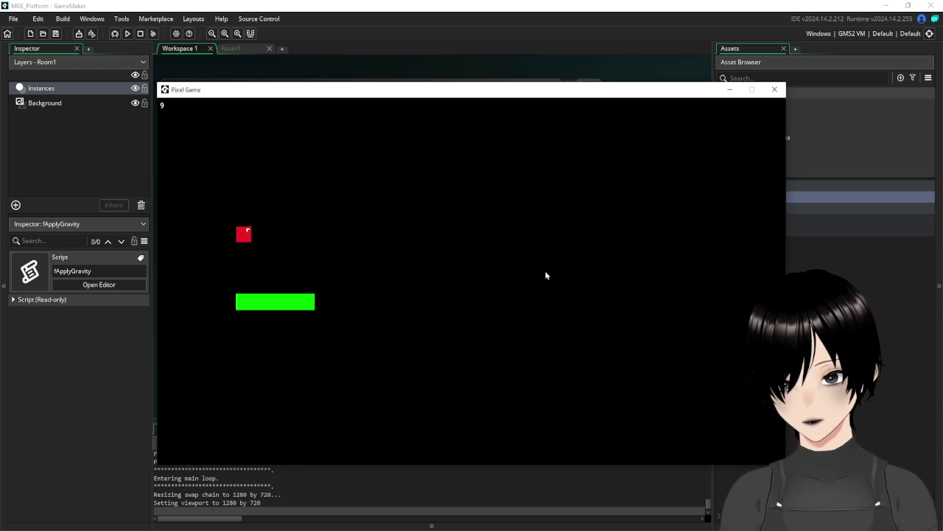
key("space")
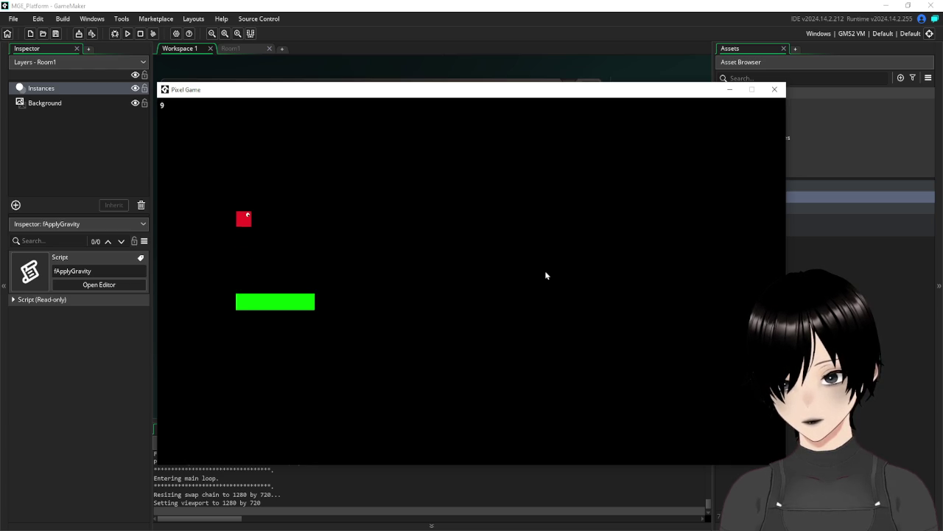
key("space")
key("space")
key("space")
key("space")
key("space")
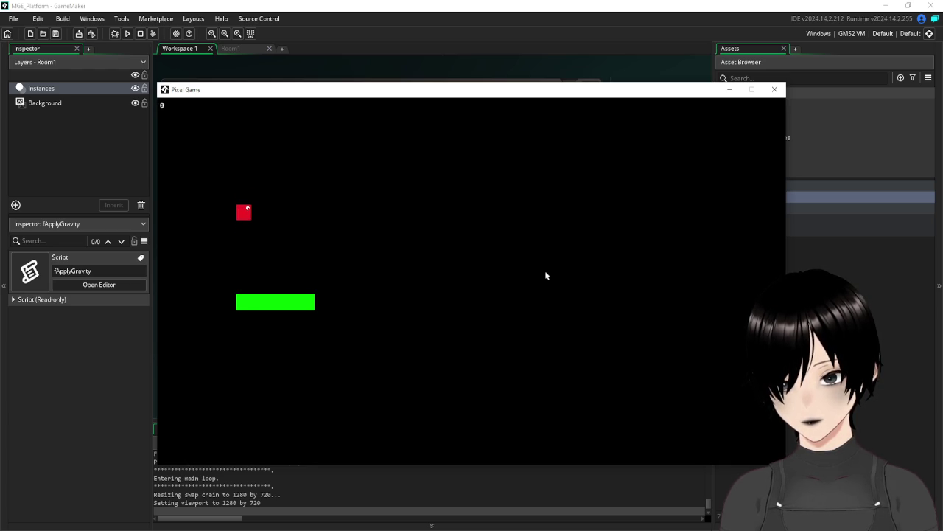
left_click(773, 90)
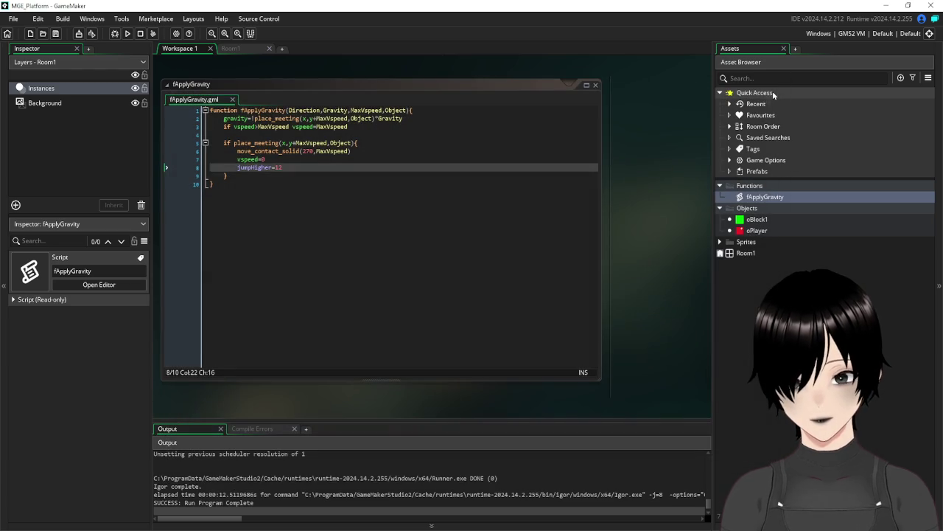
left_click(587, 87)
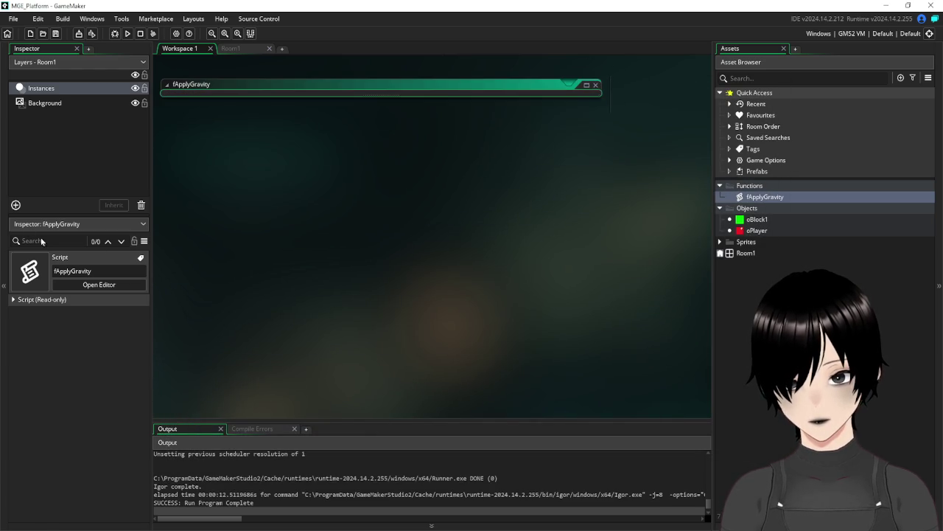
- Open oPlayer's Step event code and place the cursor on blank line 20
scroll(340, 275, "up", 5)
scroll(341, 275, "up", 3)
scroll(364, 199, "down", 2)
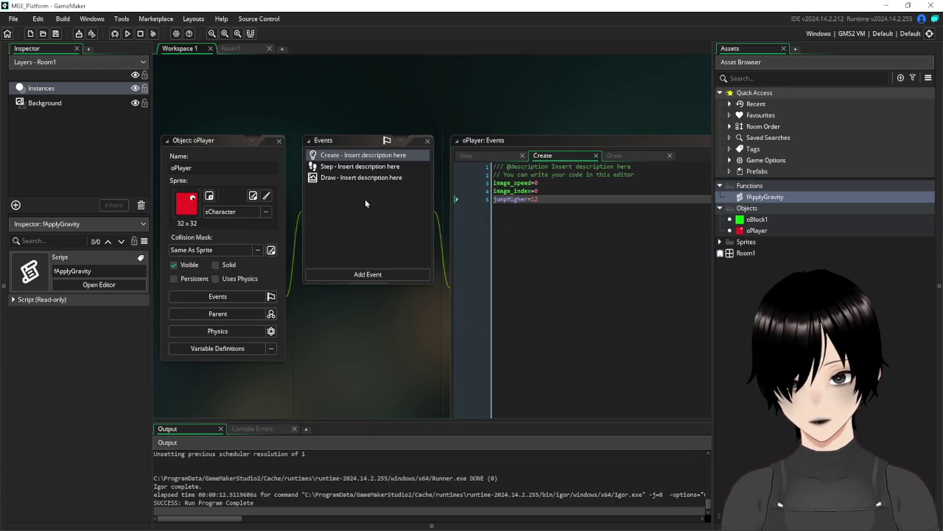
left_click(340, 135)
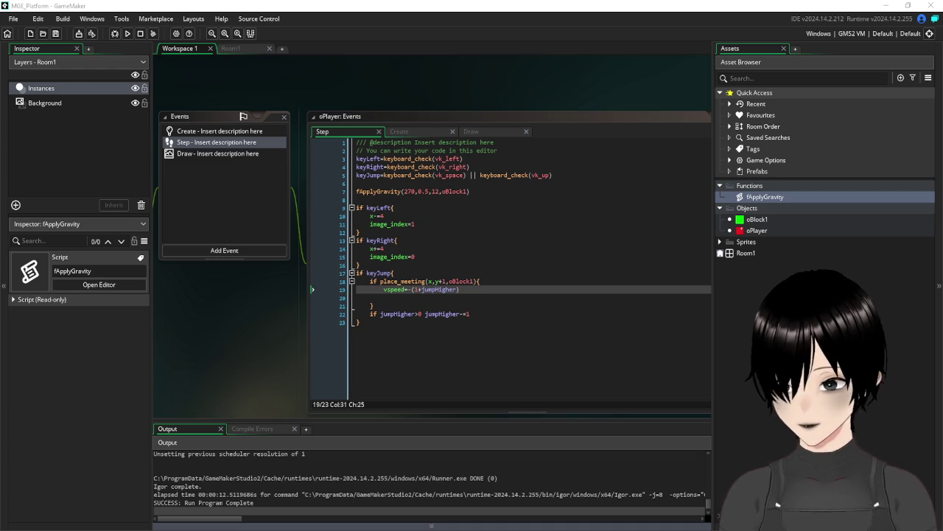
left_click(559, 291)
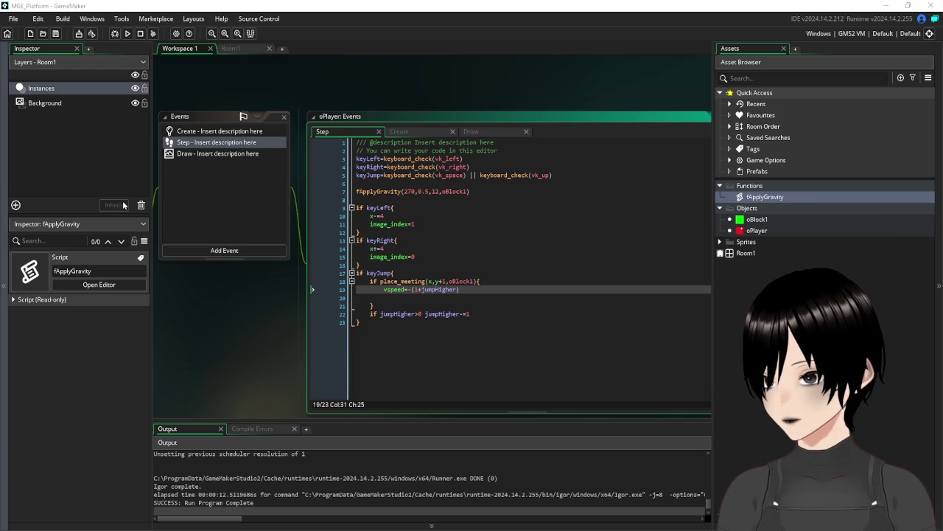
left_click(517, 296)
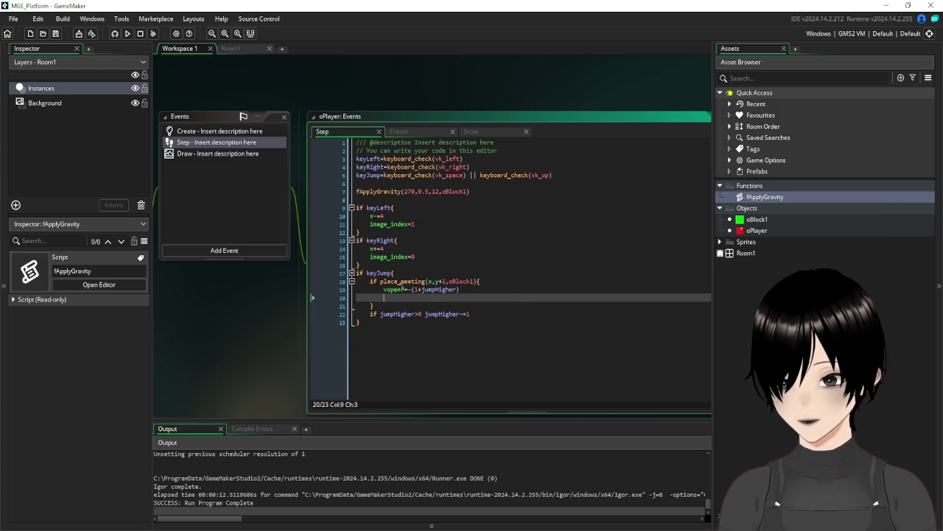
- Make line 19's vspeed subtract the jump amount, removing the extra minus, and rerun the game
left_click(406, 289)
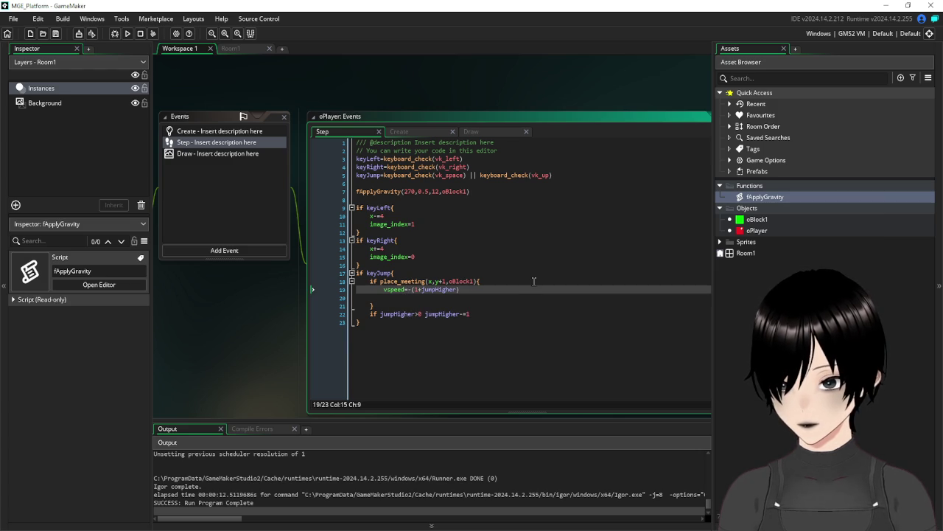
type("-")
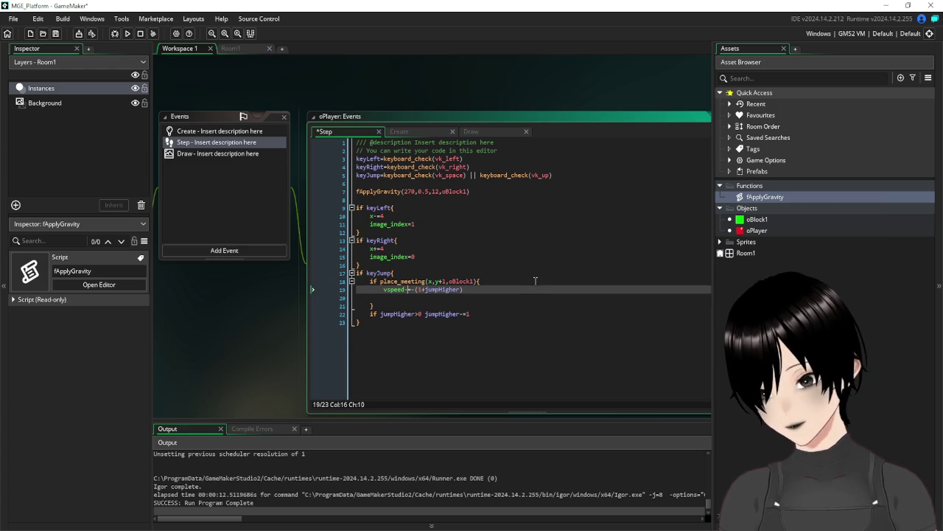
key("Right")
key("Right")
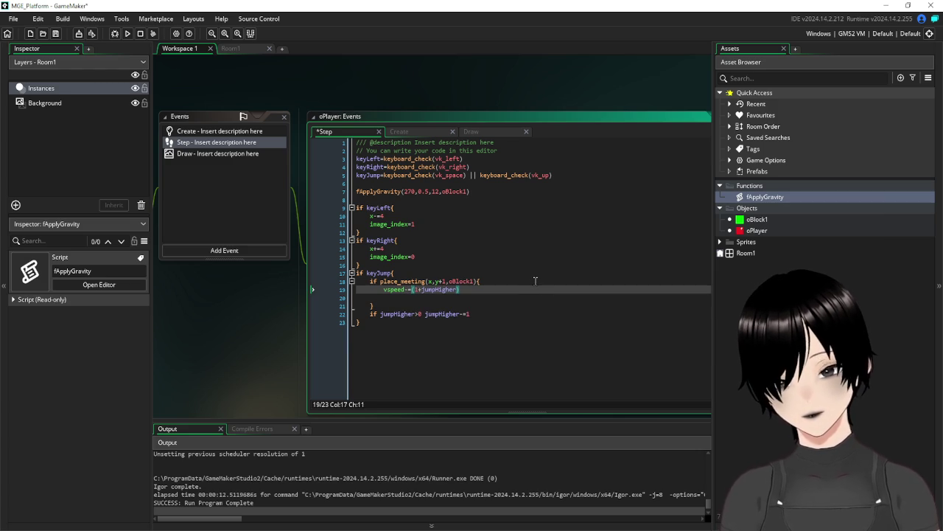
type("-")
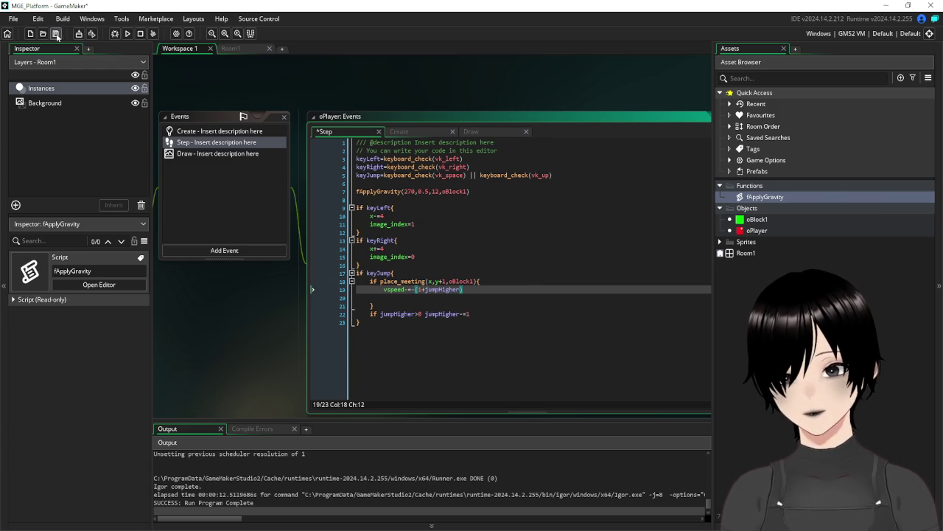
left_click(127, 34)
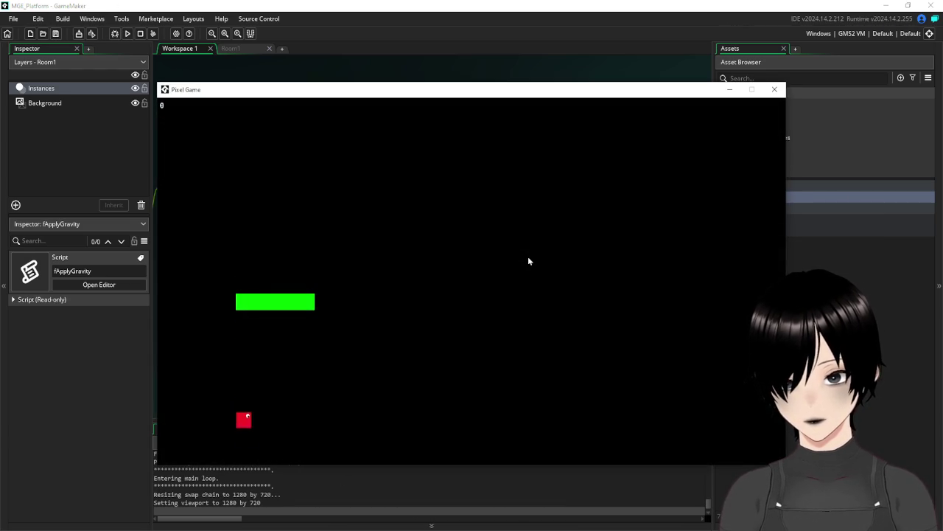
left_click(775, 90)
key("BackSpace")
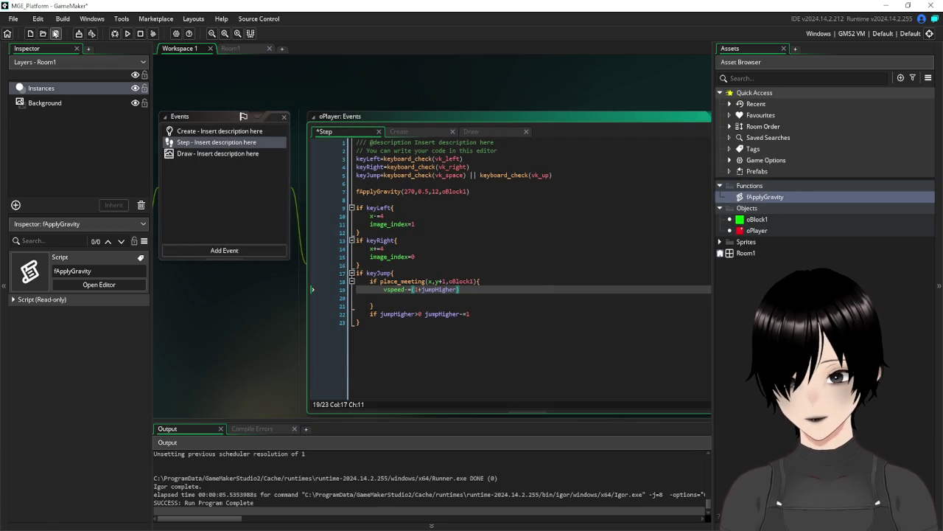
left_click(127, 33)
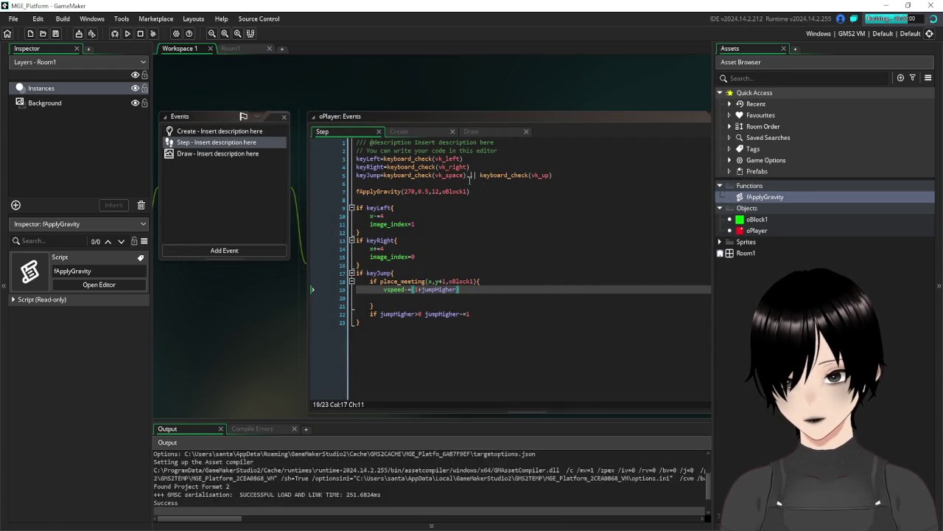
- Jump the player five times on the green platform, then close the game
key("space")
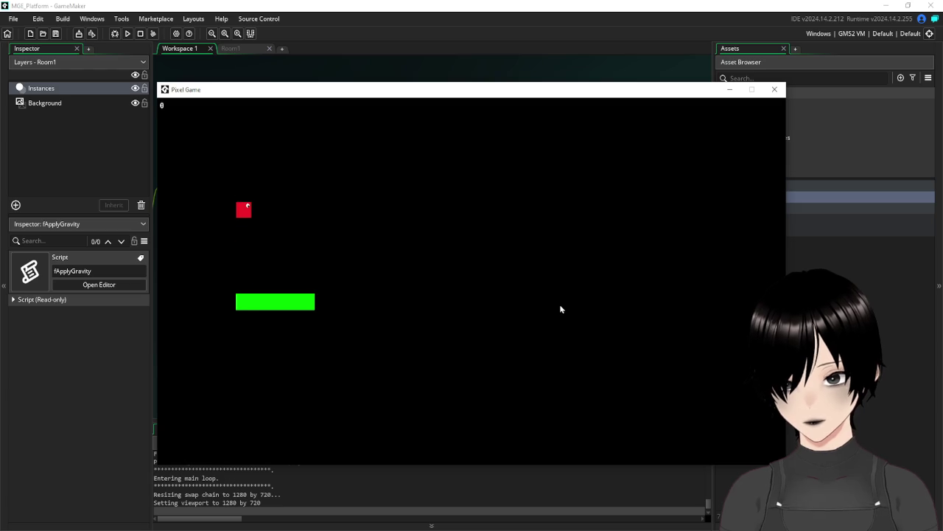
key("space")
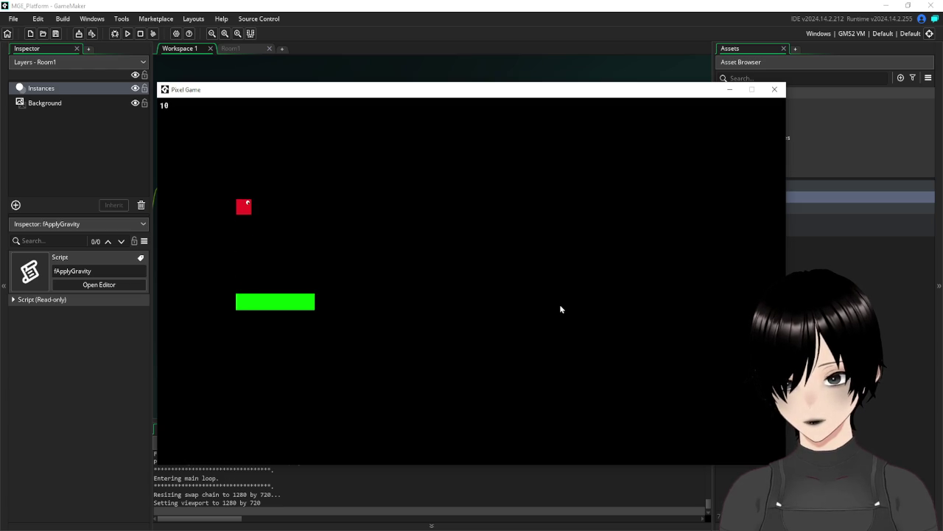
key("space")
key("space")
key("space")
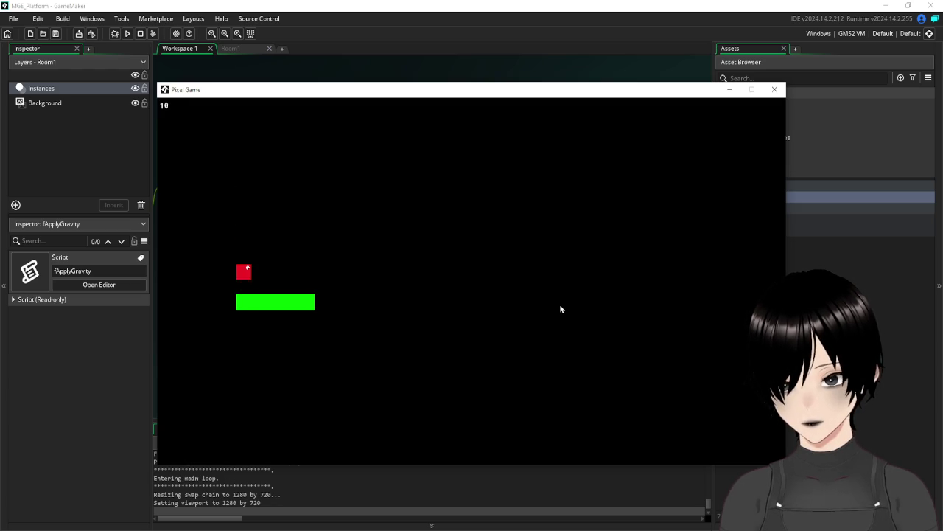
key("space")
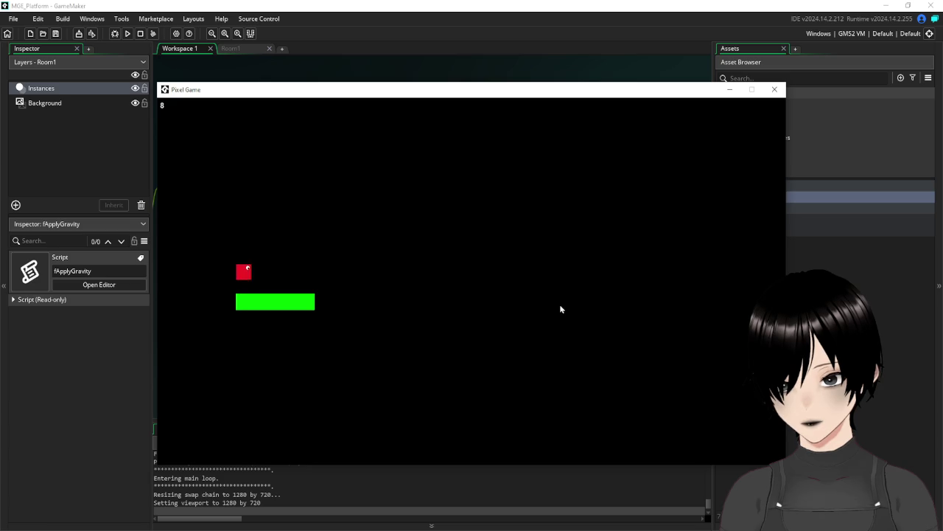
key("space")
key("space")
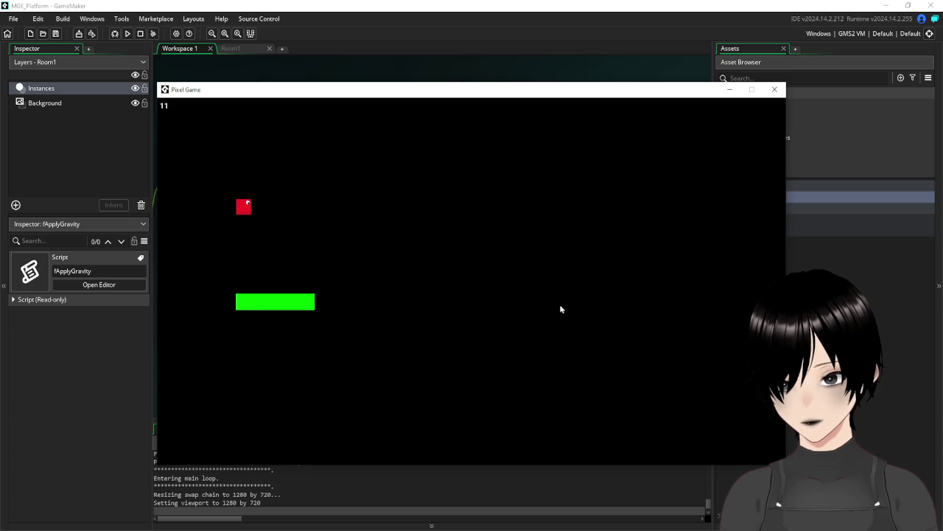
left_click(775, 89)
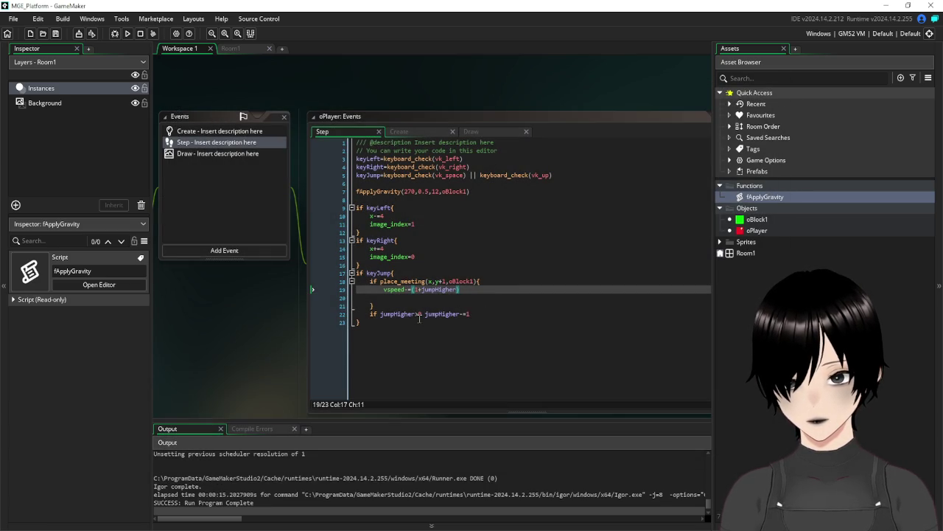
- Replace line 5's jumpHigher=12 with maxJumpHeight=12 in oPlayer's Create event
left_click(237, 132)
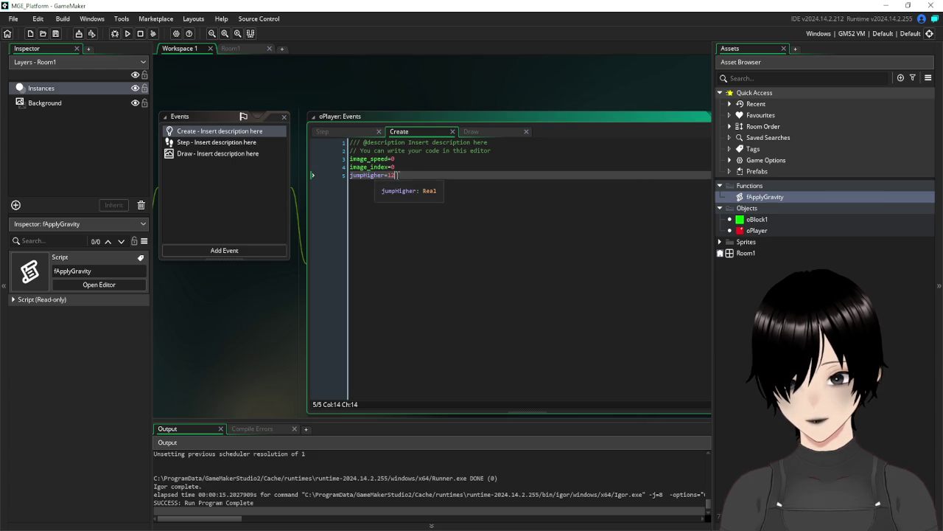
left_click_drag(411, 175, 341, 184)
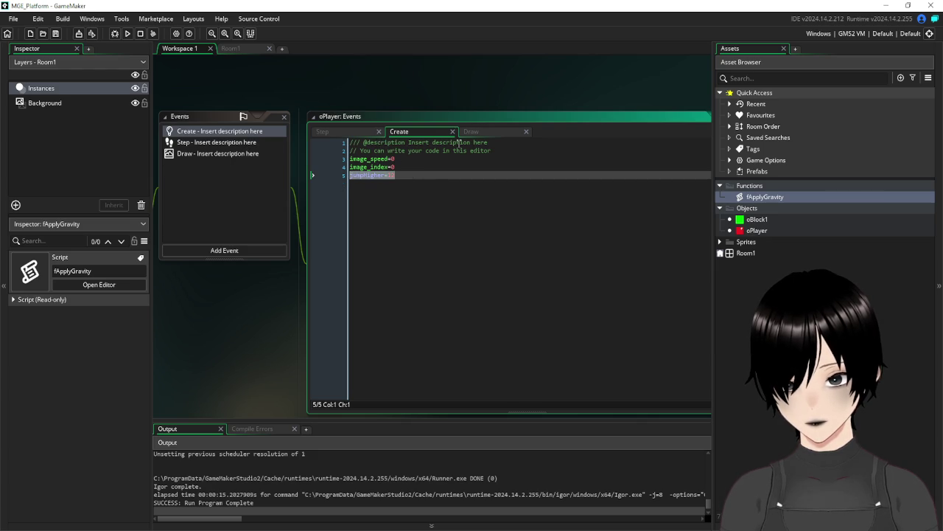
type("max")
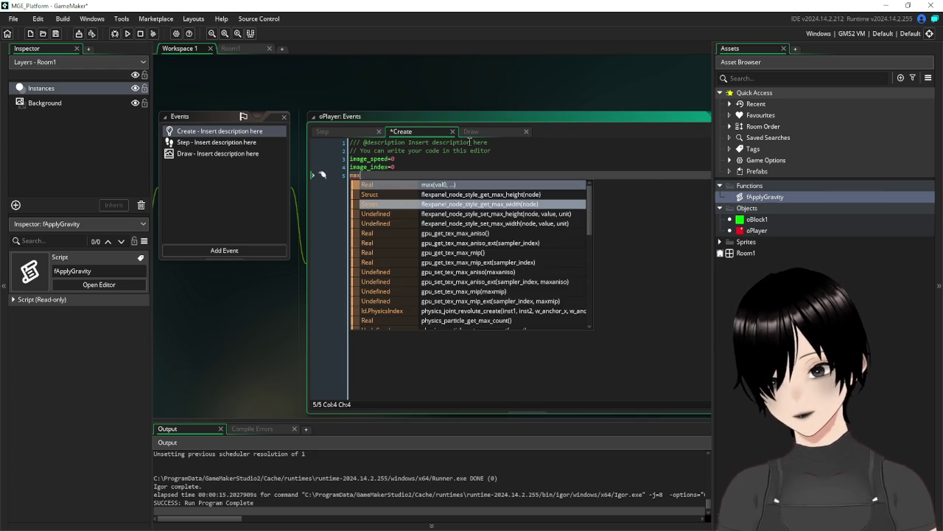
type("JumpHeight=12")
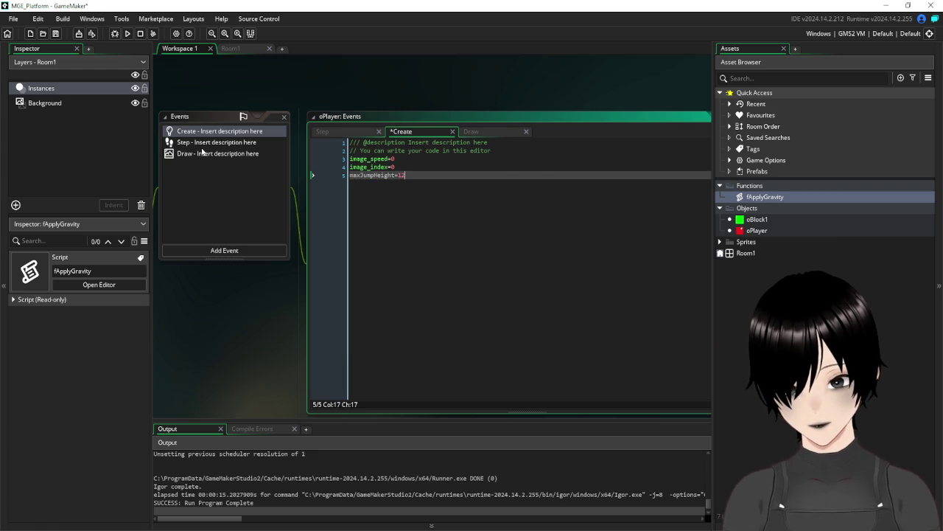
left_click(201, 147)
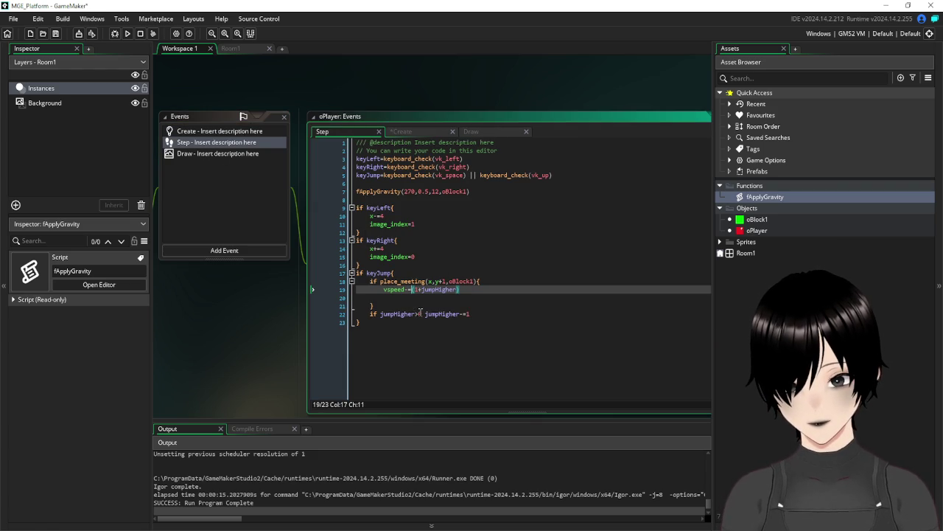
left_click(215, 134)
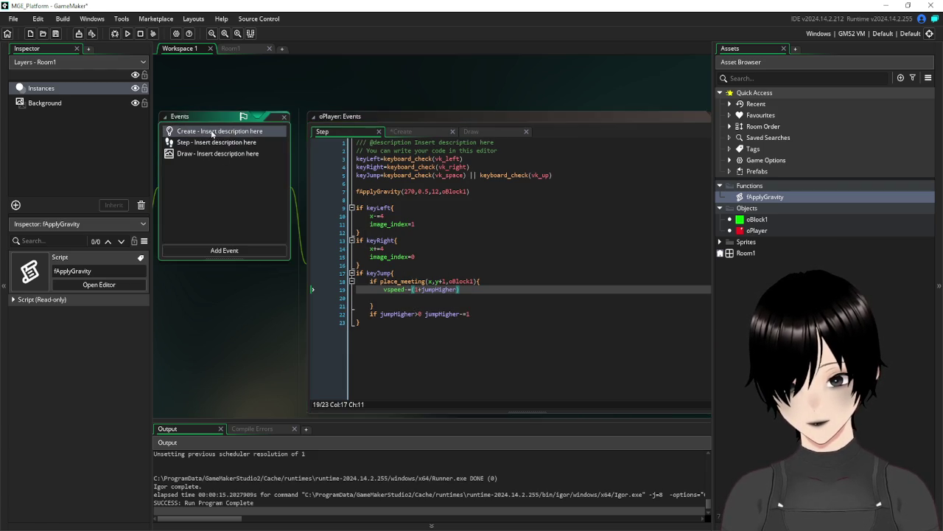
left_click_drag(394, 175, 349, 176)
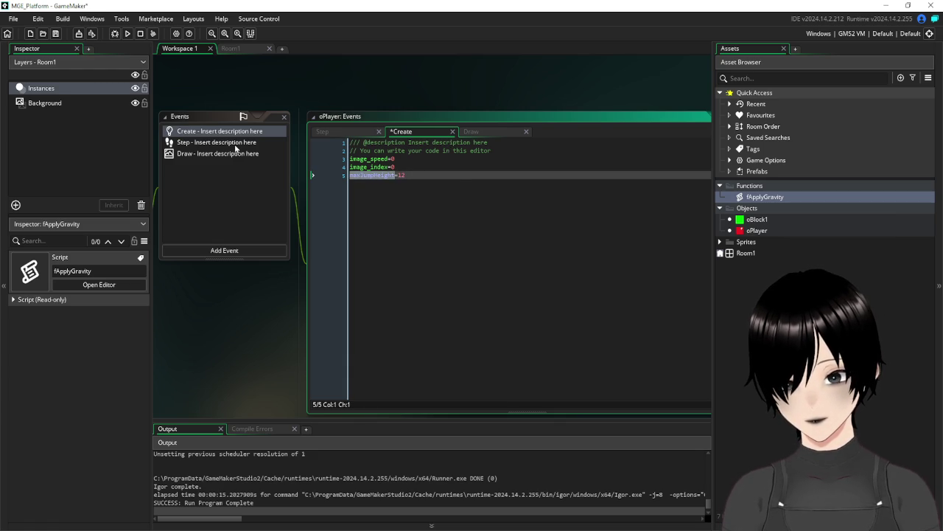
left_click(217, 144)
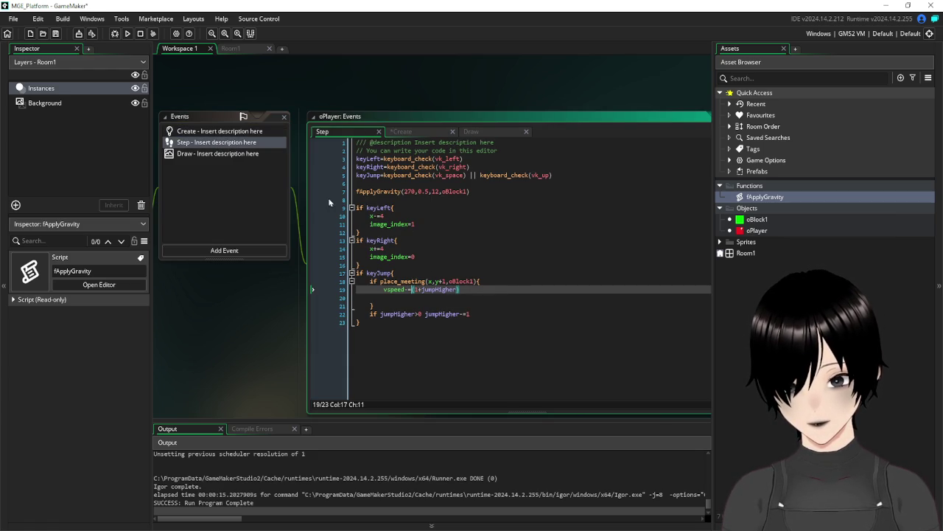
- Declare a local var jumpHigher on a new line inside the if keyJump block
left_click(490, 274)
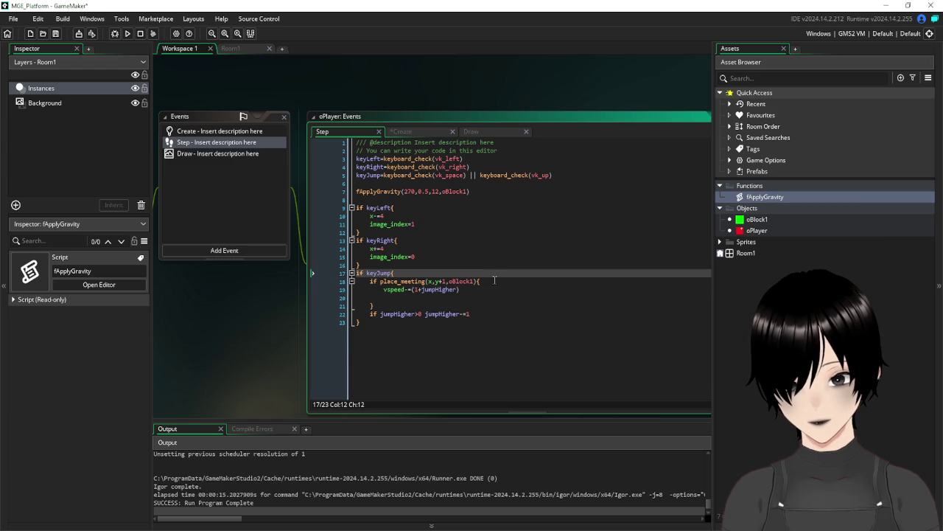
left_click(495, 280)
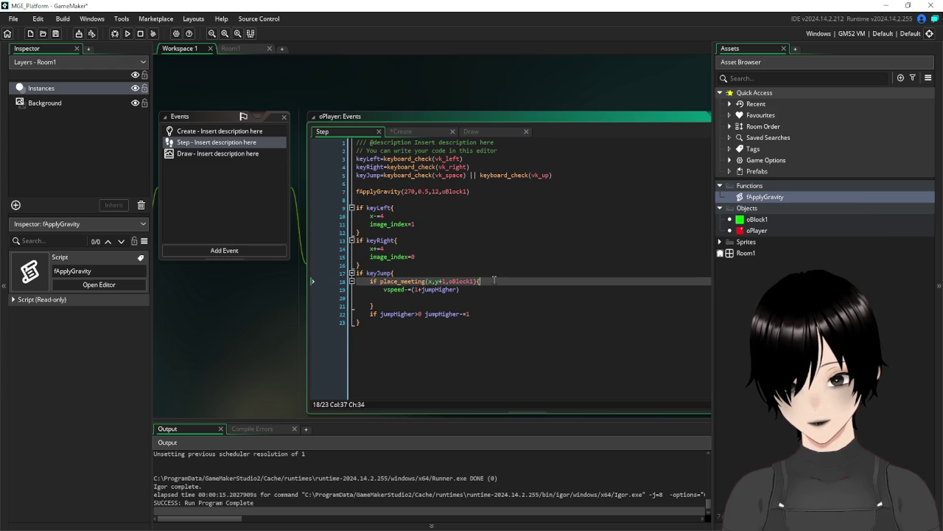
left_click(445, 274)
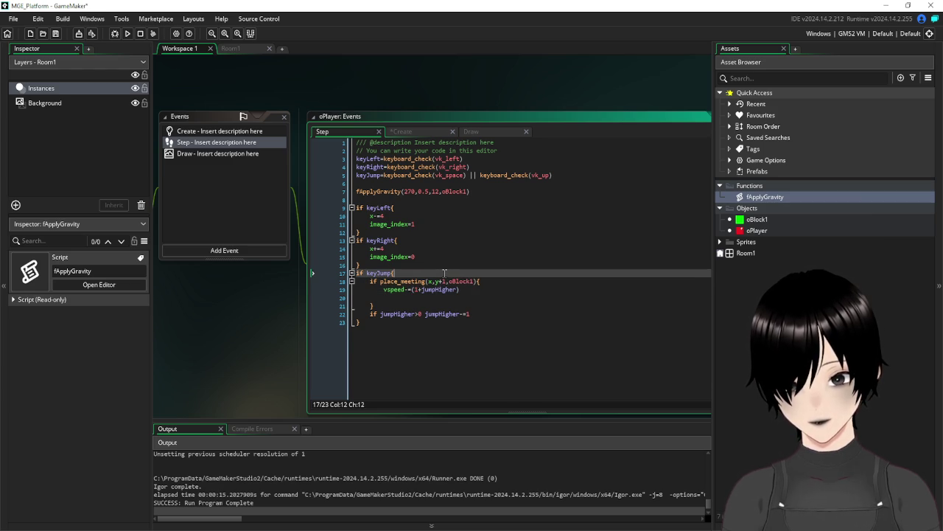
key("Return")
type("var")
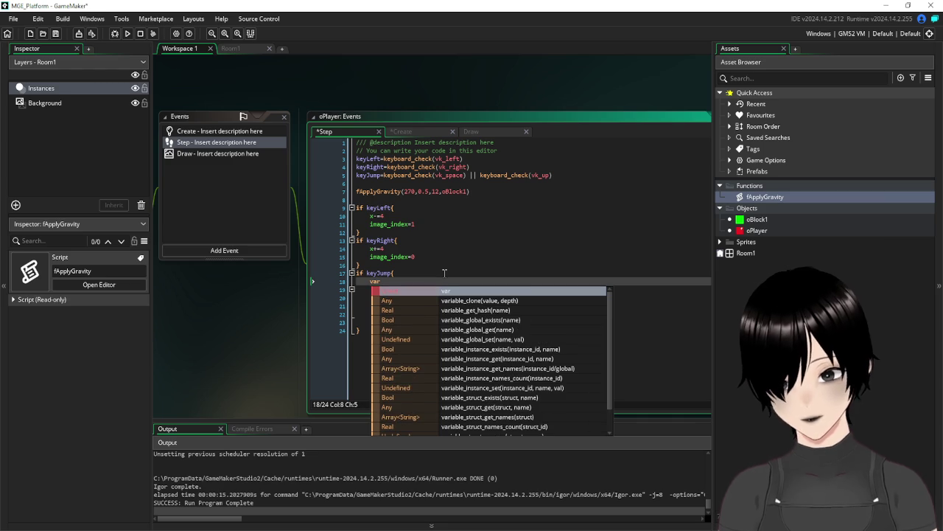
type(" jumpH")
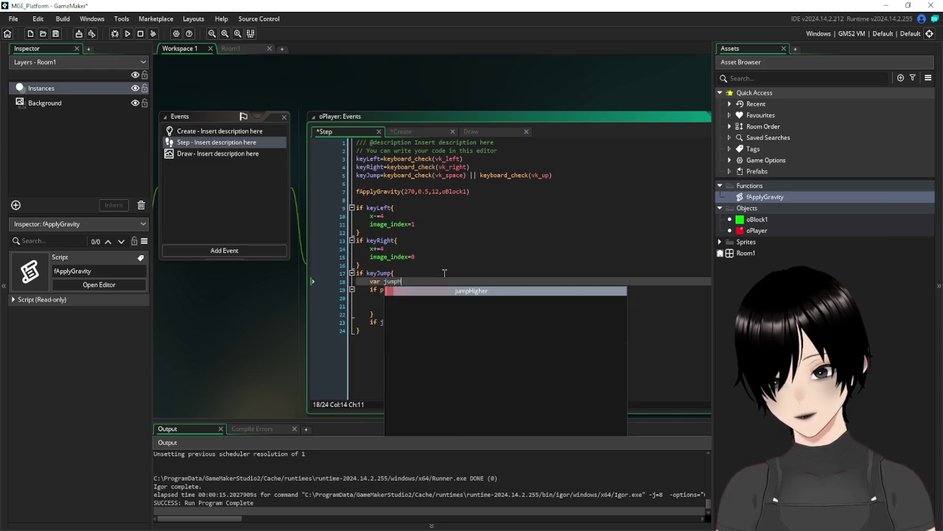
key("Return")
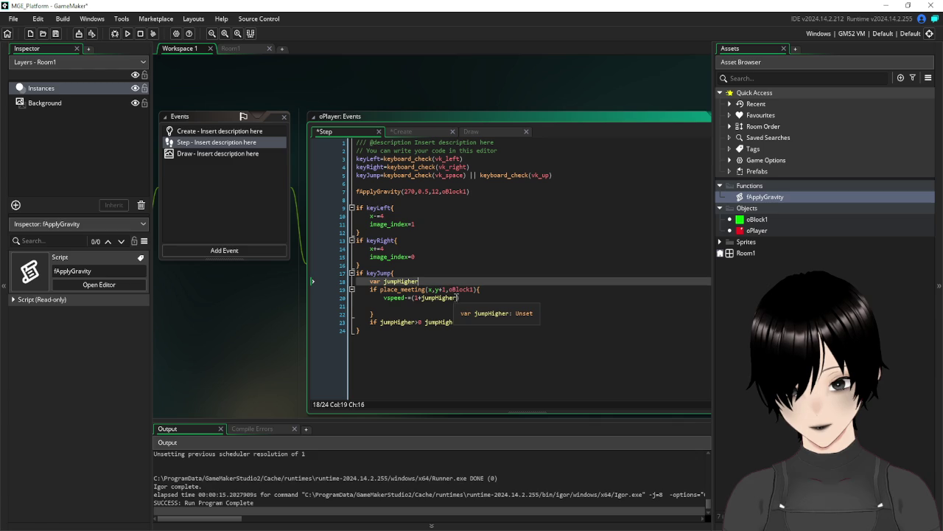
- Change the vspeed line to vspeed-=jumpHigher
left_click_drag(459, 298, 421, 297)
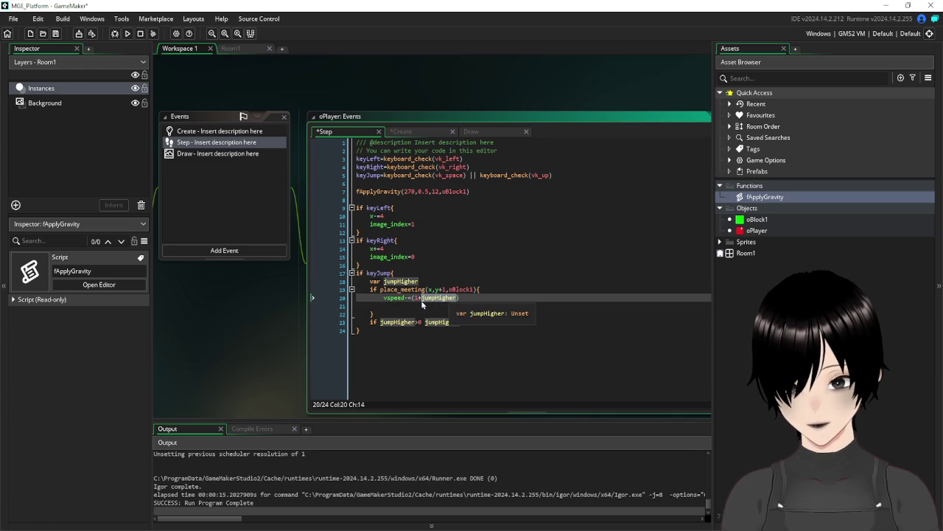
key("BackSpace")
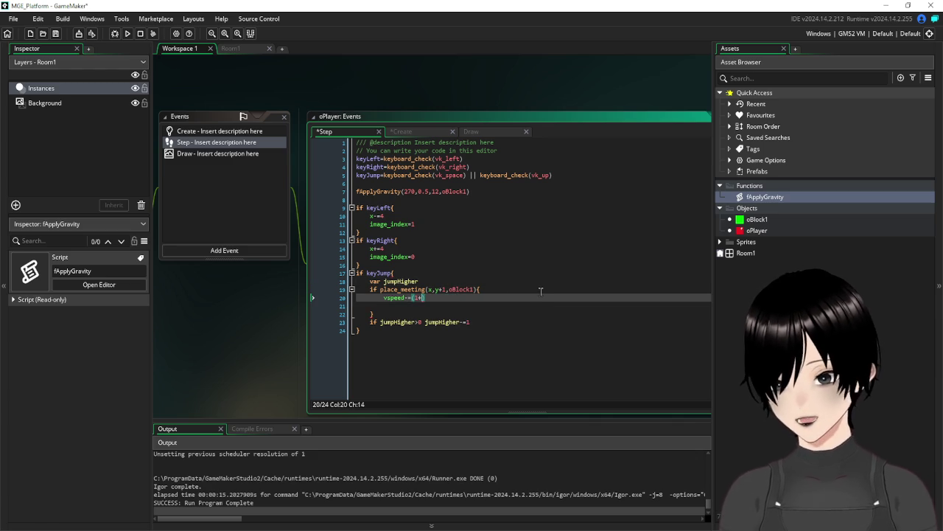
key("BackSpace")
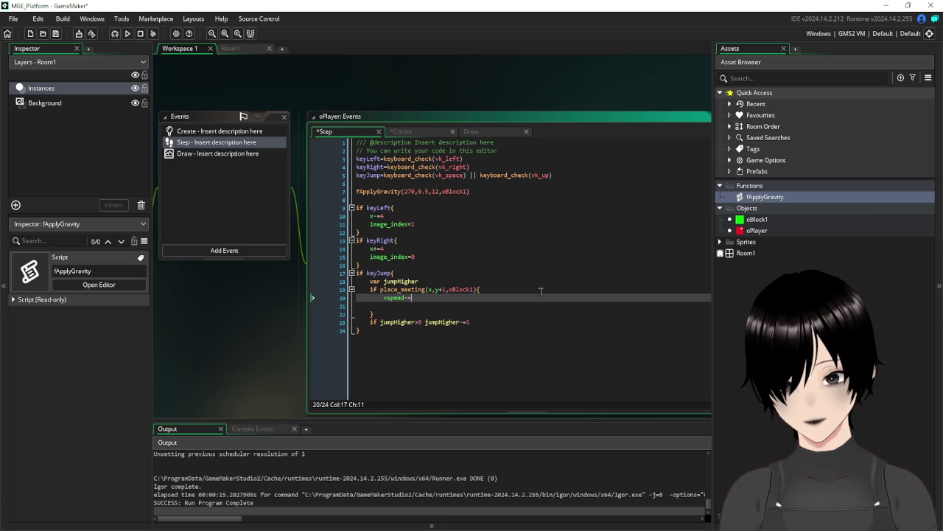
type("jump")
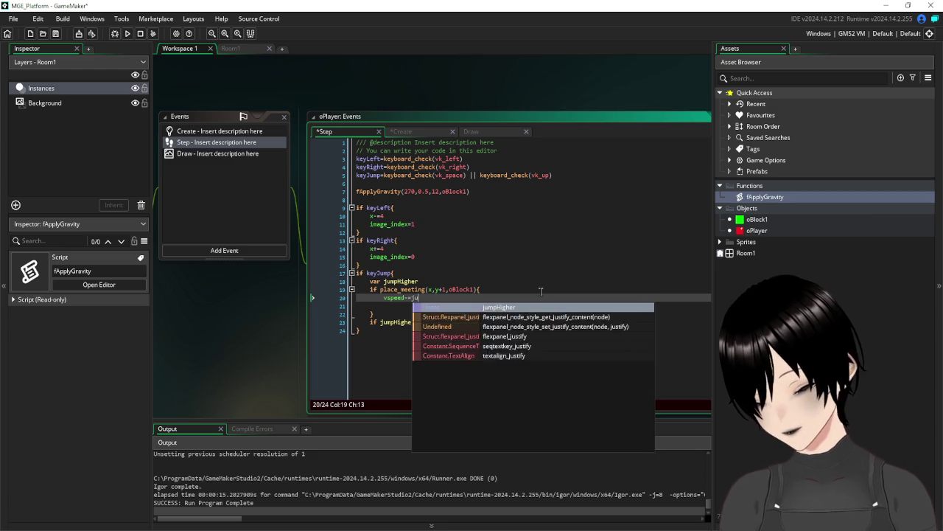
key("Return")
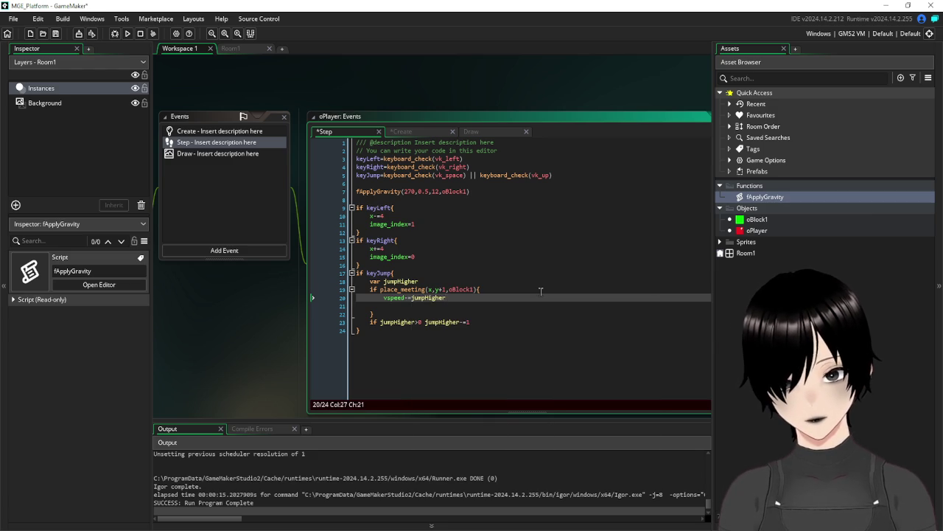
- Make line 23 read if jumpHigher<maxJumpHeight jumpHigher+=1, then save and run with F5
mouse_move(432, 314)
left_mouse_down()
mouse_move(420, 316)
mouse_move(437, 322)
left_mouse_up()
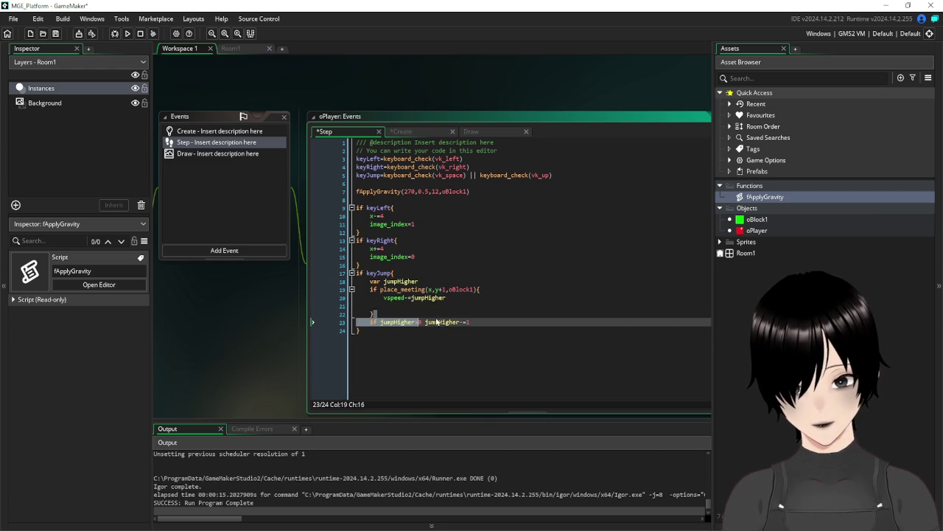
key("Right")
key("BackSpace")
key("Delete")
type("<maxJumpHeight")
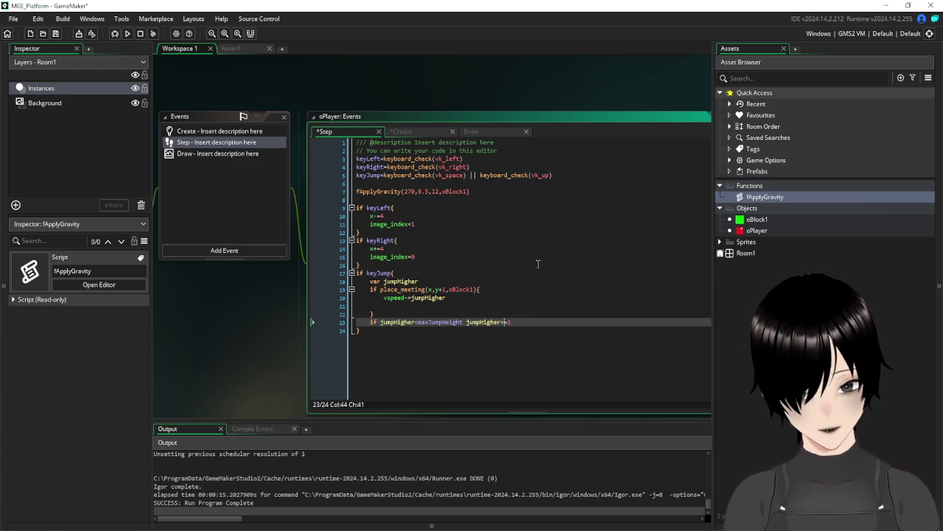
left_click(385, 249)
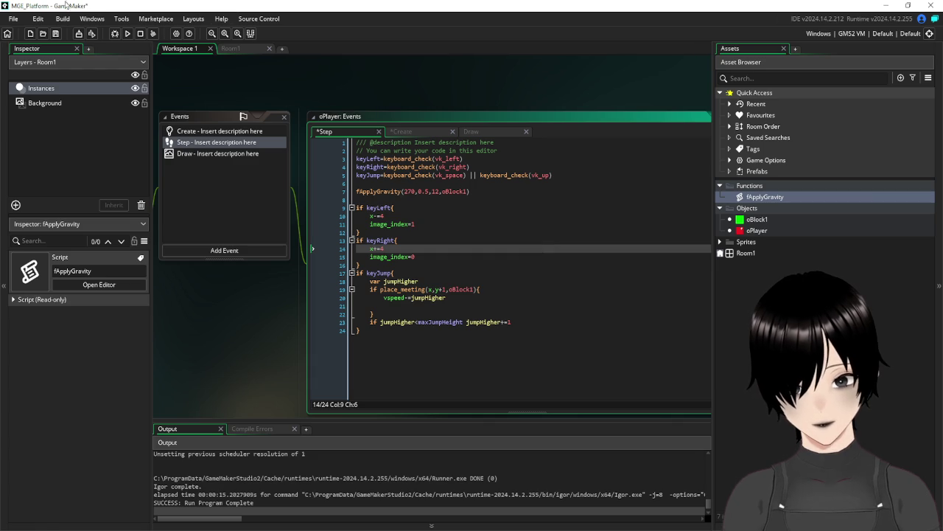
key("F5")
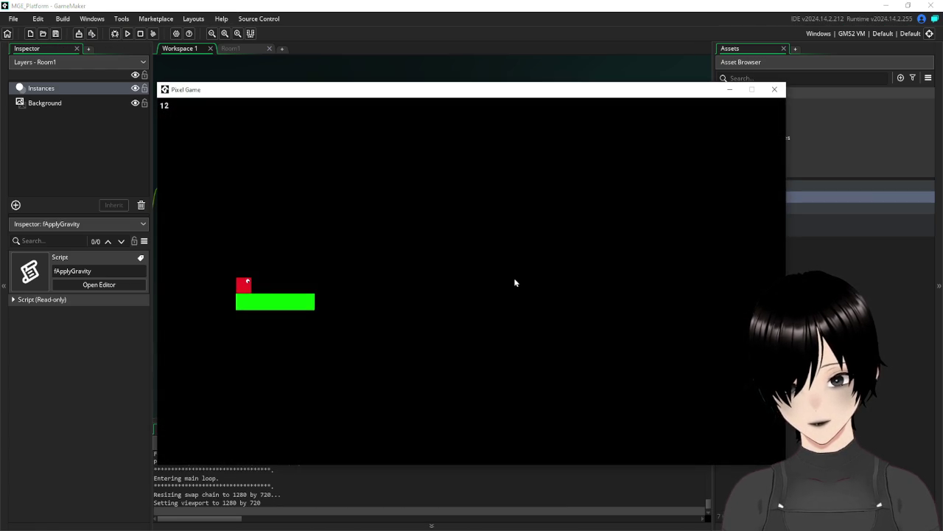
- Jump in the game to trigger the unset jumpHigher error, abort, and return to line 18
key("space")
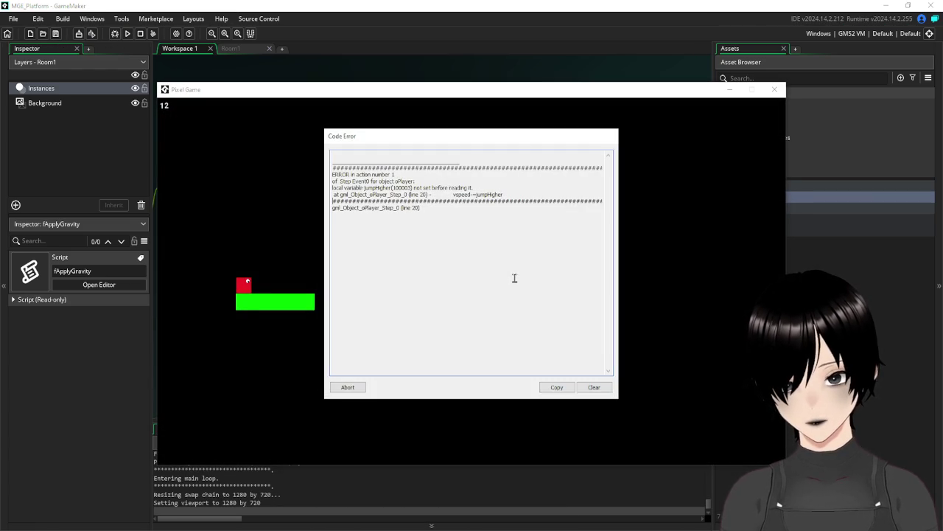
left_click(347, 387)
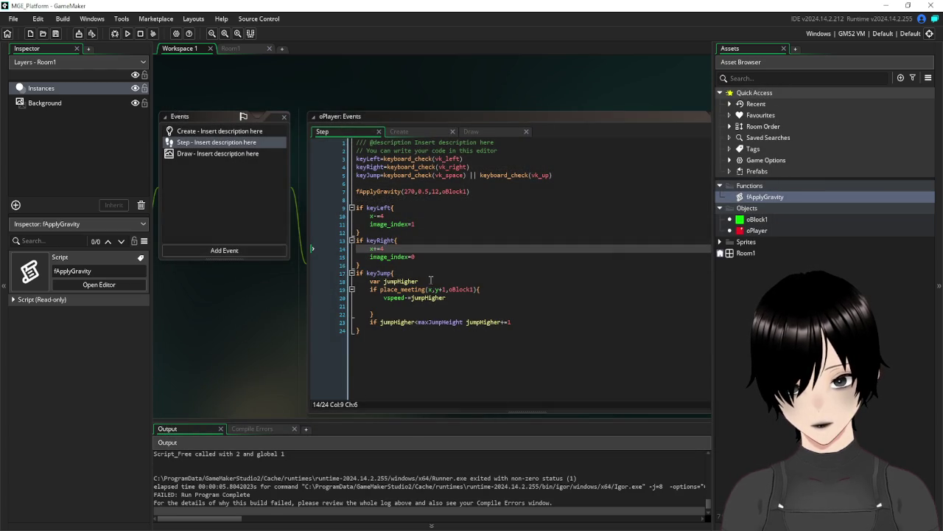
left_click(384, 281)
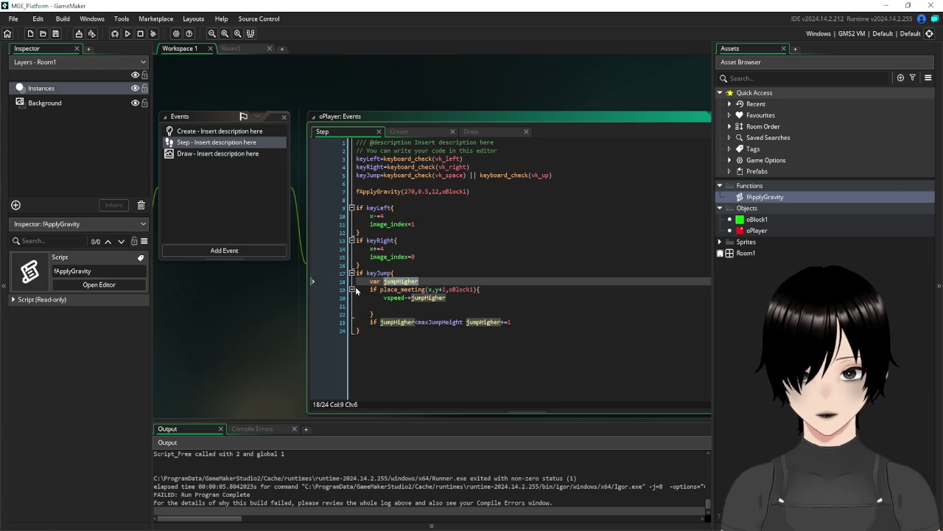
- Remove the var declaration and set jumpHigher=0 inside the place_meeting grounded block
key("BackSpace")
key("BackSpace")
key("BackSpace")
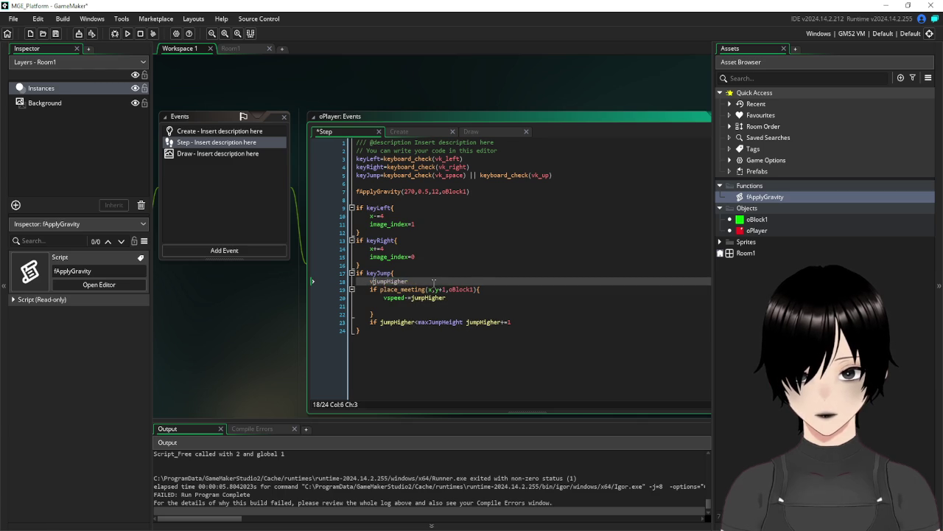
left_click(423, 281)
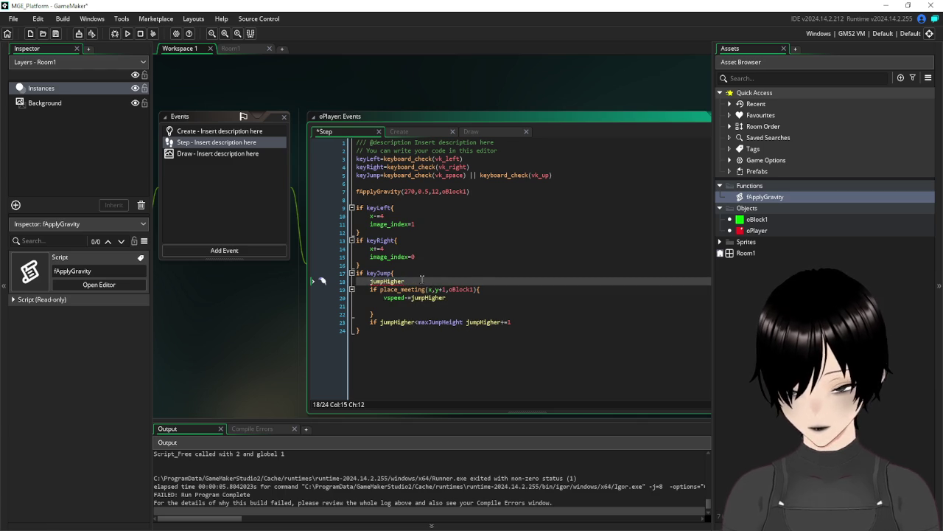
key("shift+Home")
key("ctrl+c")
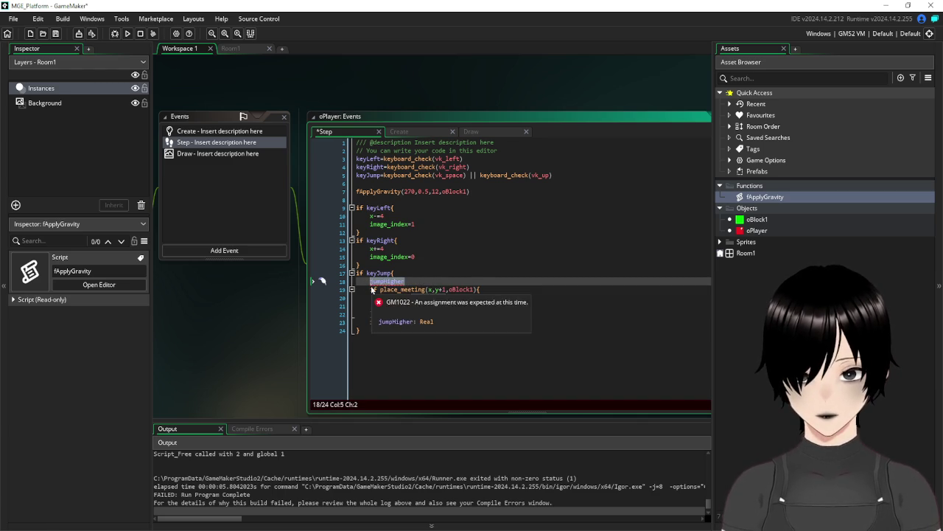
key("BackSpace")
key("BackSpace")
key("BackSpace")
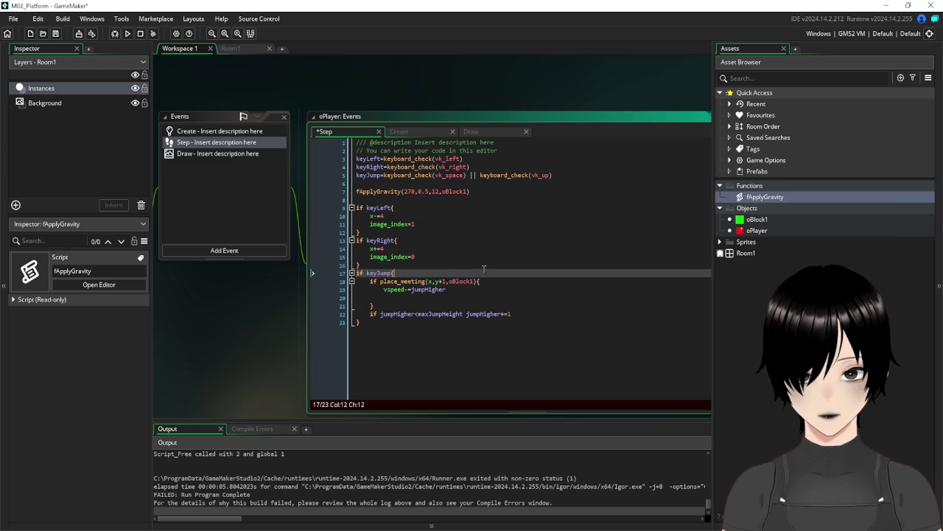
key("Down")
key("End")
key("Return")
key("ctrl+v")
type("=0")
- Move vspeed-=jumpHigher below the height increment line and save the Step code
mouse_move(440, 297)
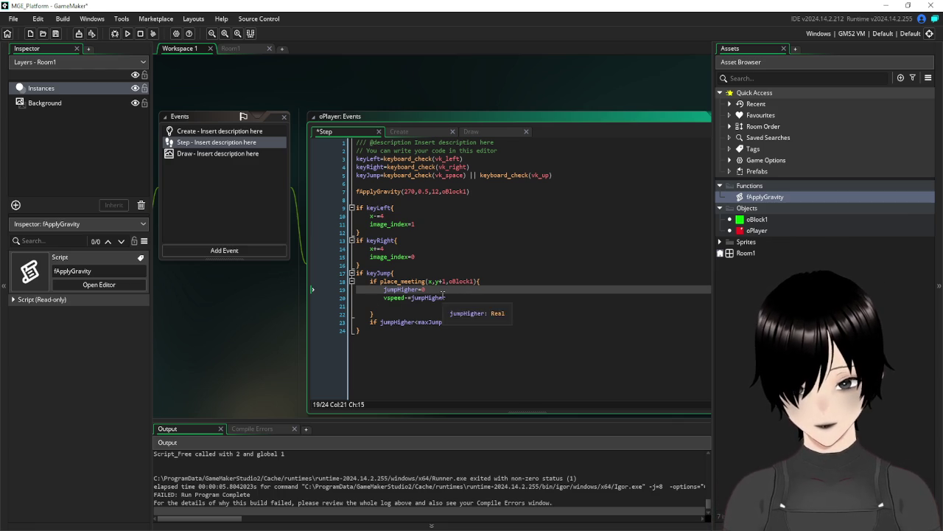
left_click_drag(457, 297, 383, 297)
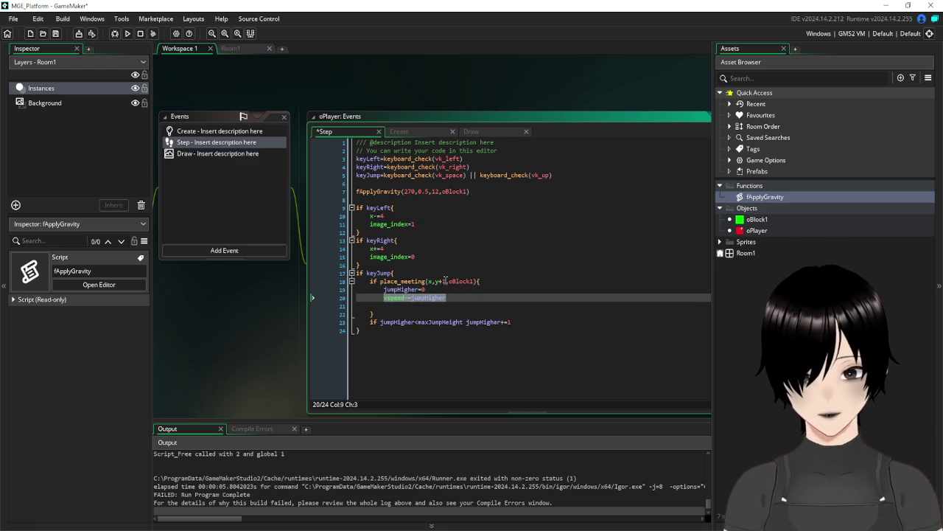
key("BackSpace")
key("BackSpace")
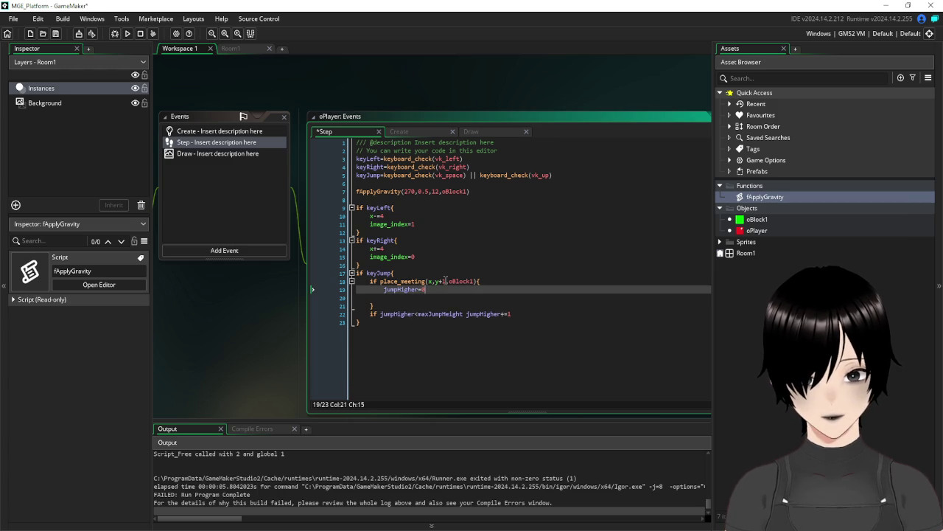
key("Down")
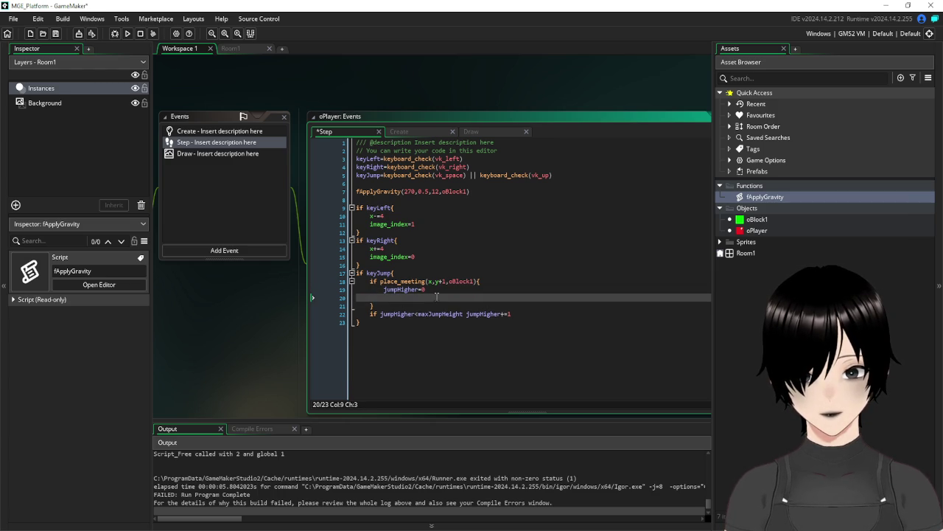
key("Delete")
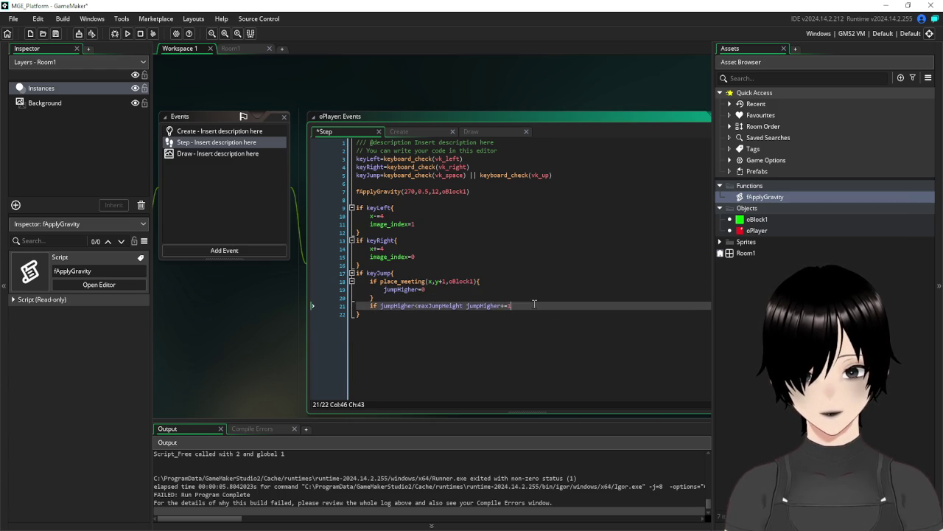
left_click(535, 305)
key("Return")
type("vspeed-=jumpHigher")
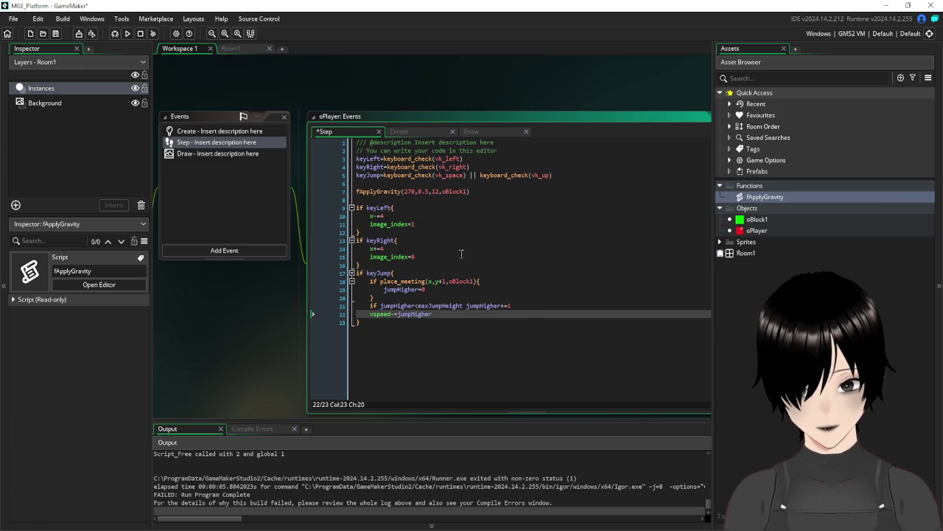
left_click(55, 33)
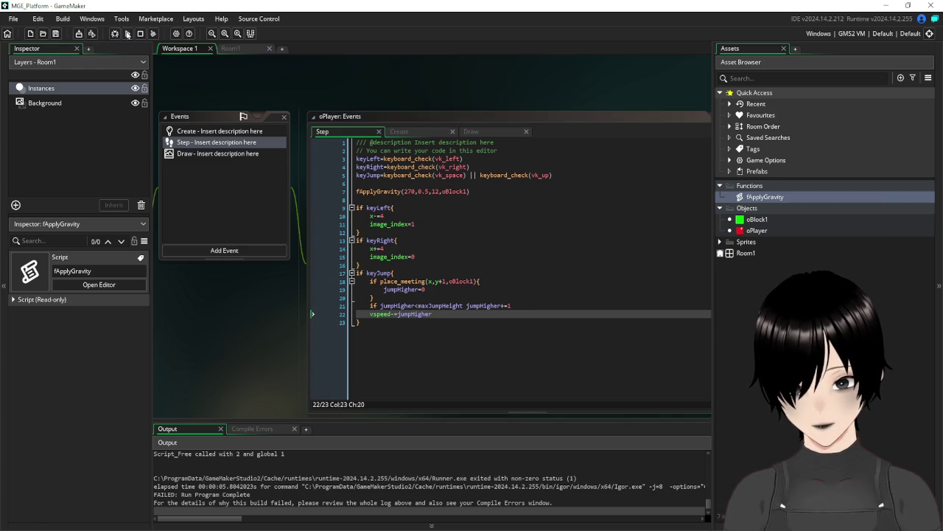
left_click(128, 34)
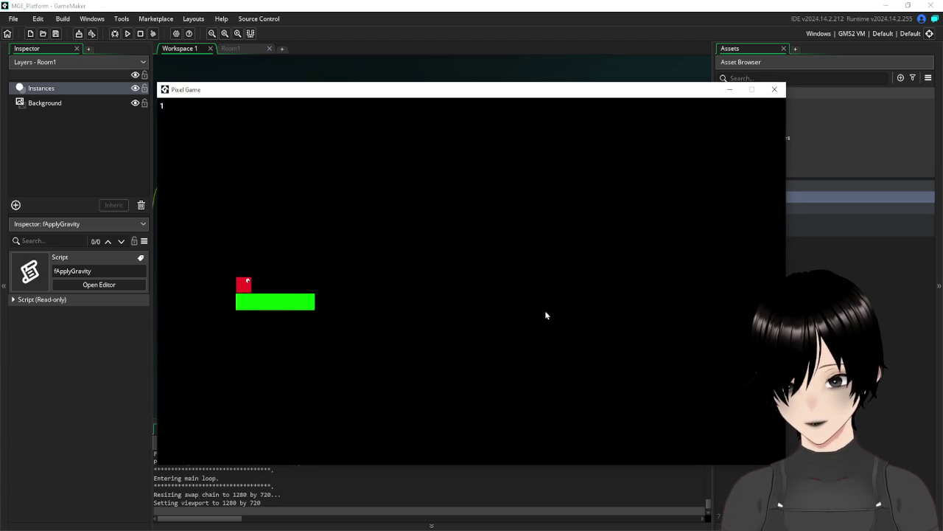
left_click(774, 89)
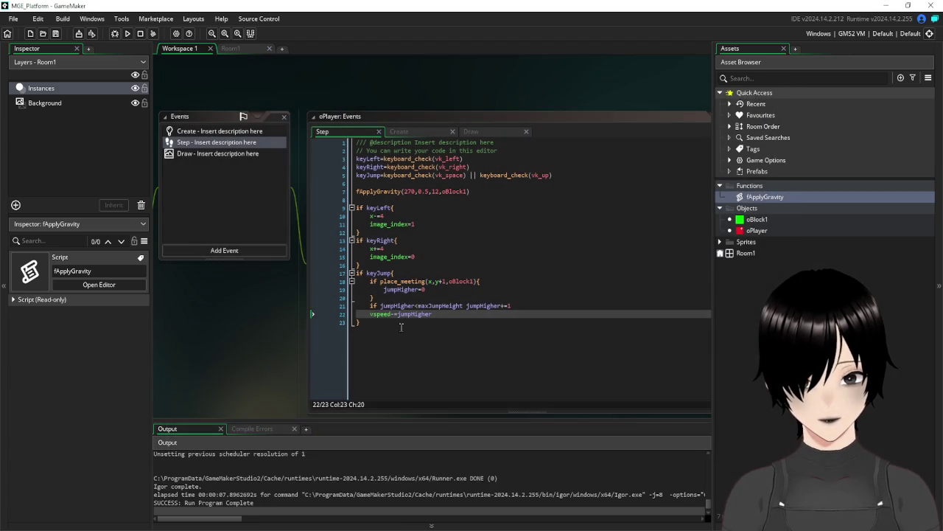
- Change line 21's increment to jumpHigher+=2, save, and test-run the game
left_click(487, 326)
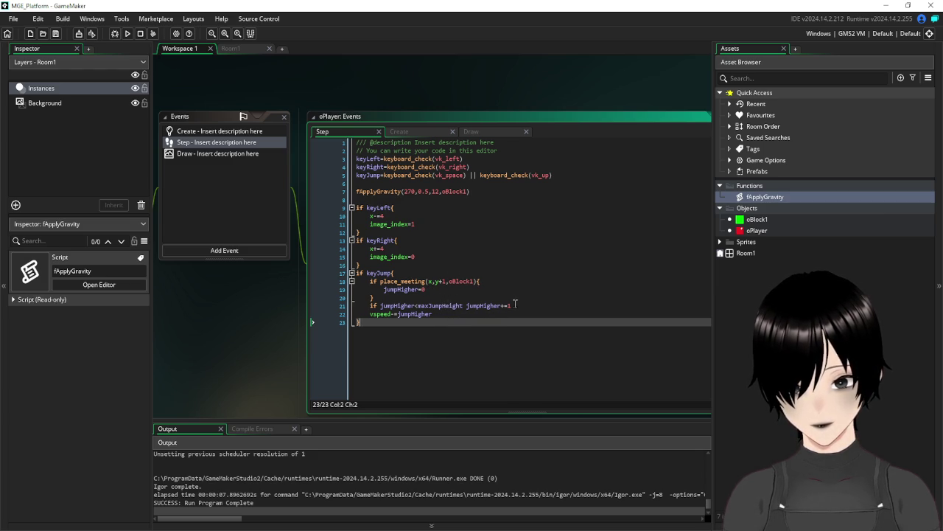
left_click(514, 304)
type("2")
left_click(487, 327)
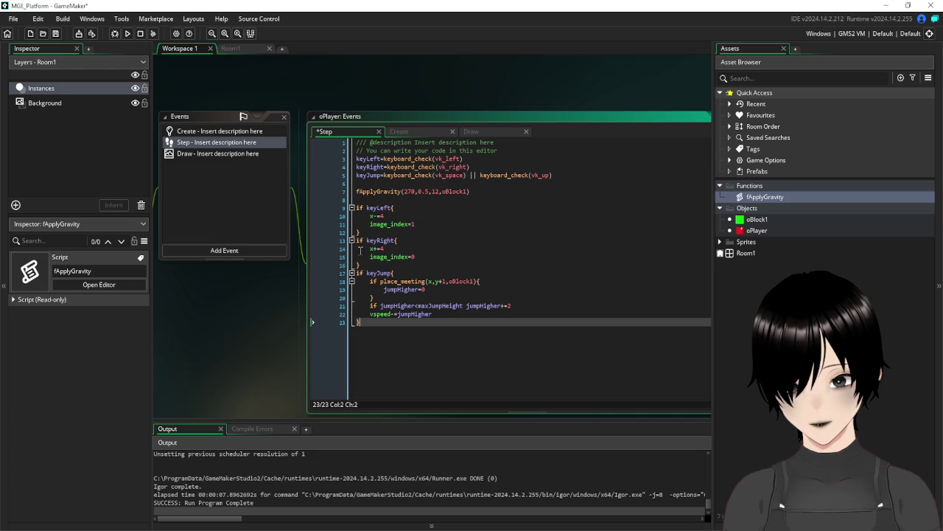
left_click(55, 33)
left_click(127, 33)
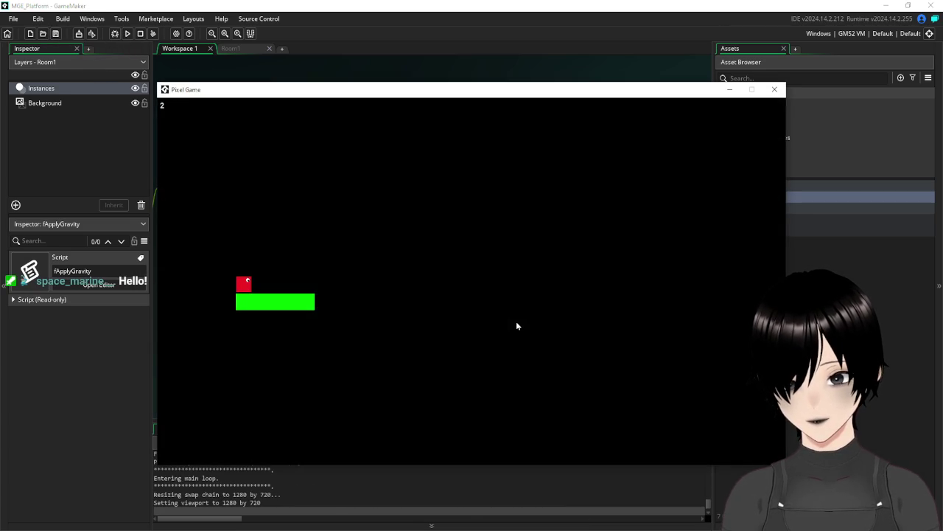
left_click(775, 89)
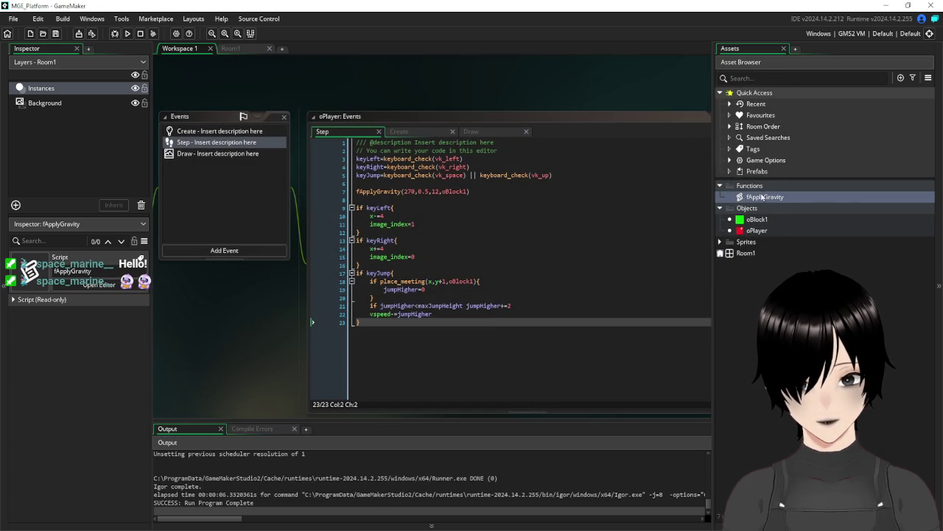
- Delete the jumpHigher=12 line from fApplyGravity, run, and abort the resulting error
double_click(766, 198)
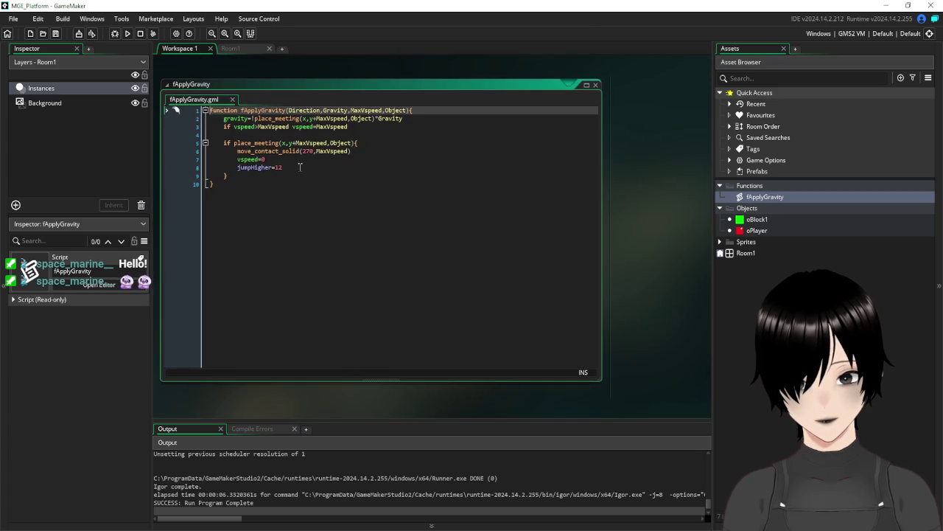
left_click(271, 168)
left_click_drag(283, 167, 196, 172)
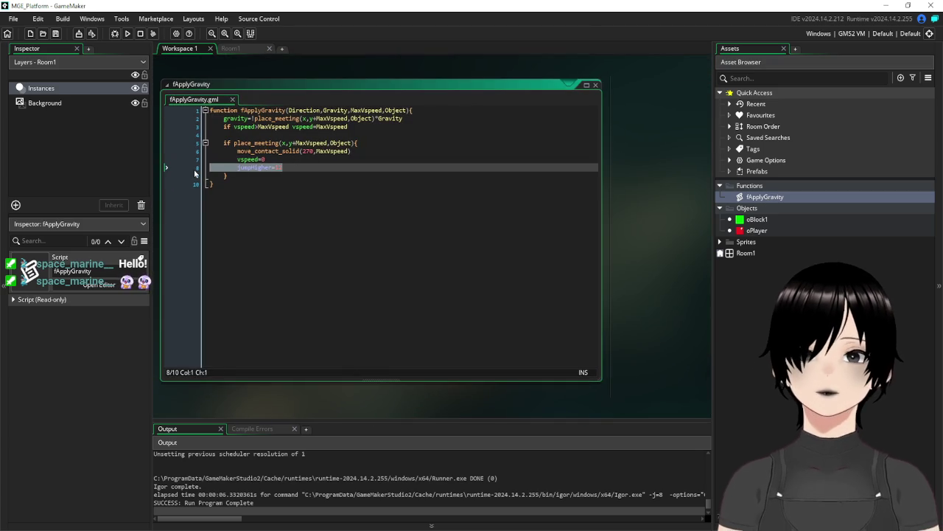
key("BackSpace")
key("BackSpace")
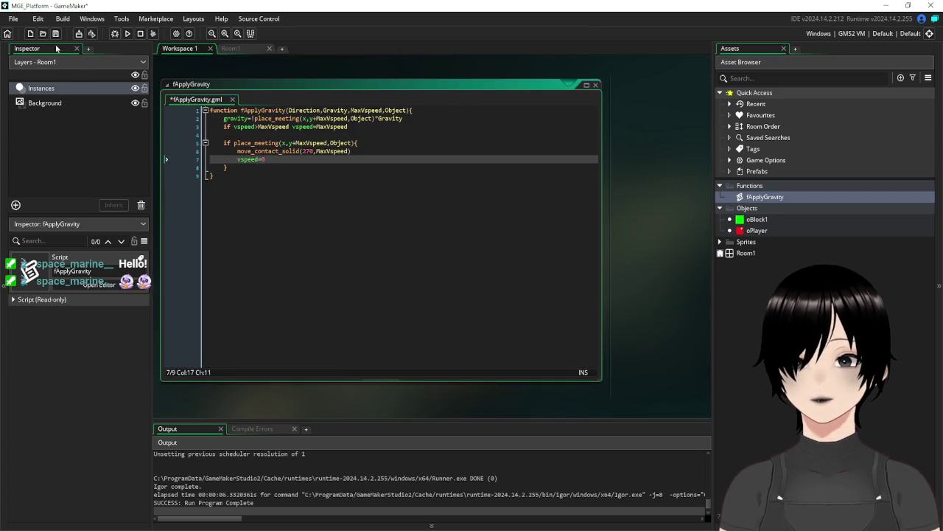
left_click(127, 33)
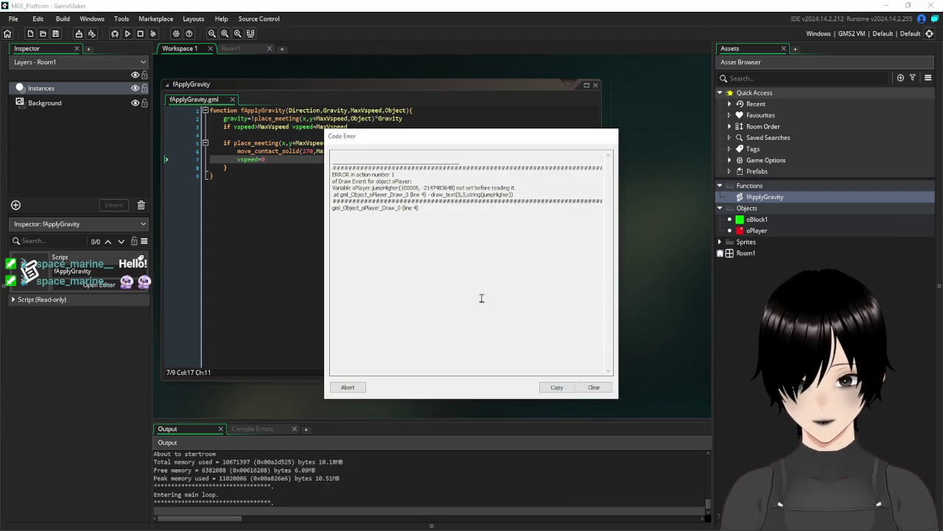
left_click(347, 387)
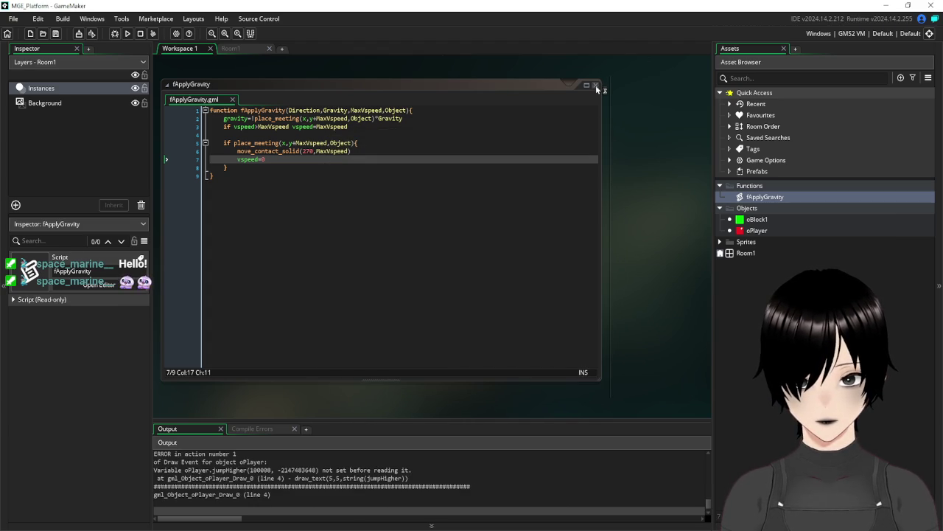
- Copy jumpHigher=0 from oPlayer's Step code into its Create event after maxJumpHeight
double_click(757, 230)
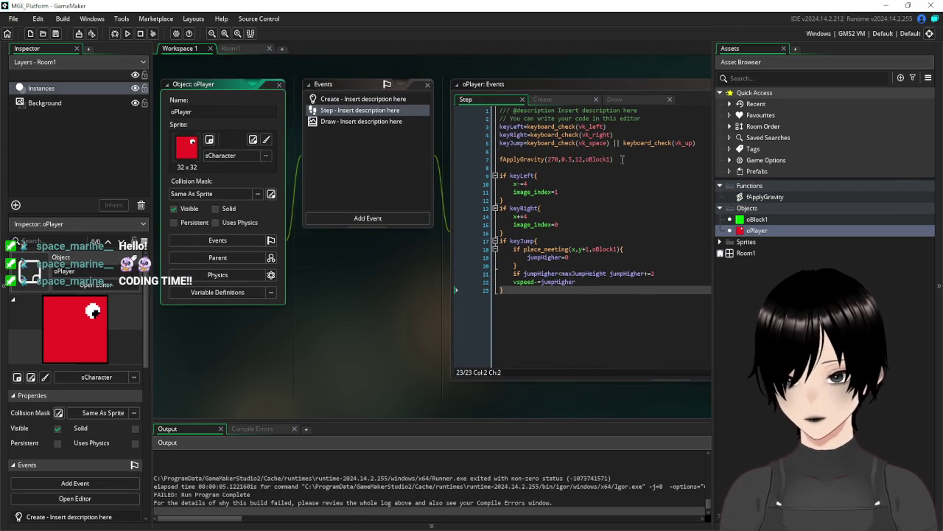
left_click_drag(430, 326, 333, 325)
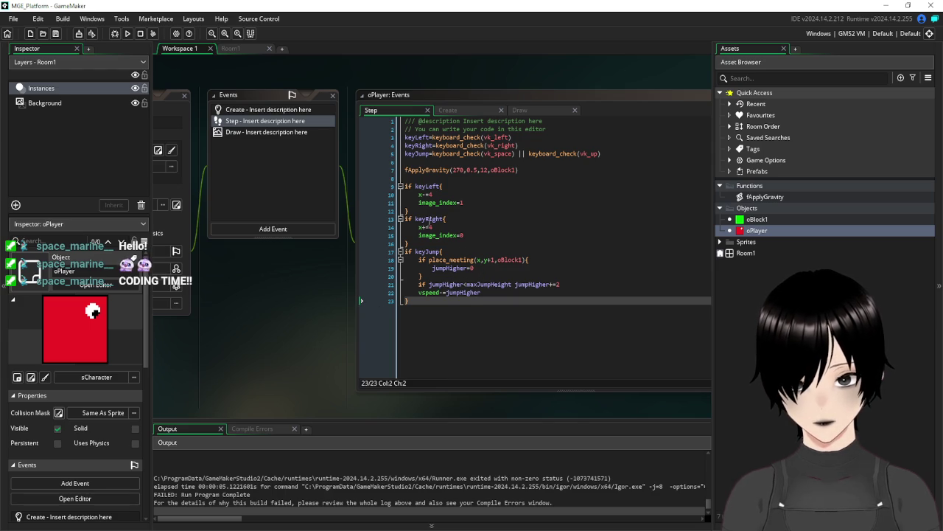
left_click_drag(484, 268, 432, 268)
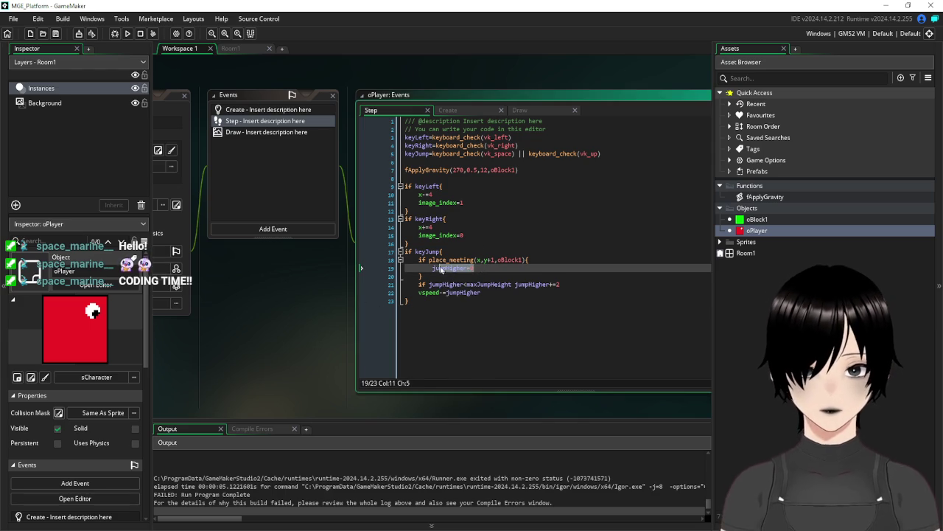
left_click(248, 110)
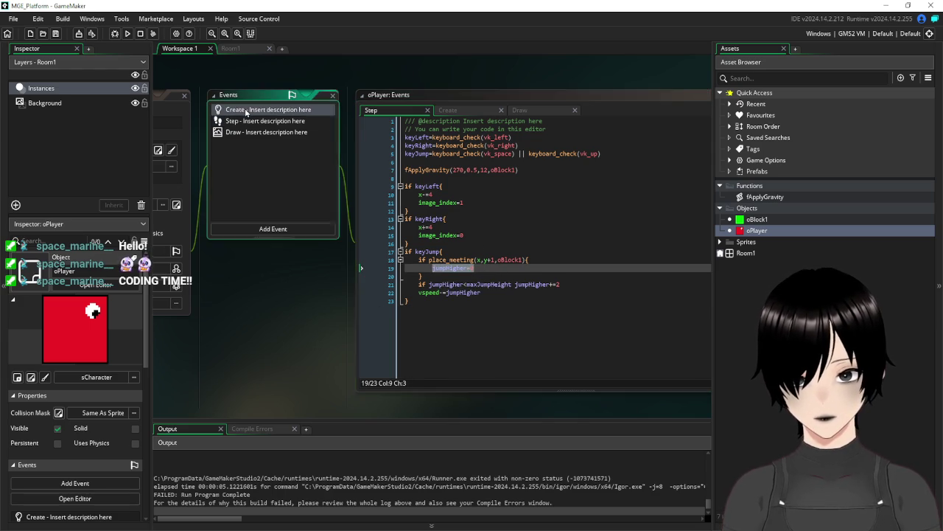
left_click(490, 161)
key("Return")
type("jumpHigher=0")
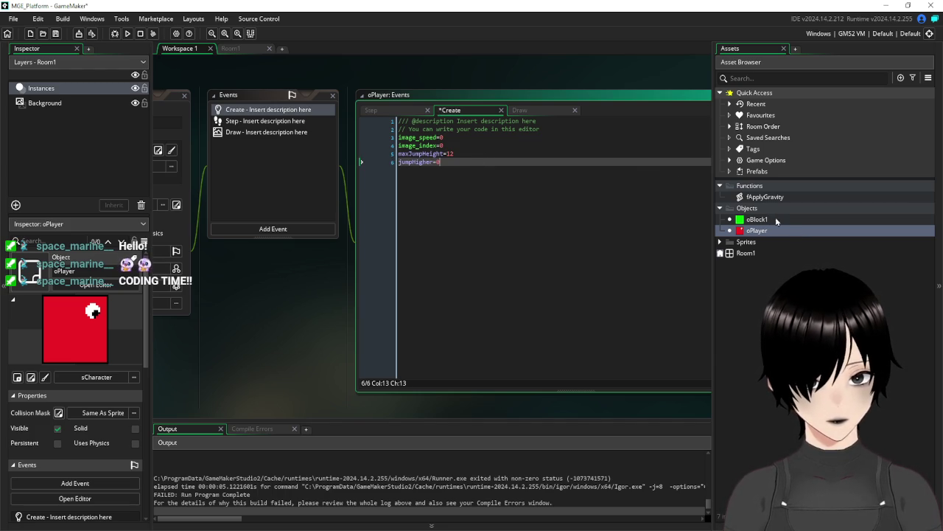
- Reopen fApplyGravity, then save and test-run the game successfully
double_click(765, 198)
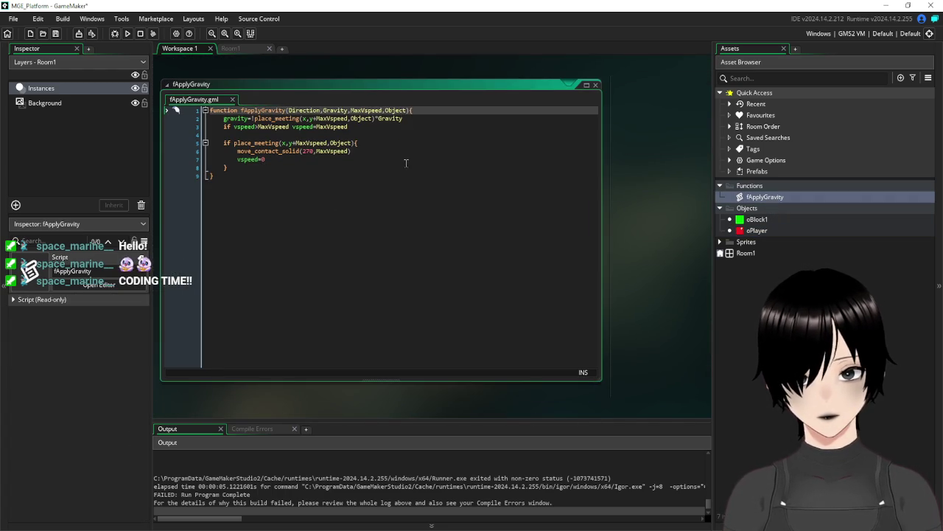
left_click(56, 33)
left_click(127, 33)
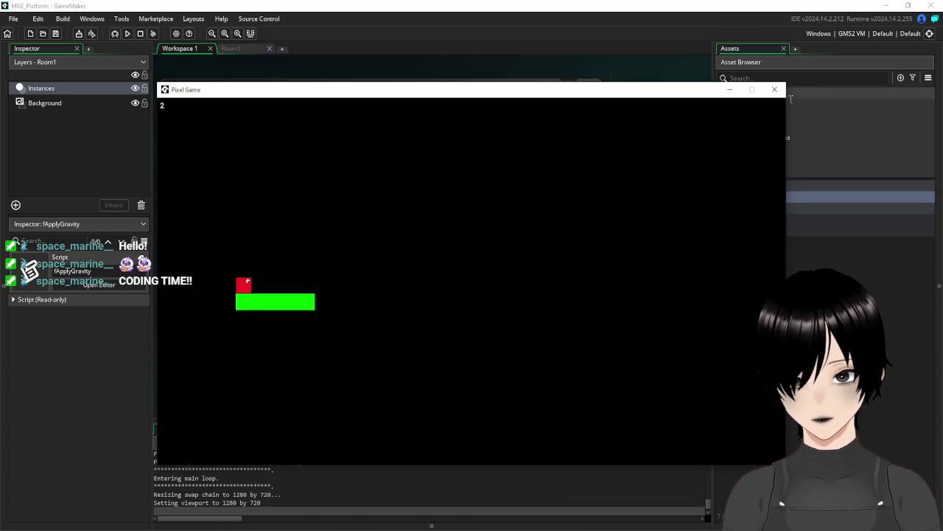
left_click(775, 89)
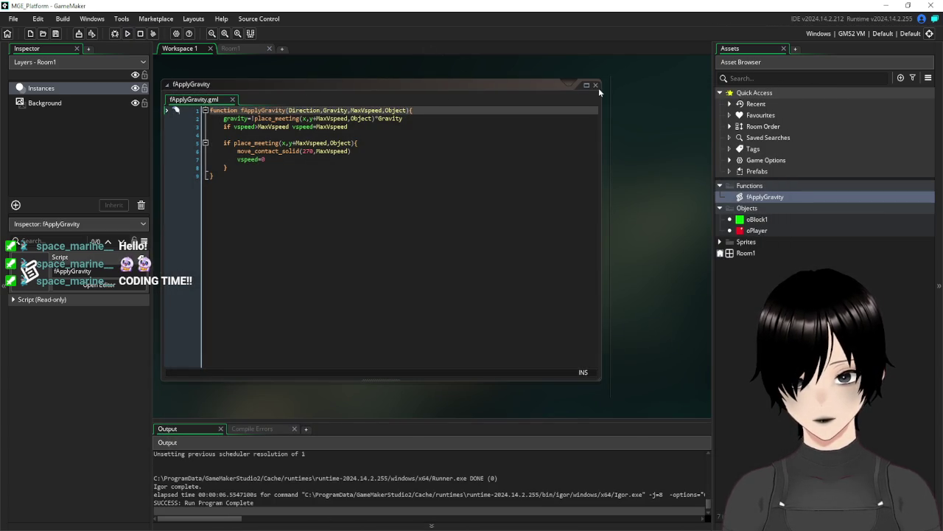
- In oPlayer's Step event, change the jumpHigher increment from +=2 to +=1
double_click(313, 82)
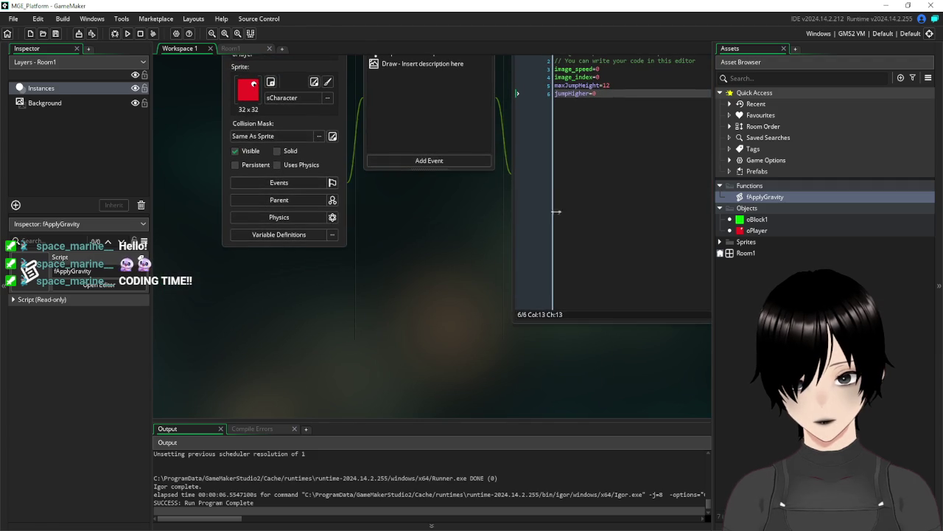
double_click(757, 230)
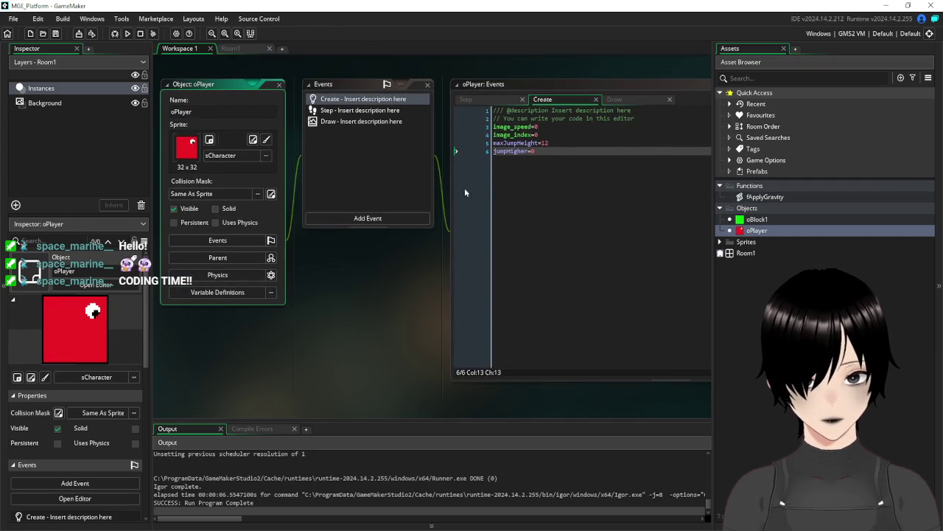
left_click(357, 112)
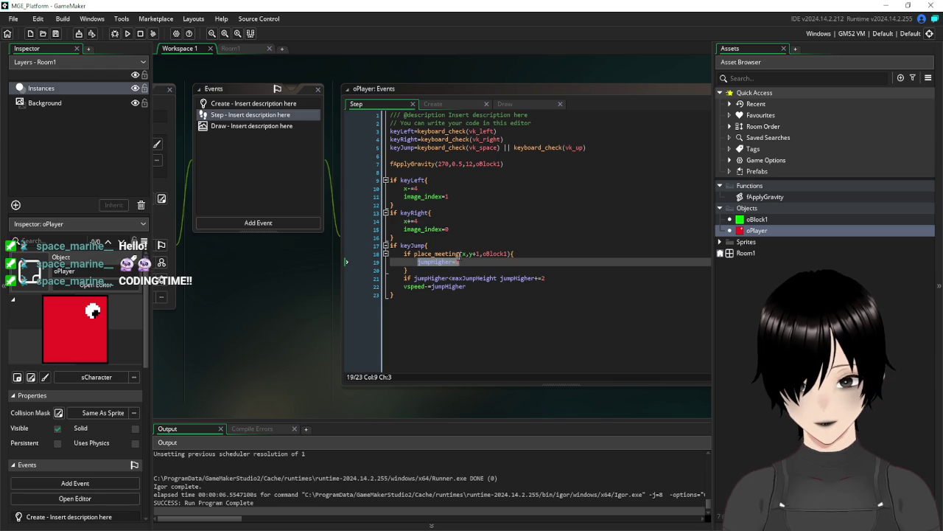
left_click(475, 262)
type("0")
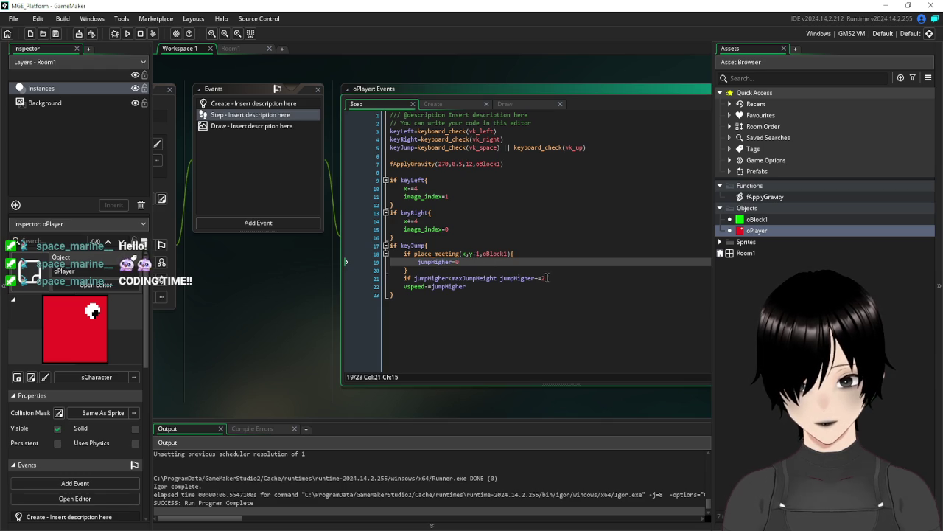
left_click(543, 279)
type("1")
- Delete the jumpHigher=0 reset and its place_meeting check, then save and run the game
left_click(507, 320)
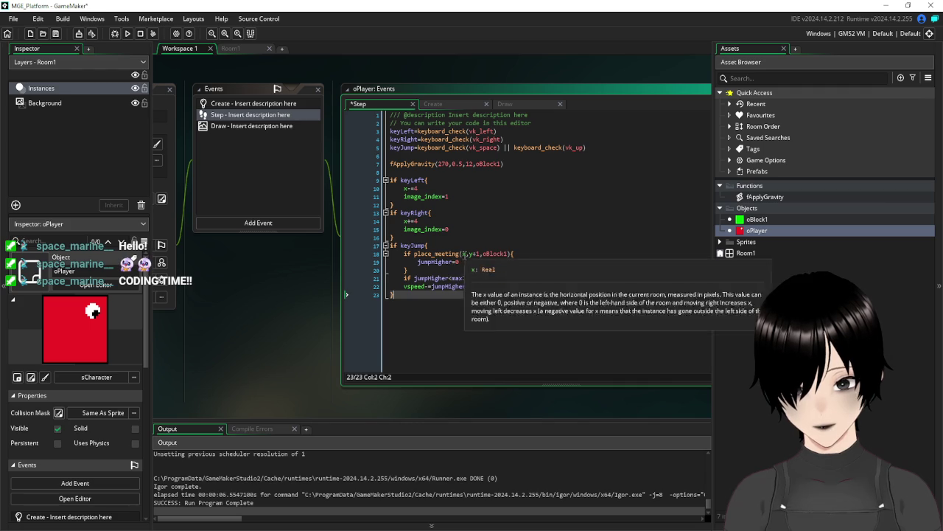
left_click_drag(475, 261, 370, 268)
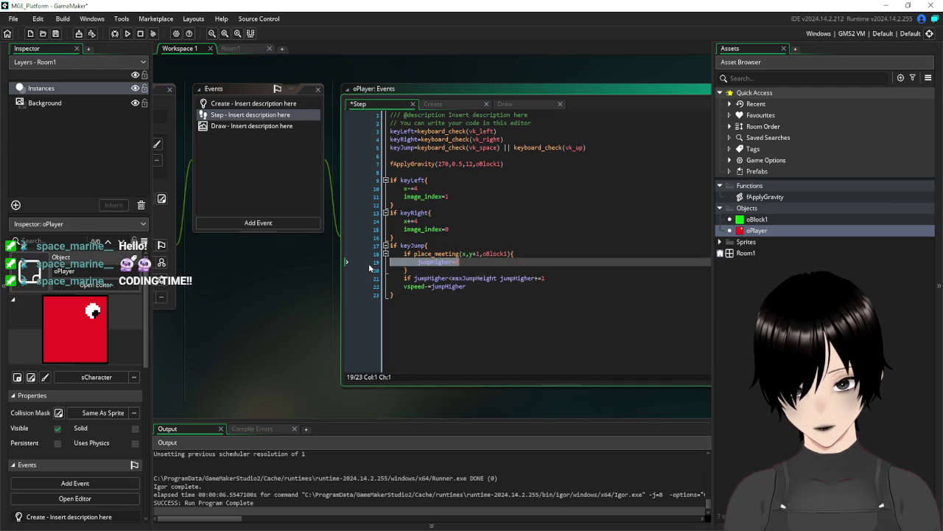
mouse_move(435, 254)
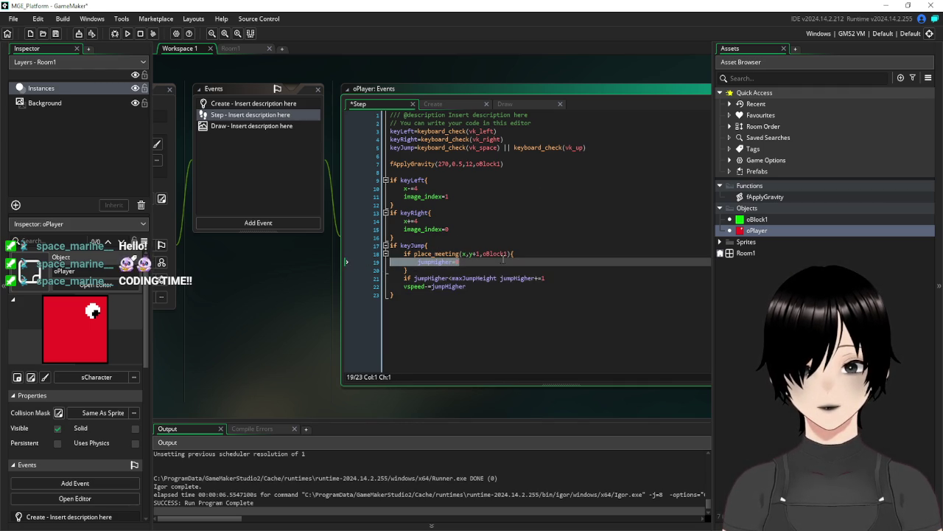
left_click(421, 270)
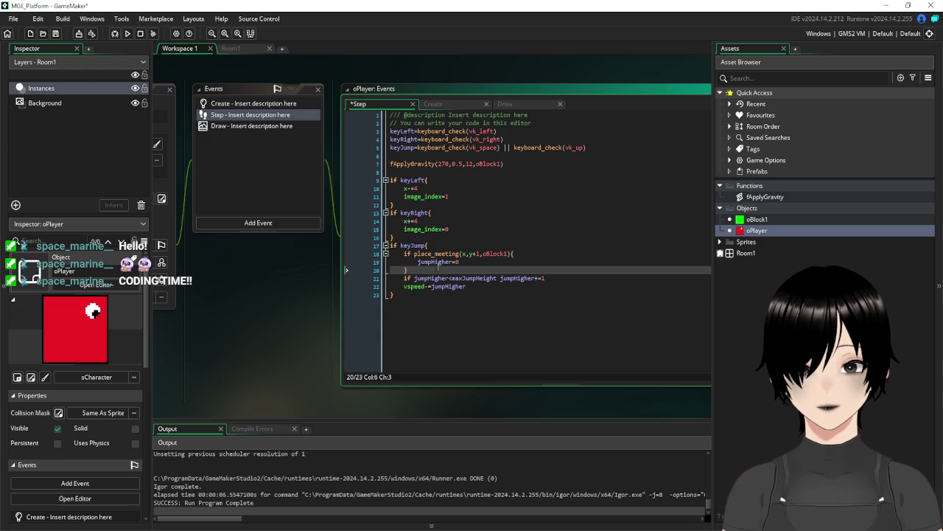
left_click_drag(467, 261, 398, 262)
key("BackSpace")
key("BackSpace")
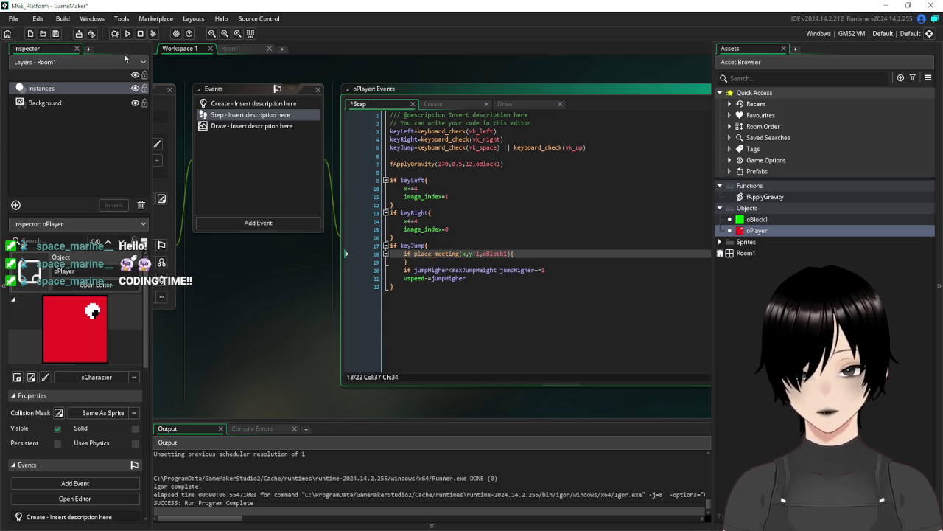
left_click_drag(422, 262, 358, 254)
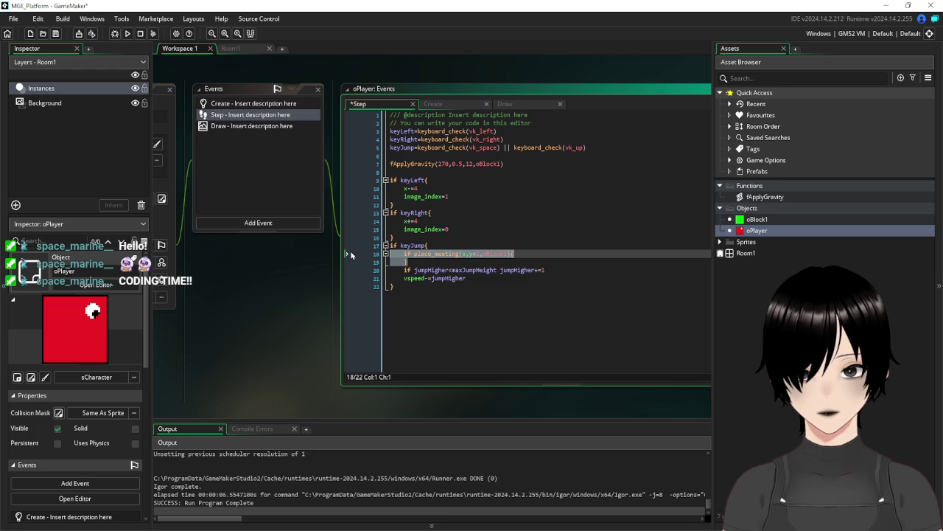
key("BackSpace")
key("BackSpace")
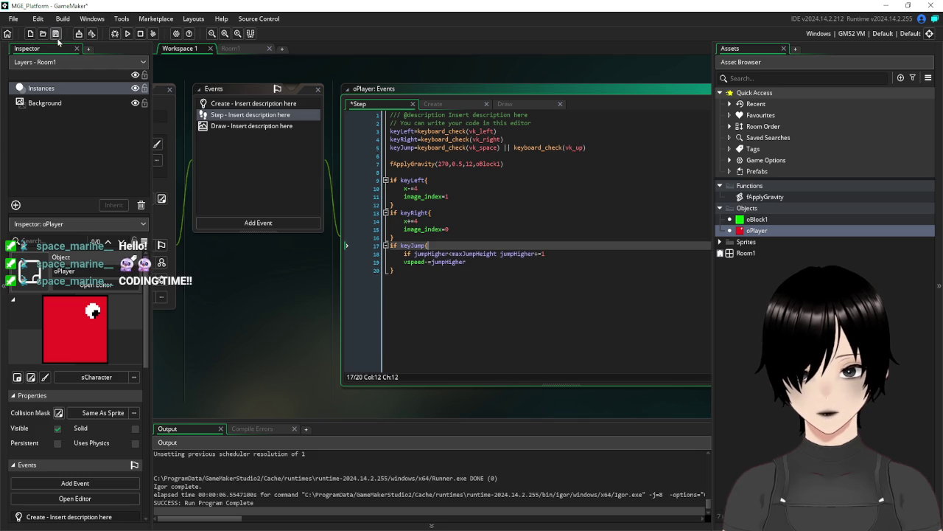
left_click(55, 33)
left_click(128, 34)
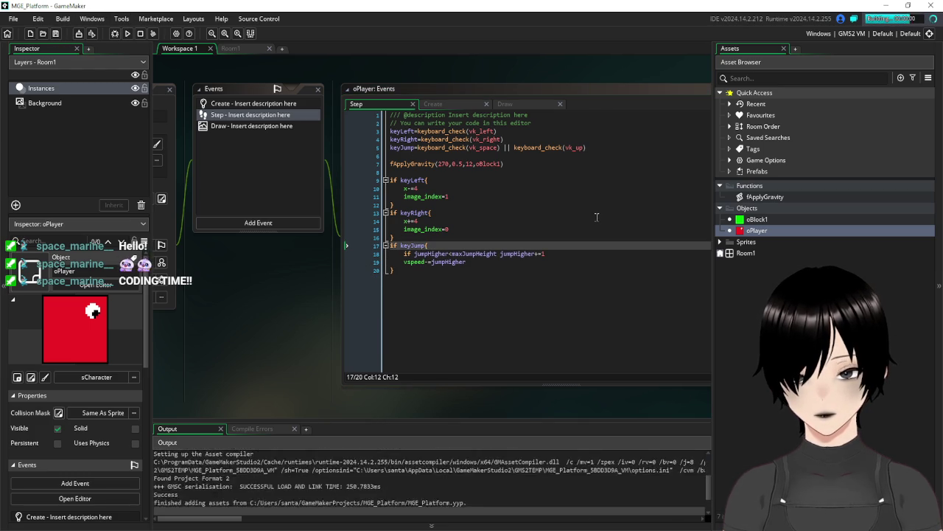
- Jump once in the running game (jumpHigher shows 12), close it, and show oPlayer's Create event
key("space")
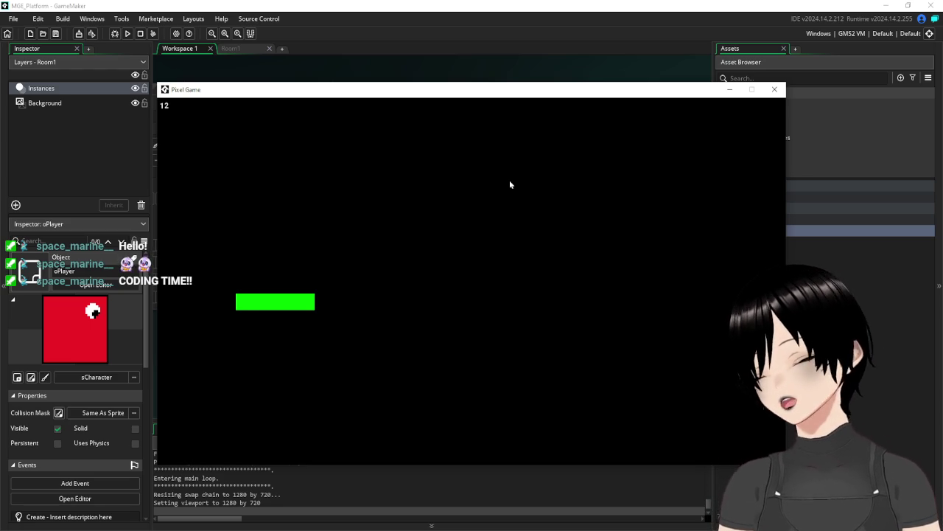
key("alt+Tab")
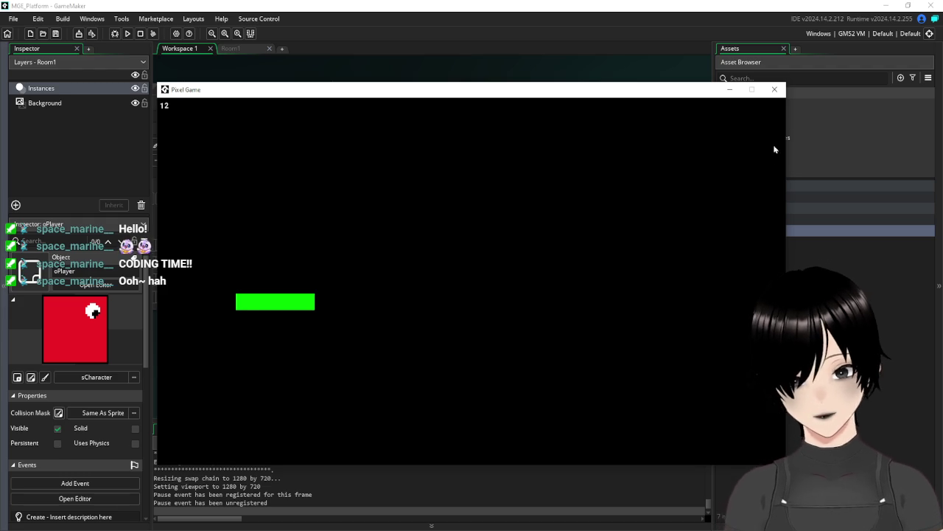
left_click(774, 90)
left_click_drag(245, 88, 331, 111)
left_click(323, 130)
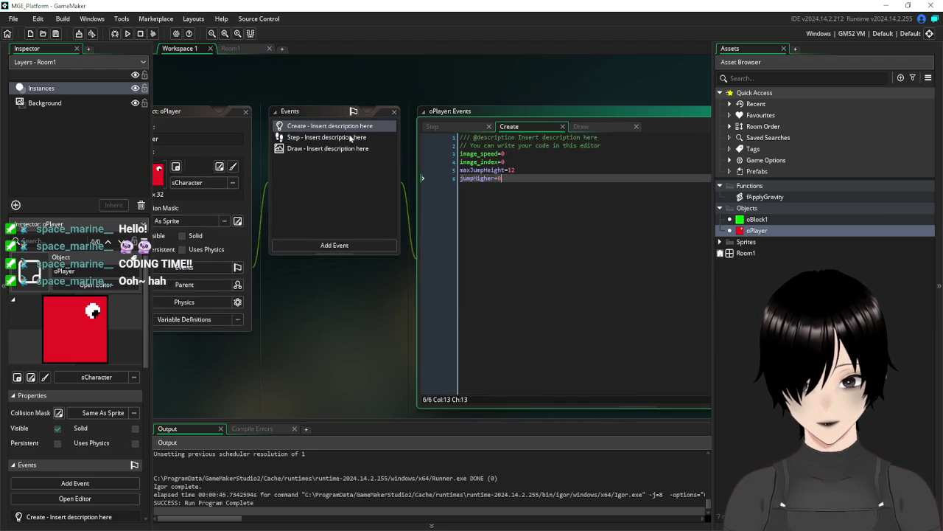
- Add grounded=false after jumpHigher=0 in oPlayer's Create event
key("Return")
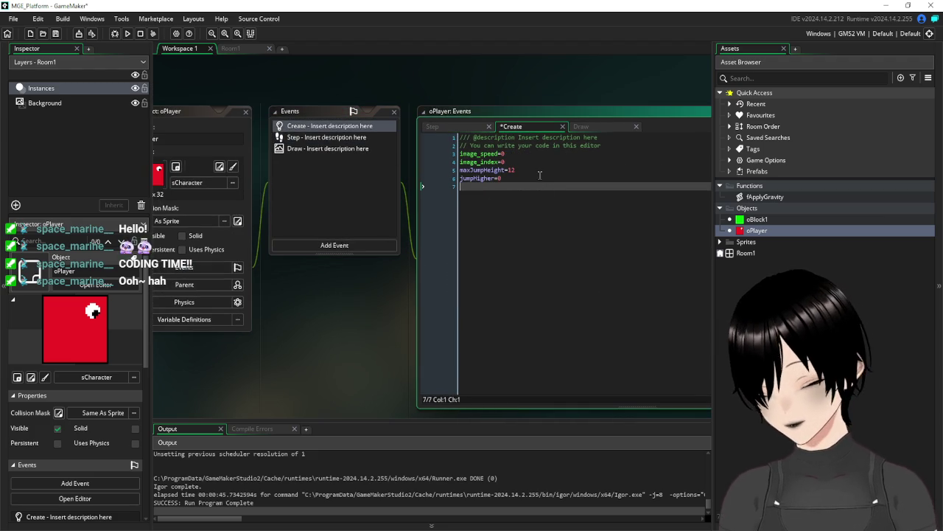
type("groun")
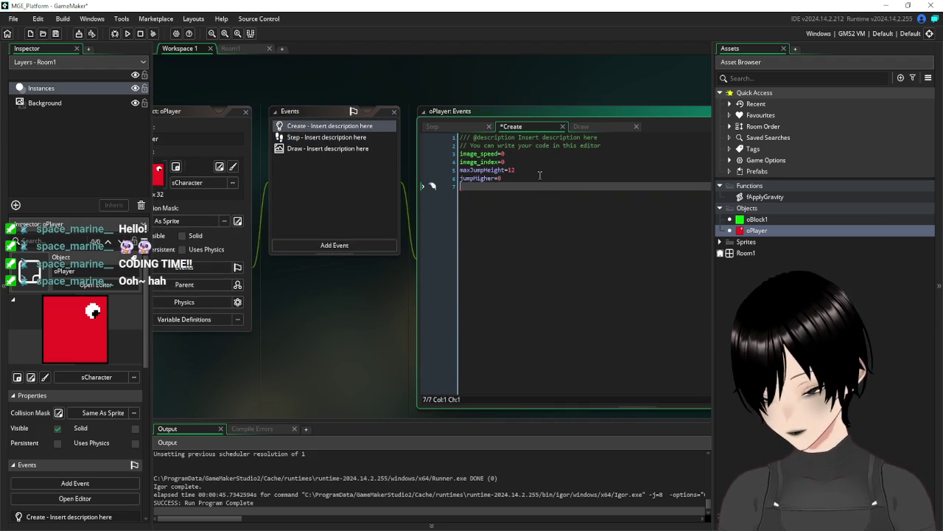
type("ded=false")
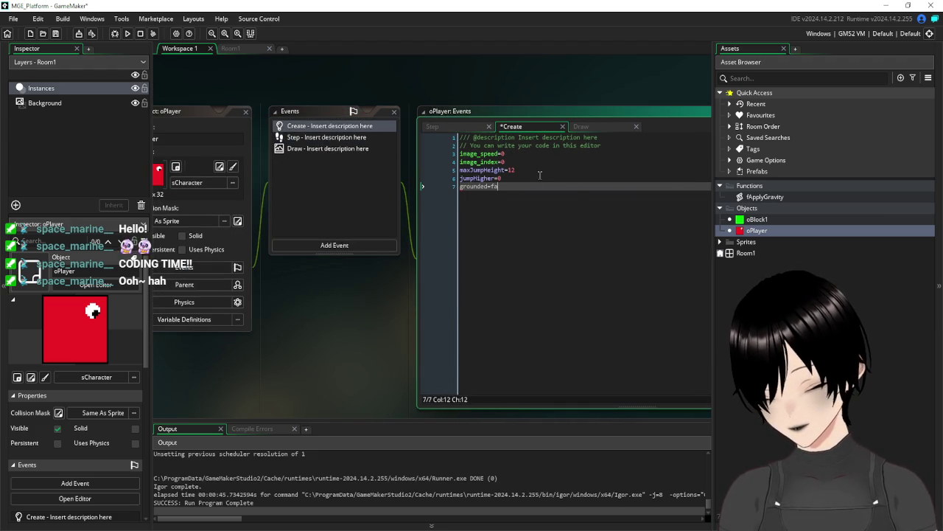
key("shift+Home")
key("ctrl+c")
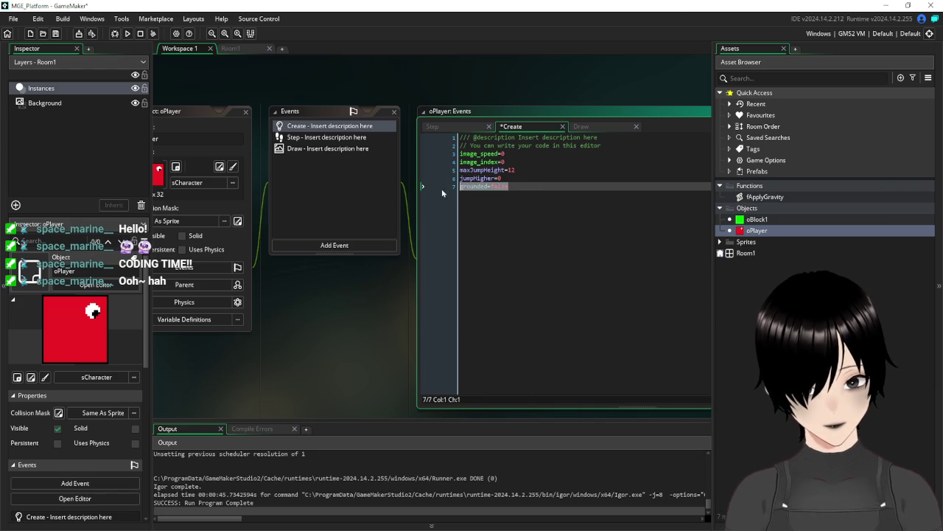
- Add grounded=true after vspeed=0 in fApplyGravity's landing block, save, and launch Notepad
double_click(771, 198)
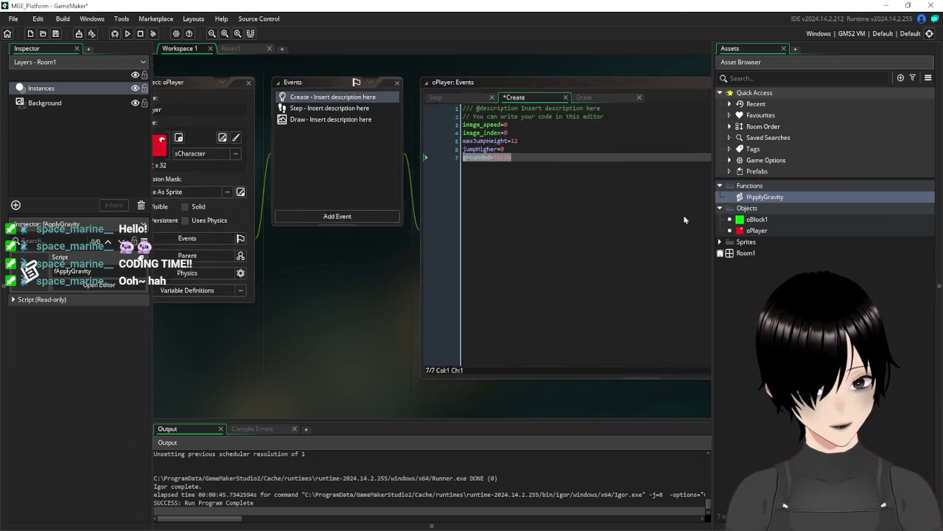
left_click(375, 153)
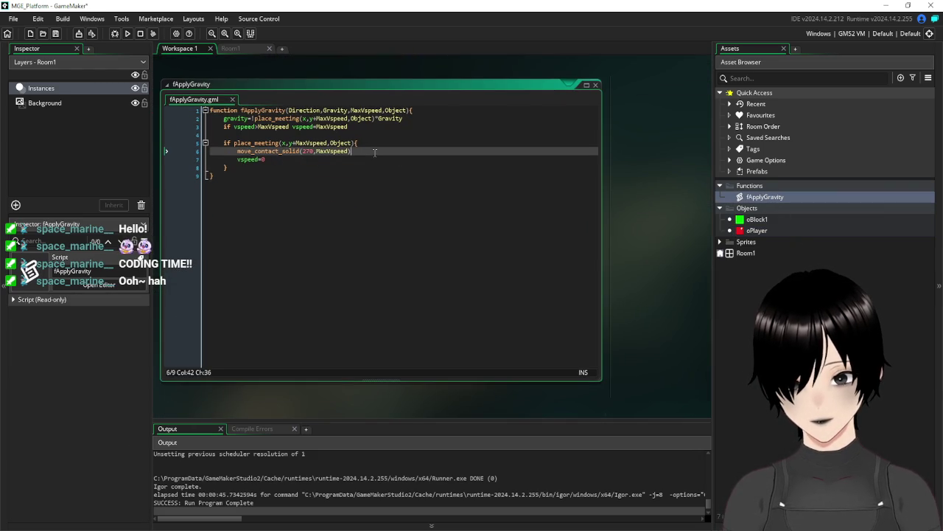
left_click(315, 162)
key("Return")
key("ctrl+v")
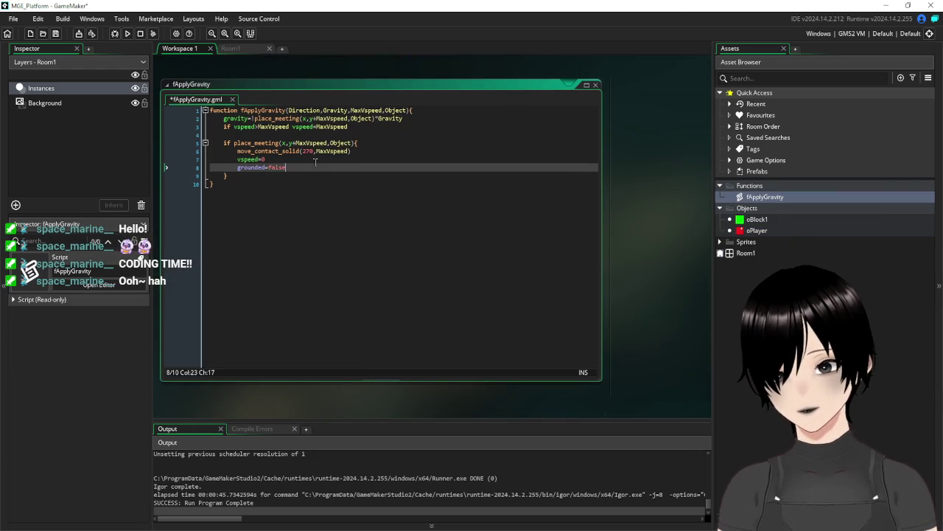
key("BackSpace")
key("BackSpace")
key("BackSpace")
type("true")
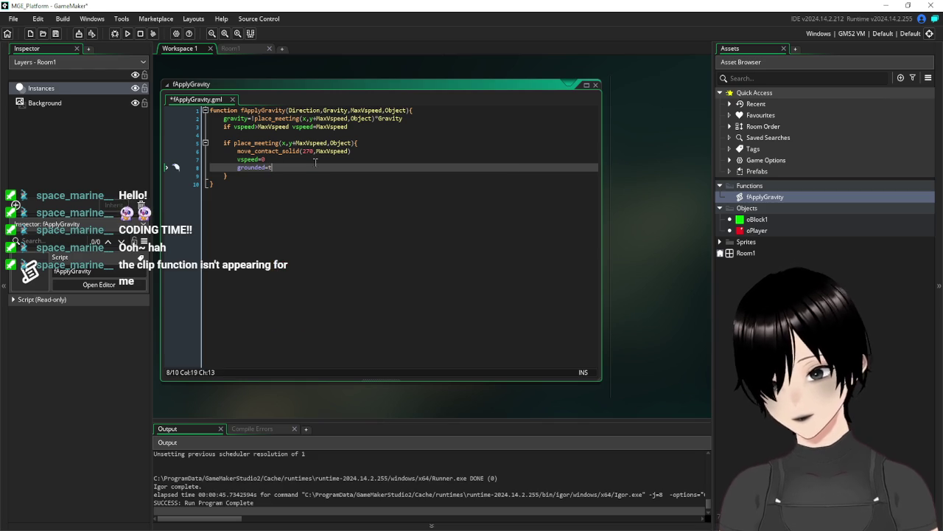
left_click(55, 33)
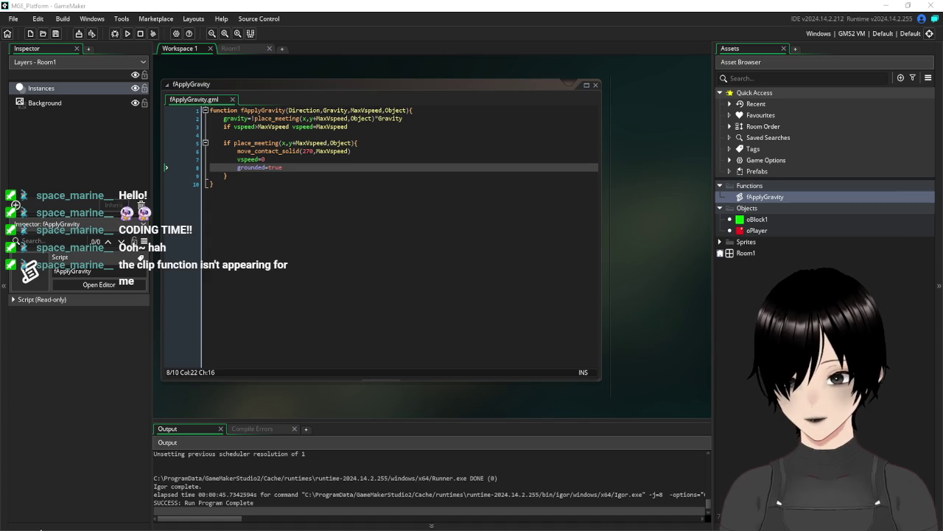
key("super")
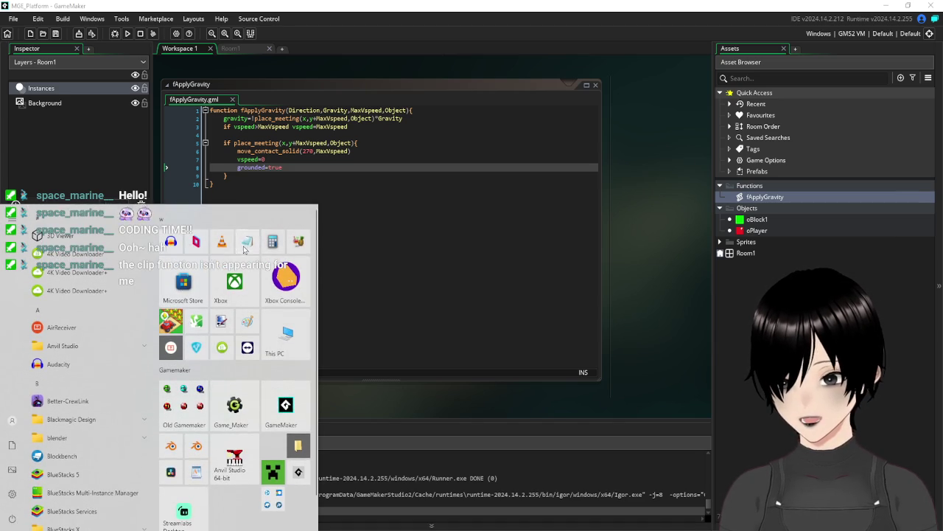
left_click(245, 250)
- Note 'grounded=false' in Notepad, dismiss Notepad, and reopen the oPlayer object in GameMaker
type("grounded=false")
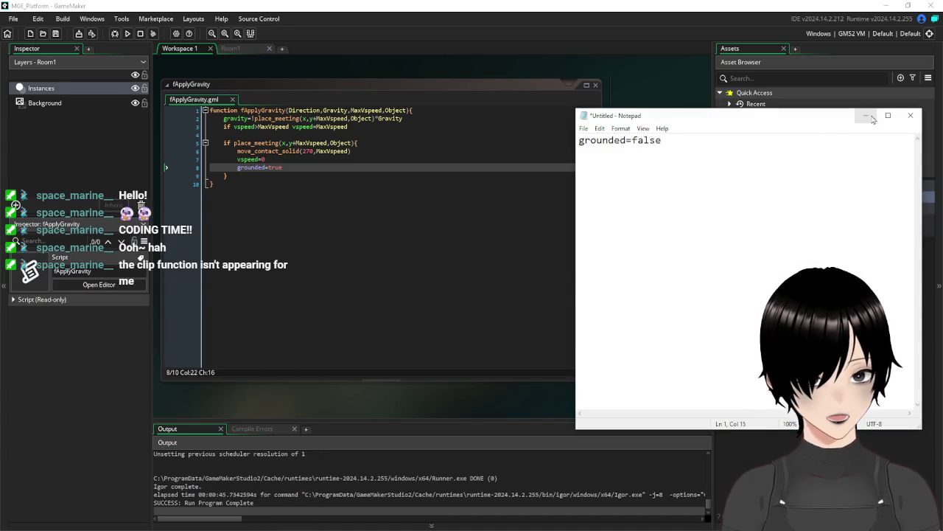
left_click(872, 120)
left_click(430, 266)
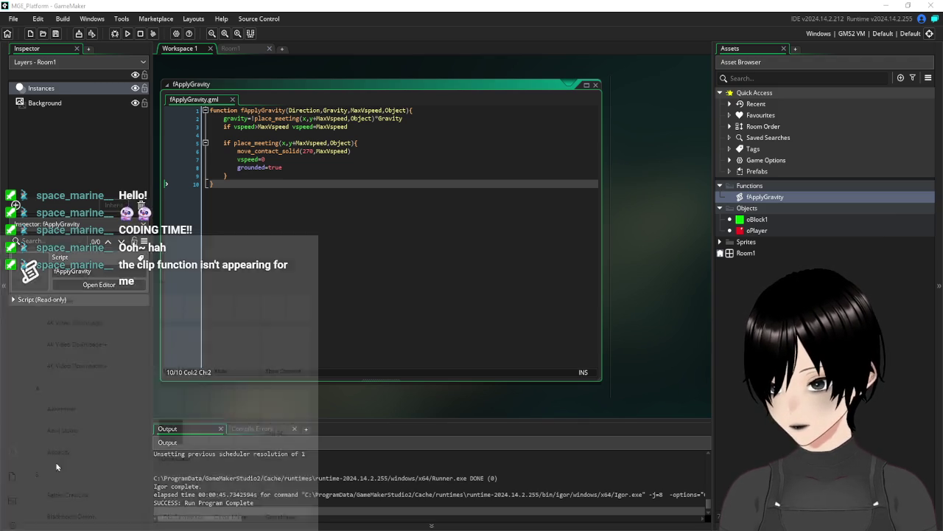
key("super")
left_click(248, 252)
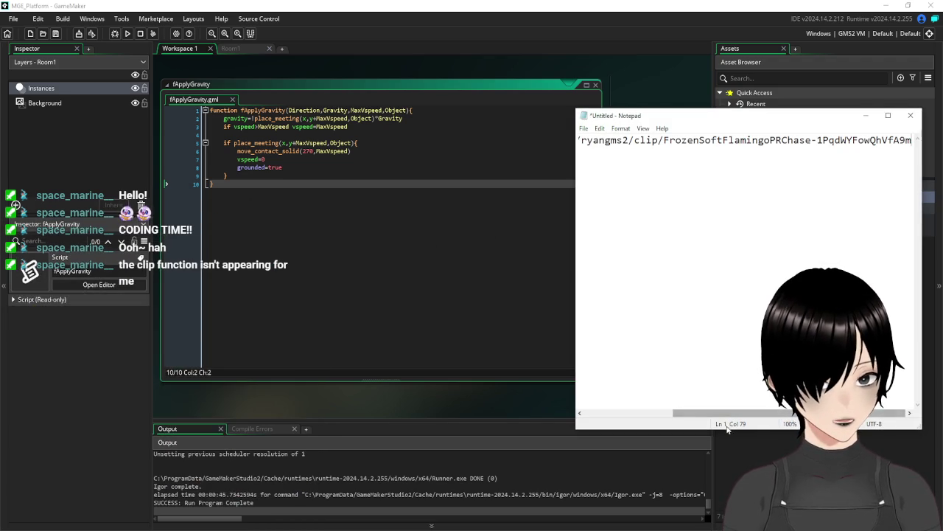
left_click(647, 389)
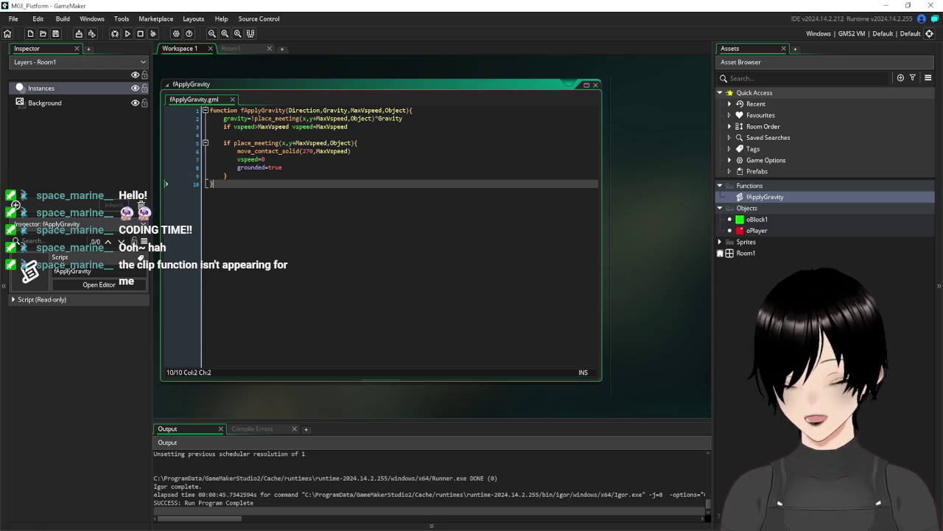
key("alt+Tab")
key("alt+Tab")
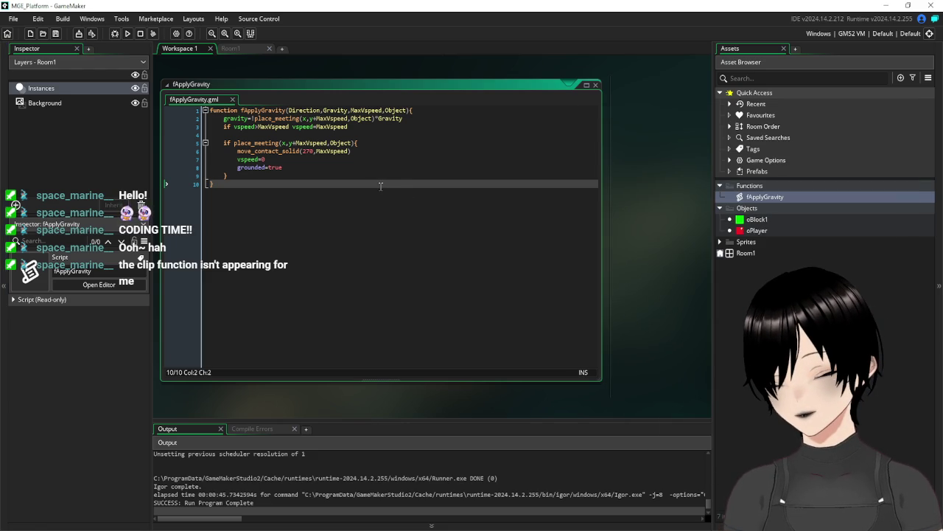
double_click(779, 230)
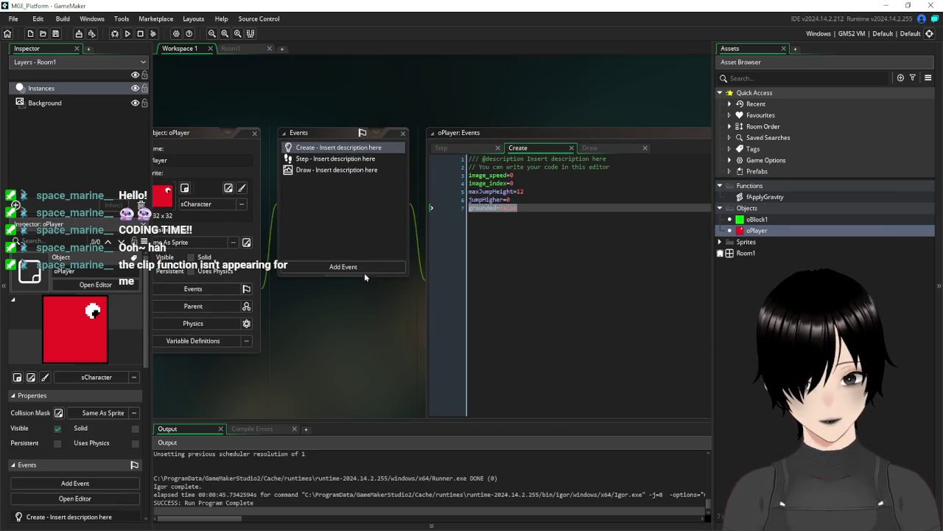
- Insert an 'if grounded=true{ }' block inside the keyJump check in oPlayer's Step event
left_click(316, 159)
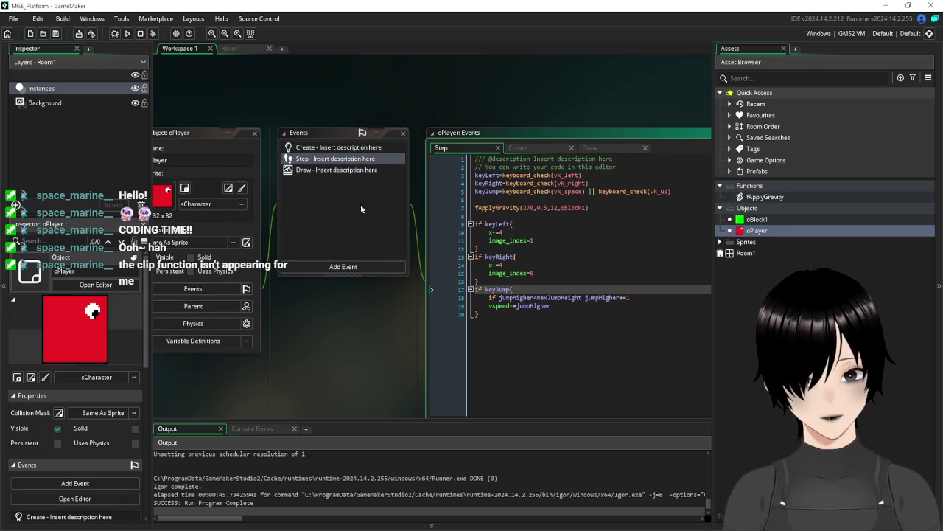
left_click_drag(408, 345, 315, 309)
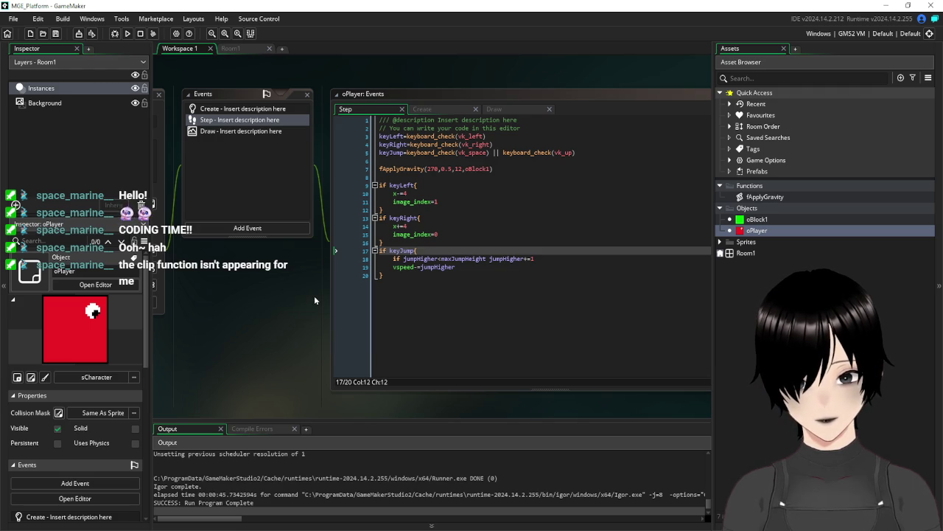
left_click(429, 250)
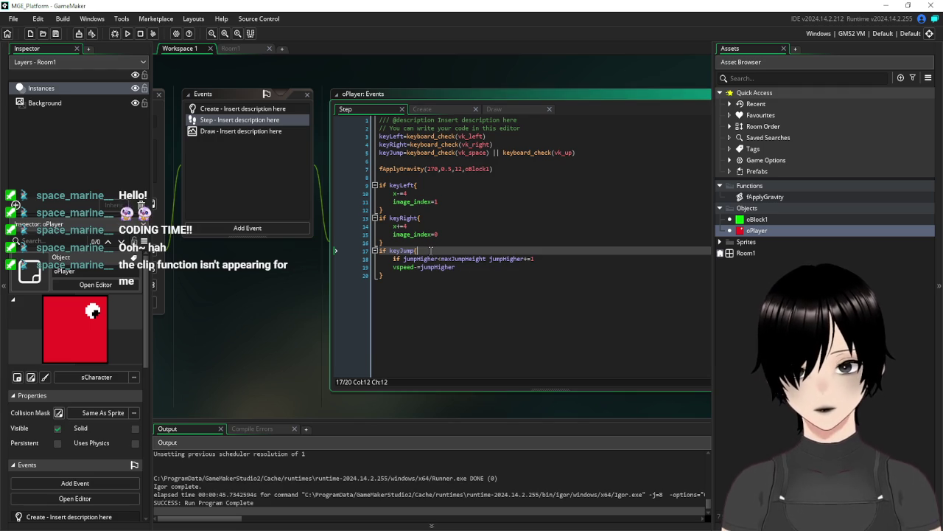
key("Return")
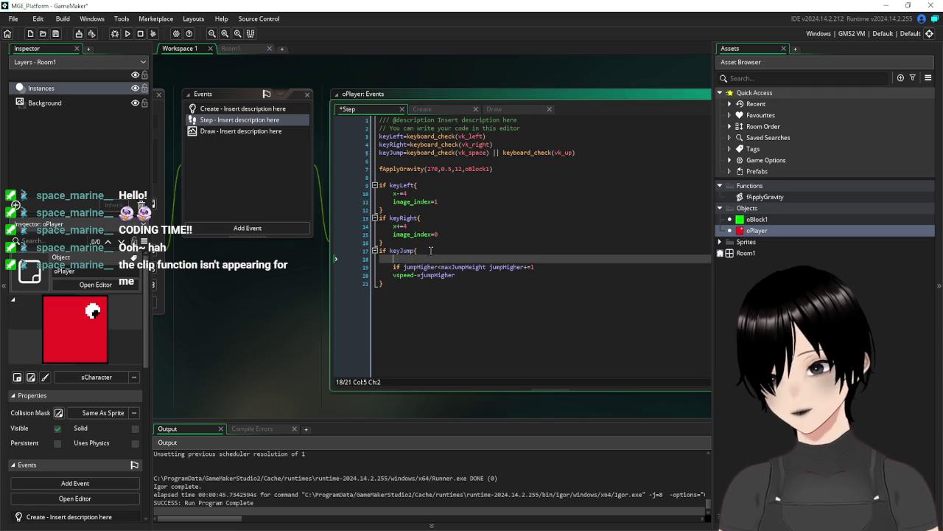
type("if grounded=")
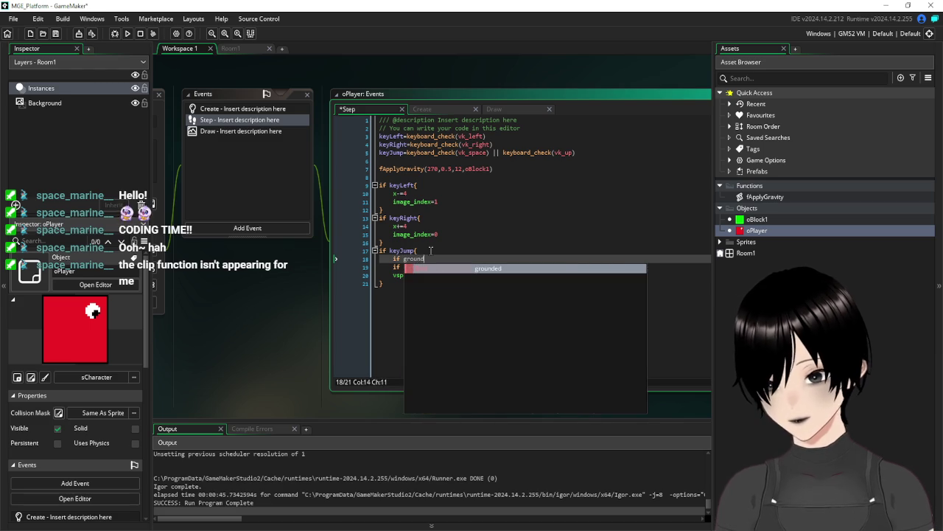
type("true{")
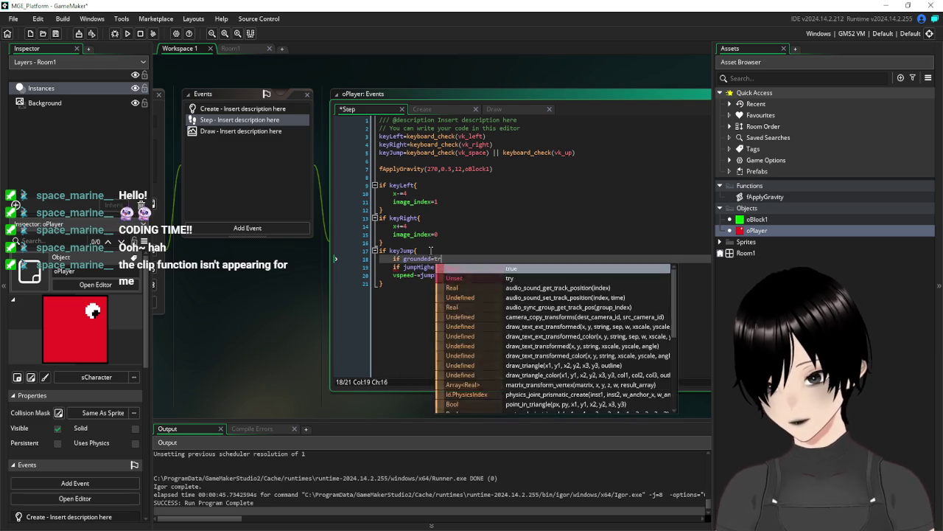
key("Return")
key("Return")
key("Return")
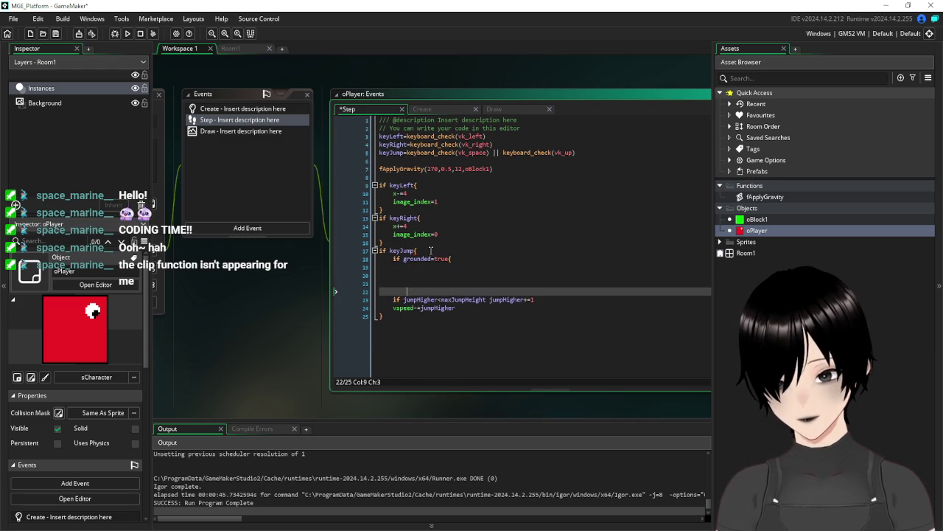
type("}")
key("Up")
key("Up")
key("Up")
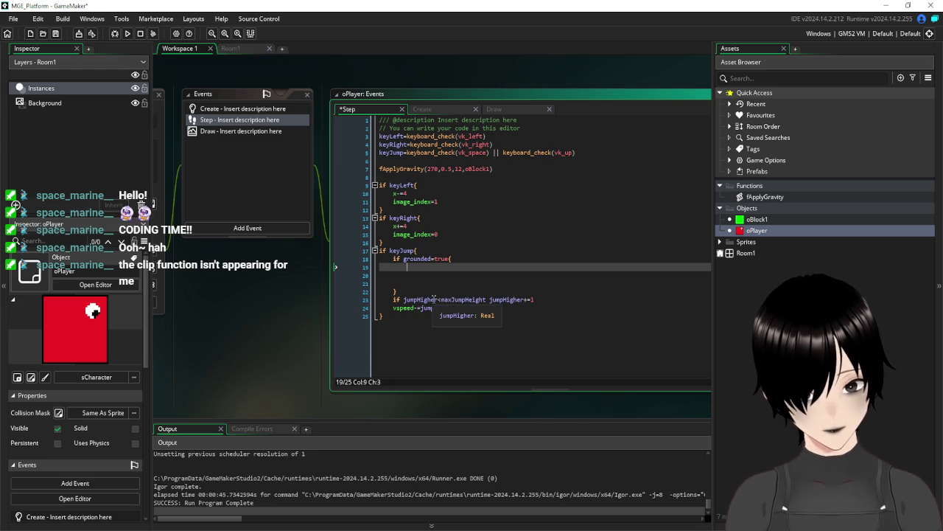
- Put jumpHigher=0 inside the grounded block, remove leftover blank lines, and save
left_click_drag(438, 300, 403, 300)
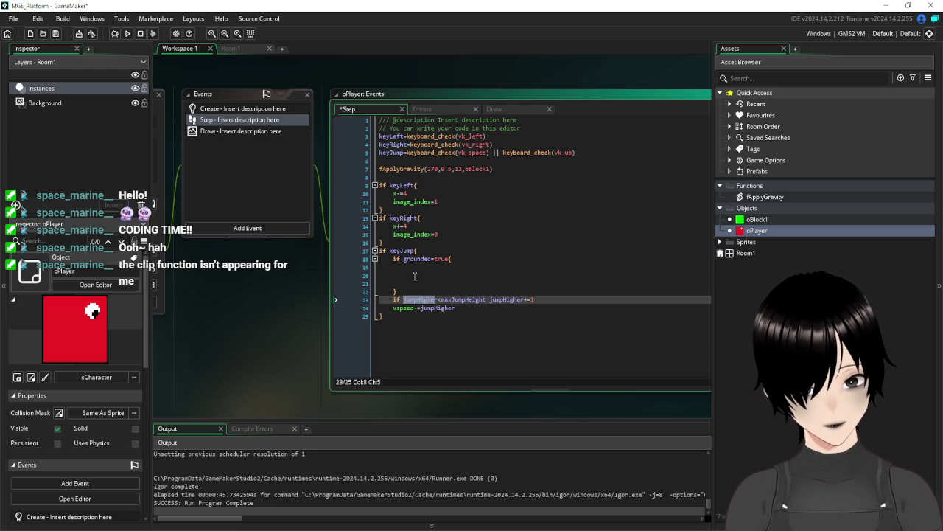
left_click(419, 267)
type("jumpHighe")
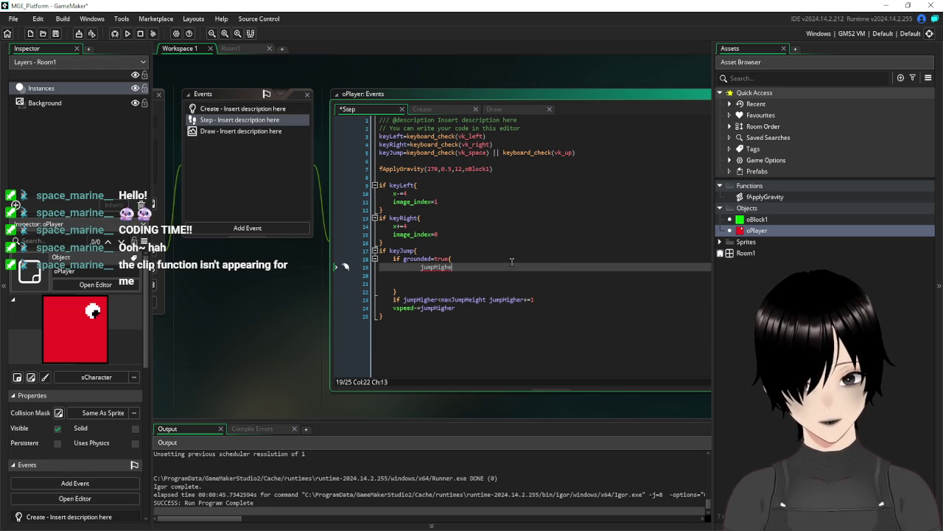
type("r=0")
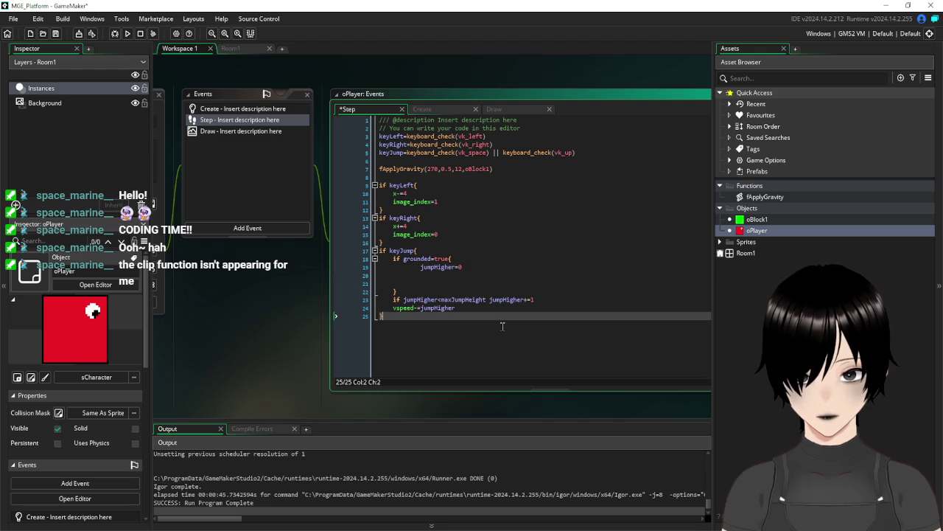
left_click_drag(407, 276, 374, 277)
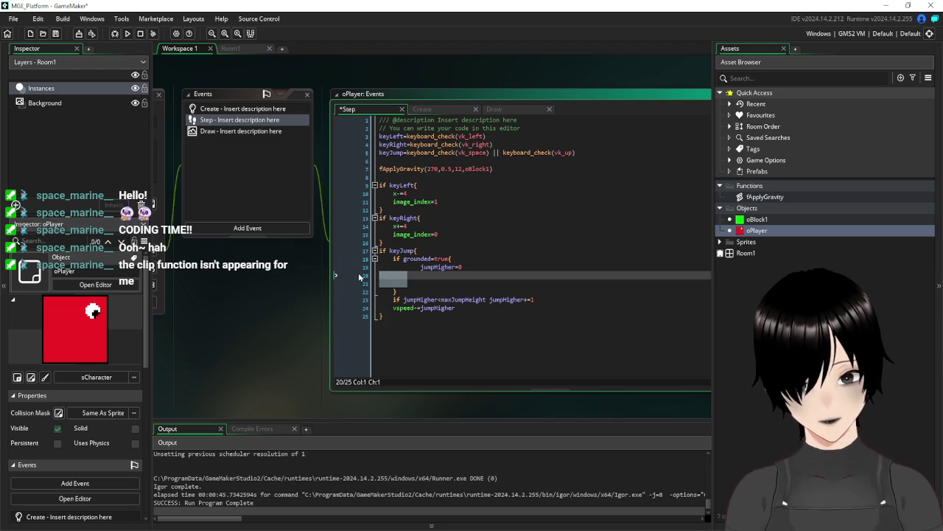
key("Delete")
key("Delete")
key("BackSpace")
left_click(513, 335)
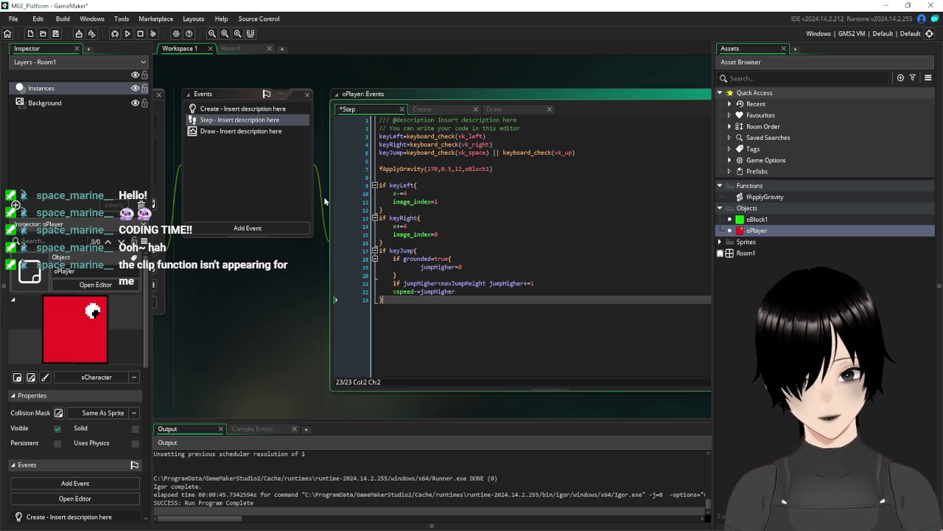
left_click(55, 34)
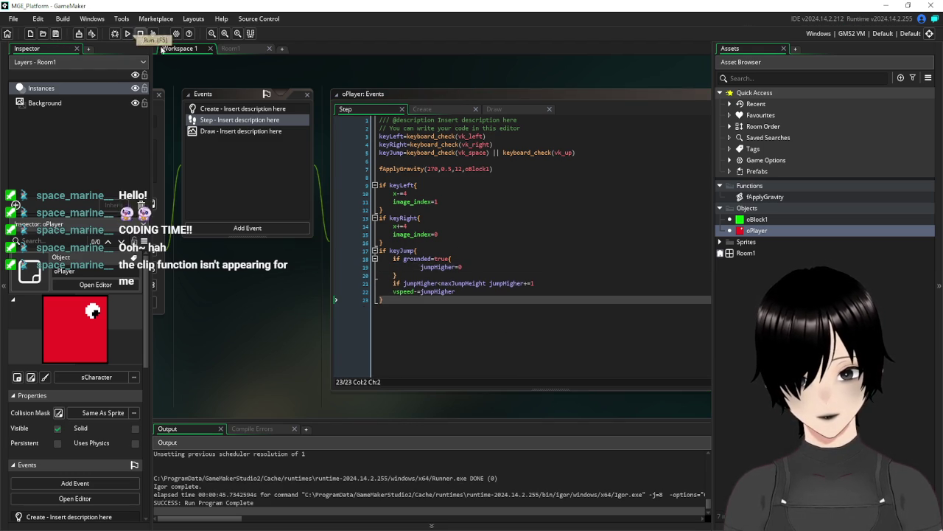
- Run the game, walk and jump the red player around the green platform, then close it
left_click(128, 34)
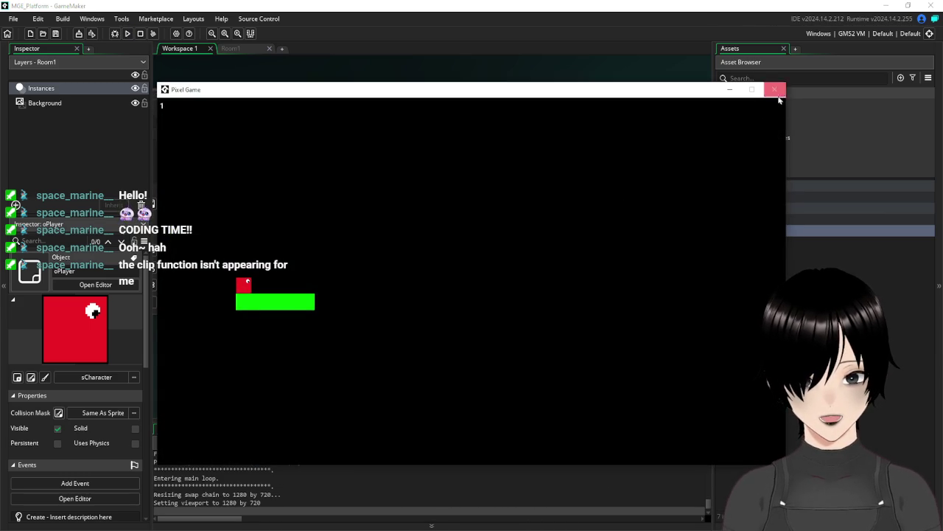
key("Left")
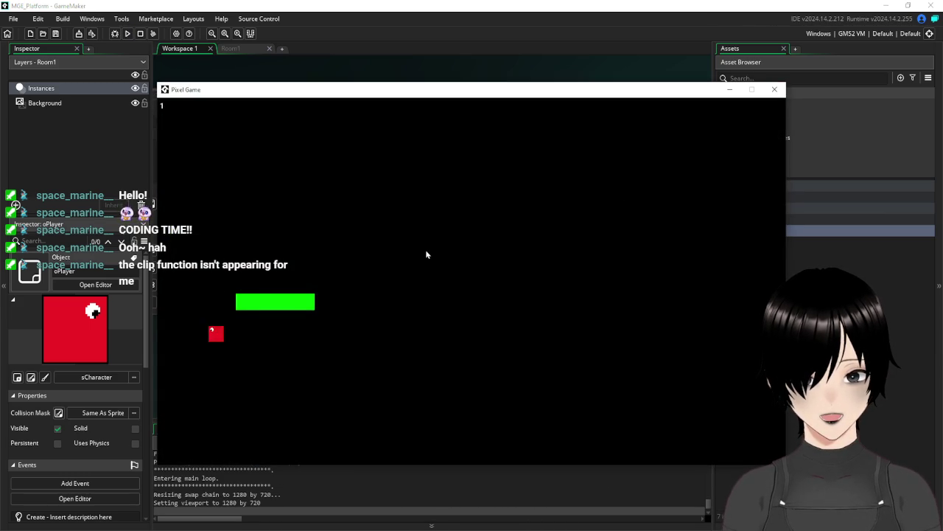
key("Up")
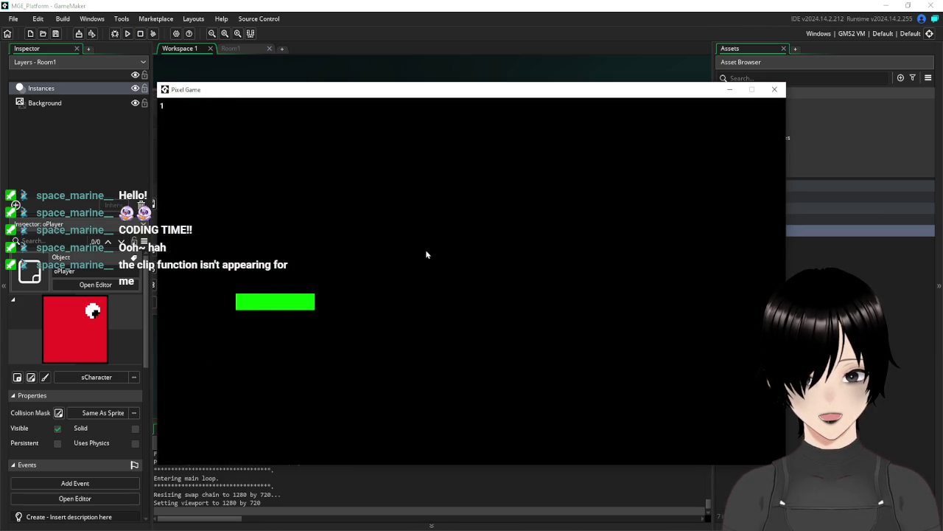
key("Up")
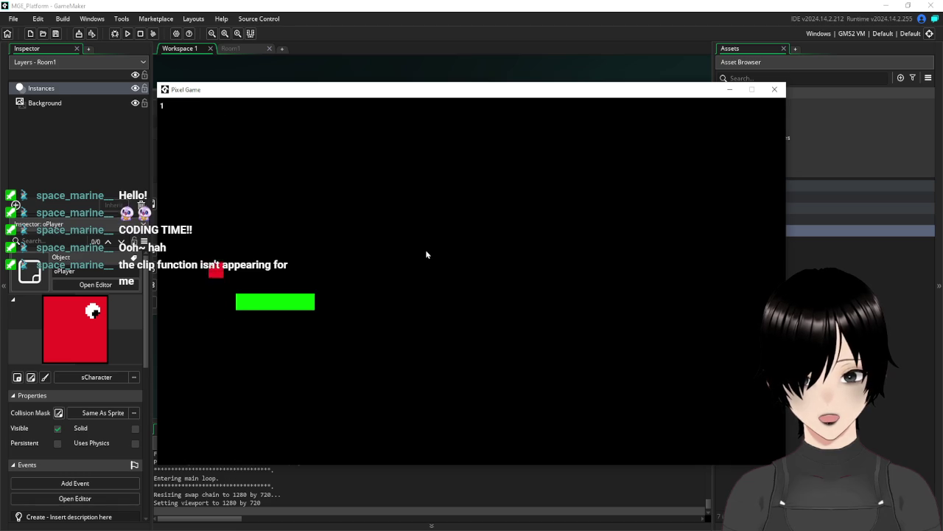
key("Up")
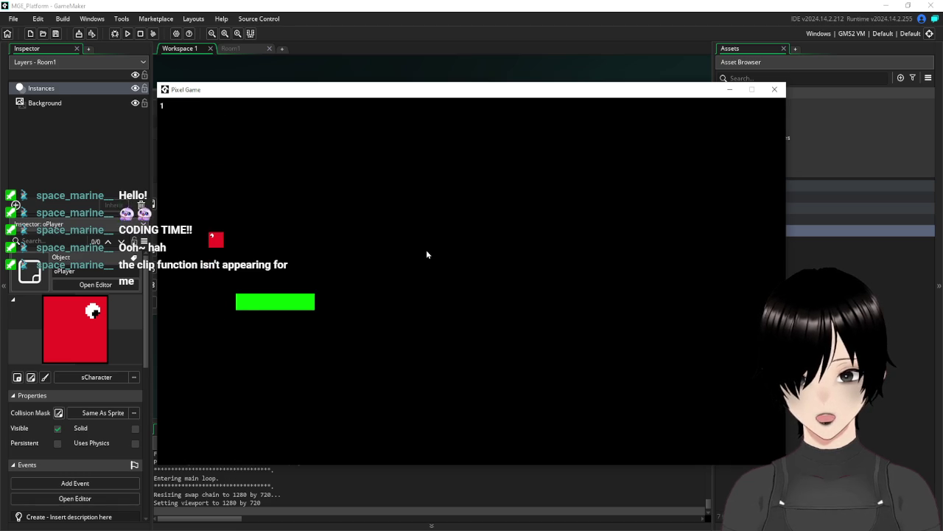
key("Right")
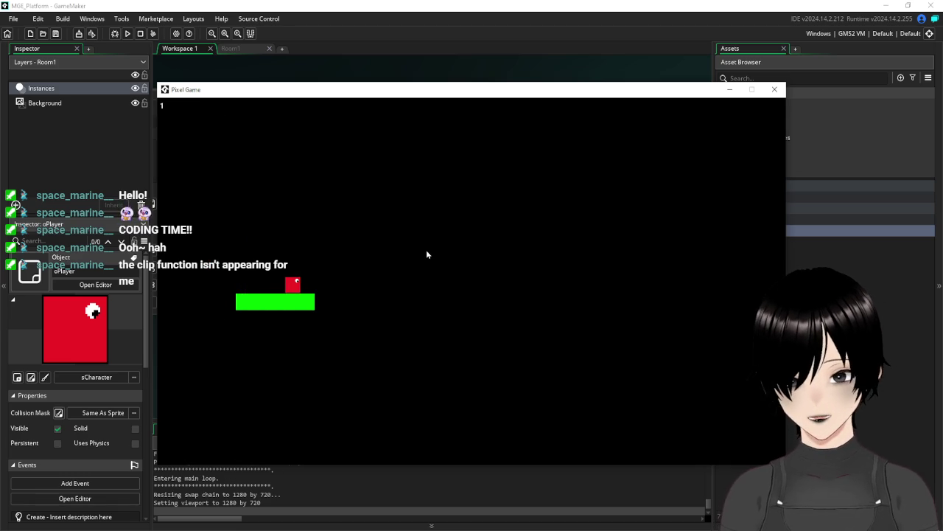
key("Right")
key("Up")
key("Up")
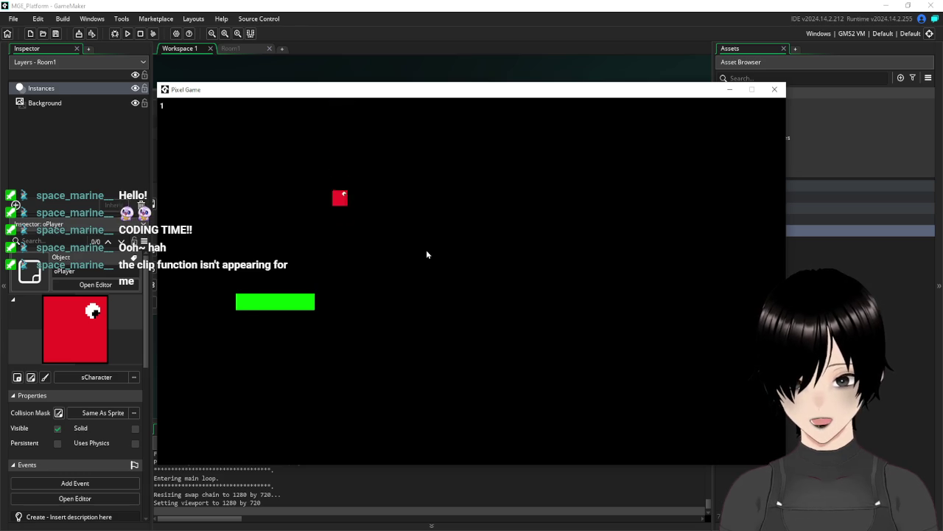
key("Up")
key("Left")
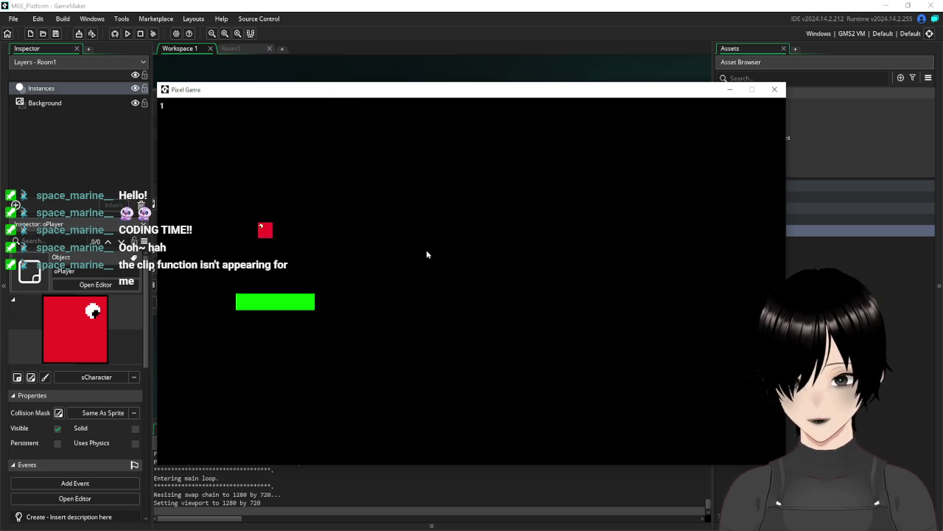
key("Right")
key("Left")
key("Up")
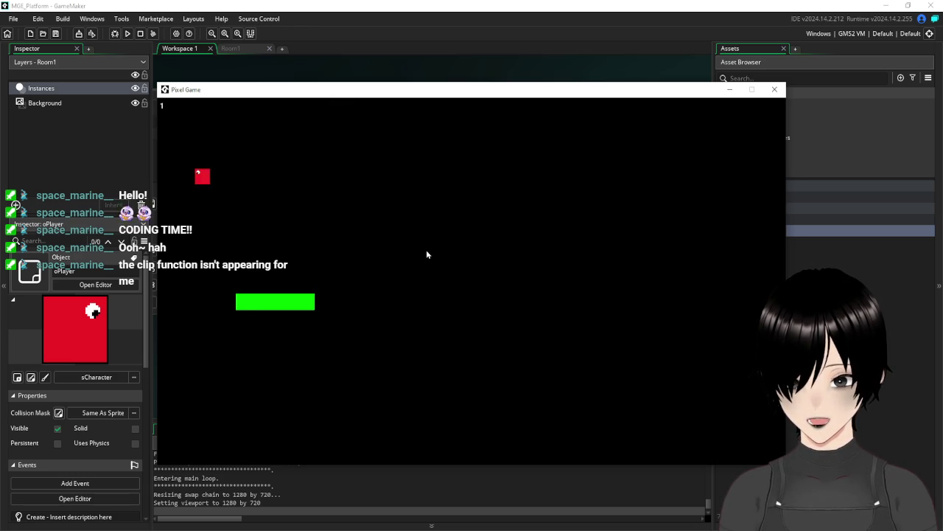
key("Up")
key("Right")
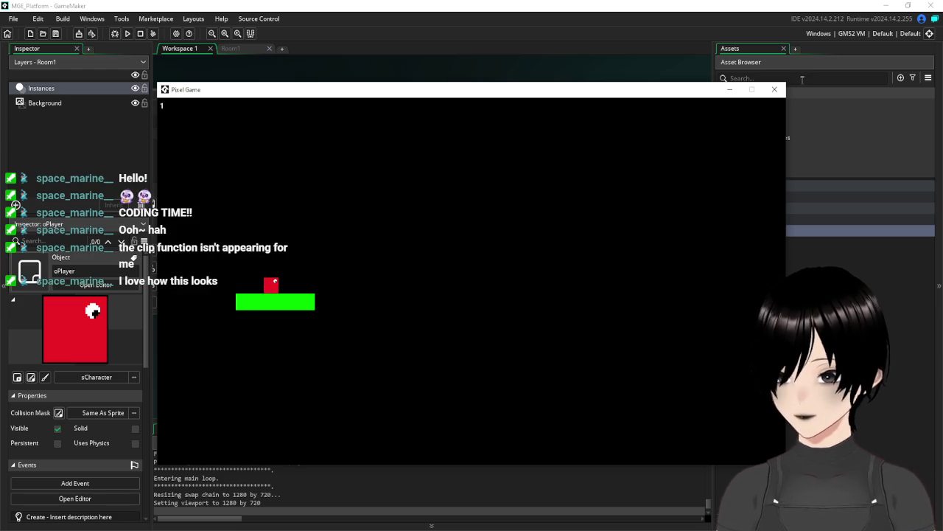
left_click(775, 89)
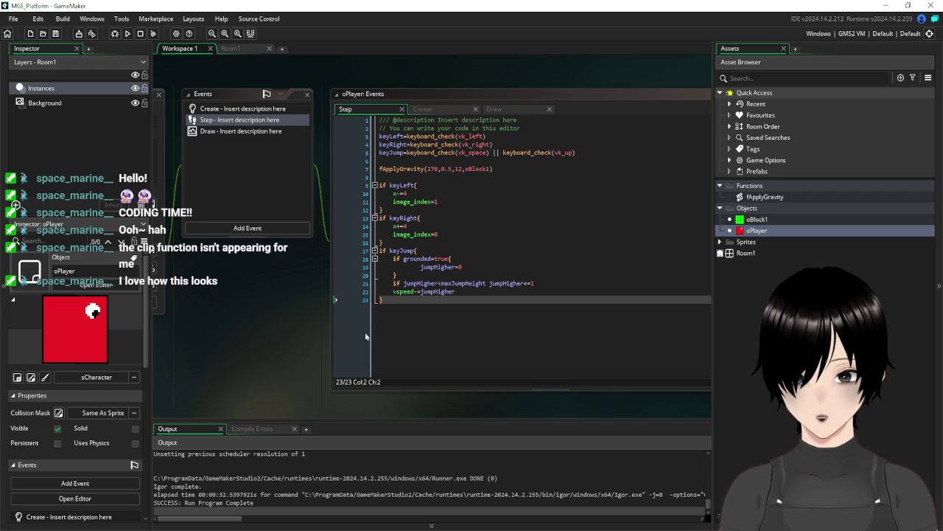
- Add grounded=false below jumpHigher=0 in the grounded jump block and save
left_click(421, 266)
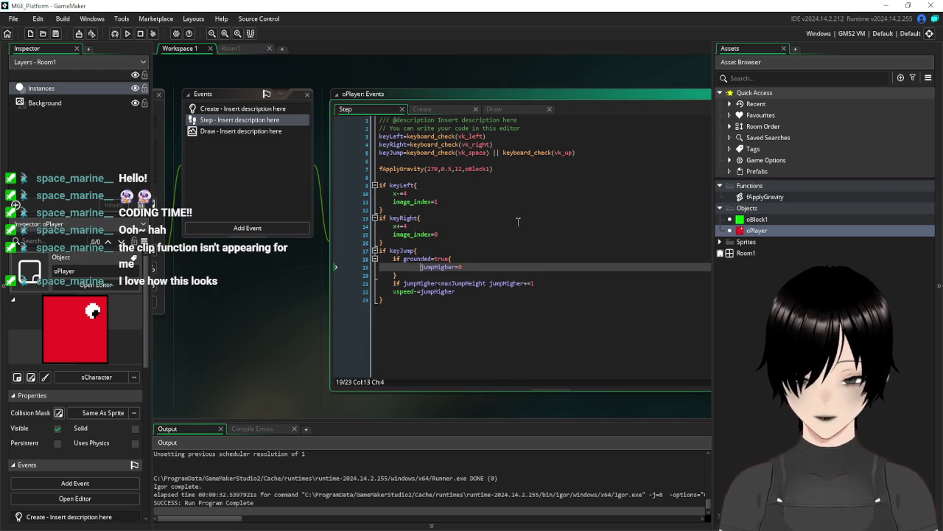
key("BackSpace")
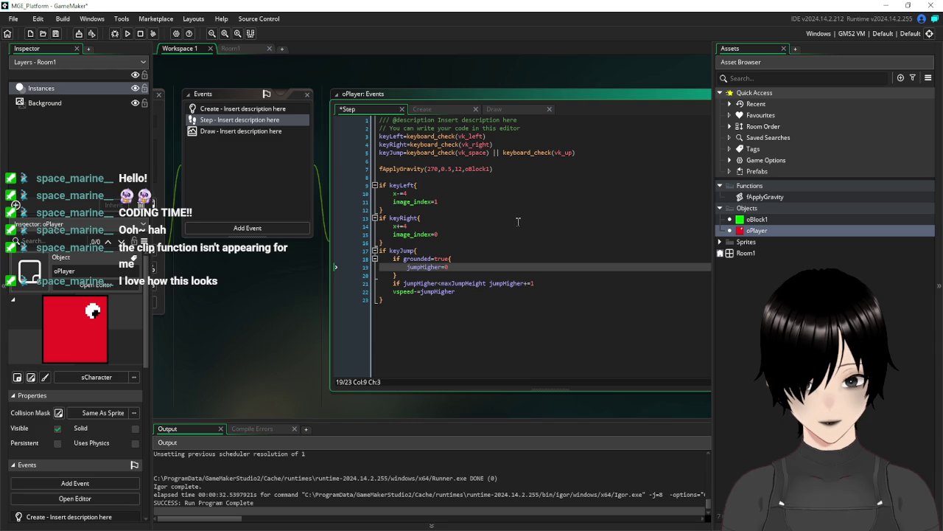
left_click(458, 267)
key("Return")
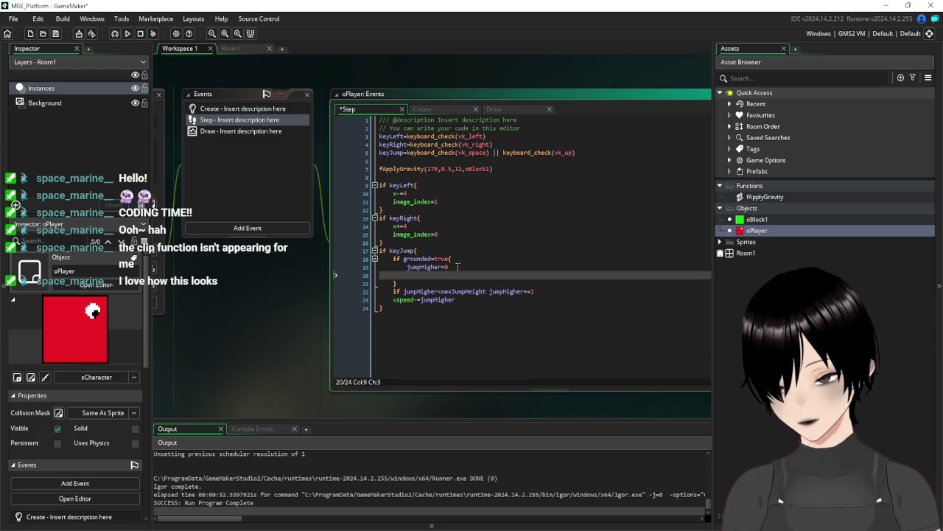
type("grounded=false")
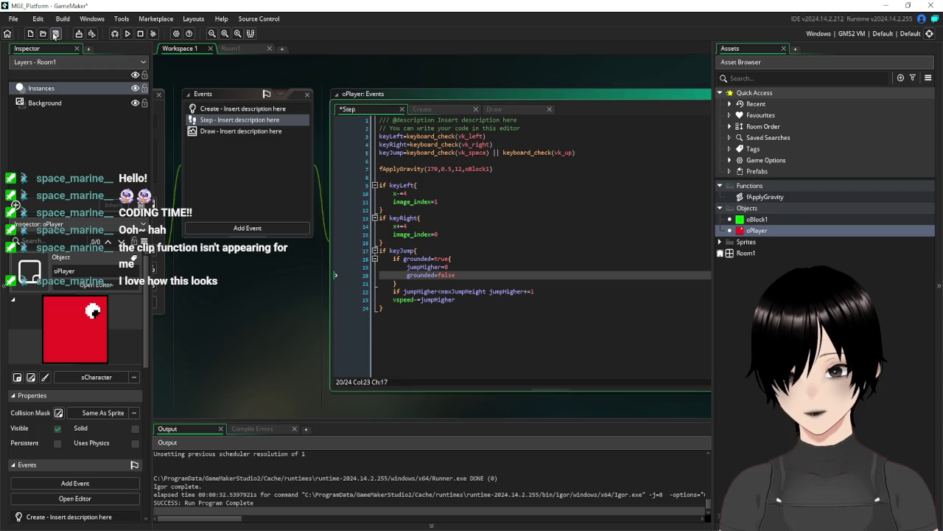
left_click(55, 33)
- Run the game, walk the player left off the platform, and close it
left_click(127, 34)
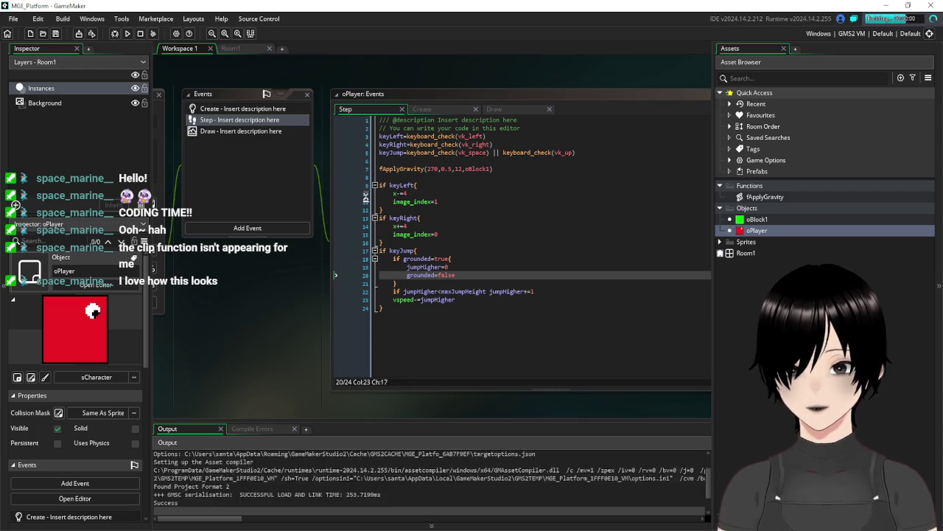
key("Left")
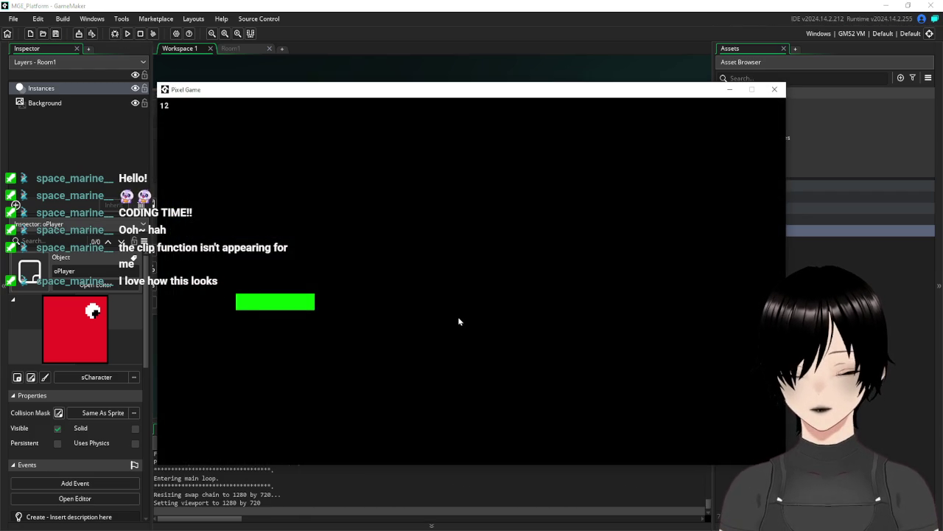
left_click(775, 90)
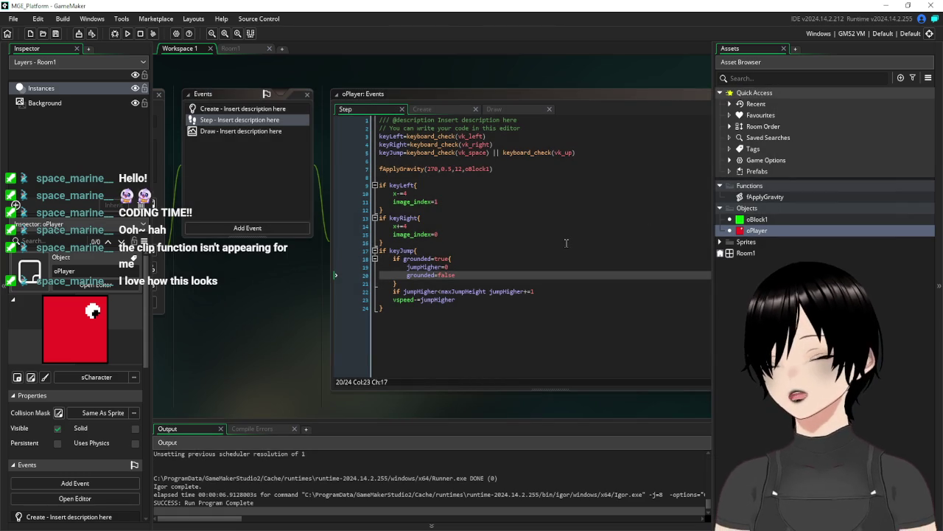
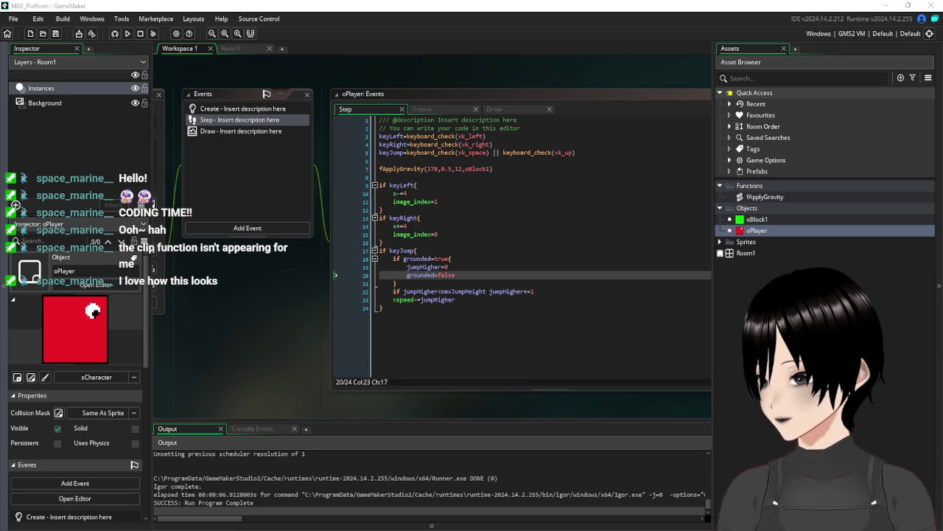
- Change the jump increment to jumpHigher+=3 and save the project
left_click(525, 314)
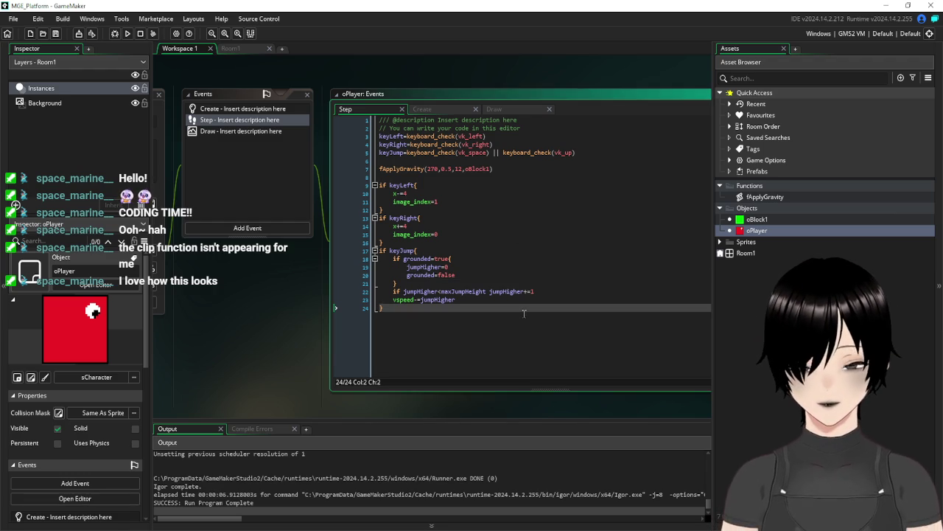
left_click(504, 274)
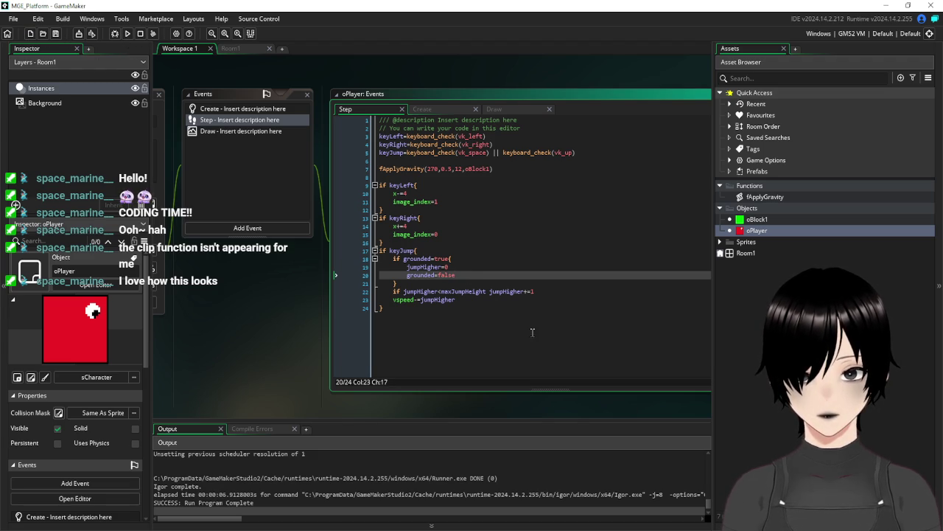
left_click(506, 307)
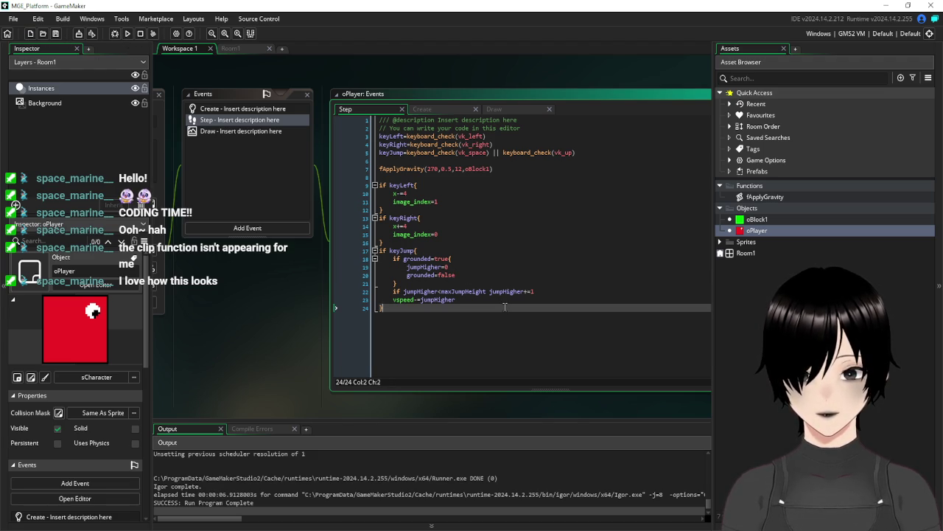
left_click(537, 292)
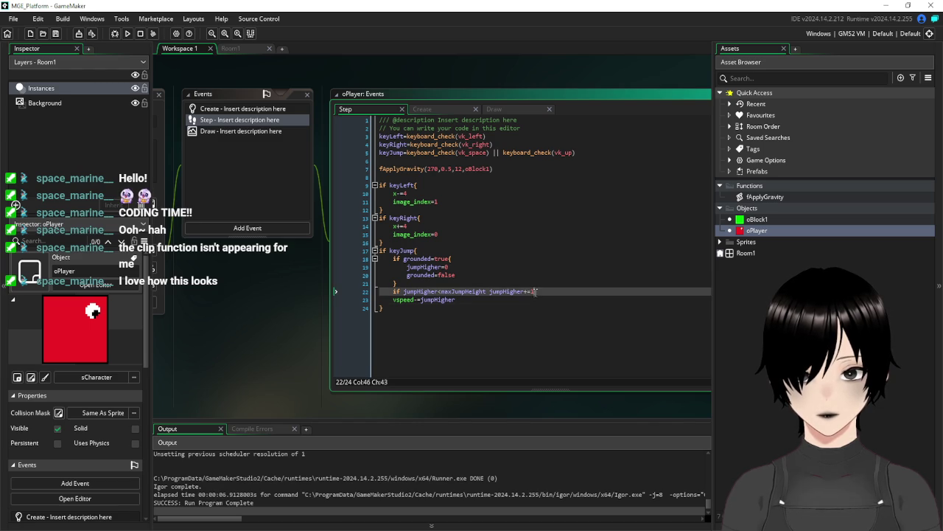
type("3")
key("Down")
key("Down")
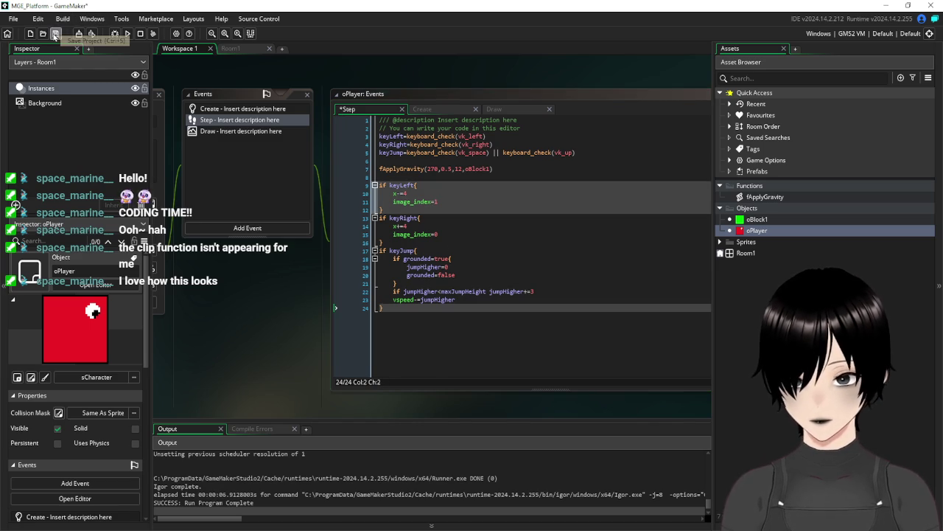
left_click(56, 33)
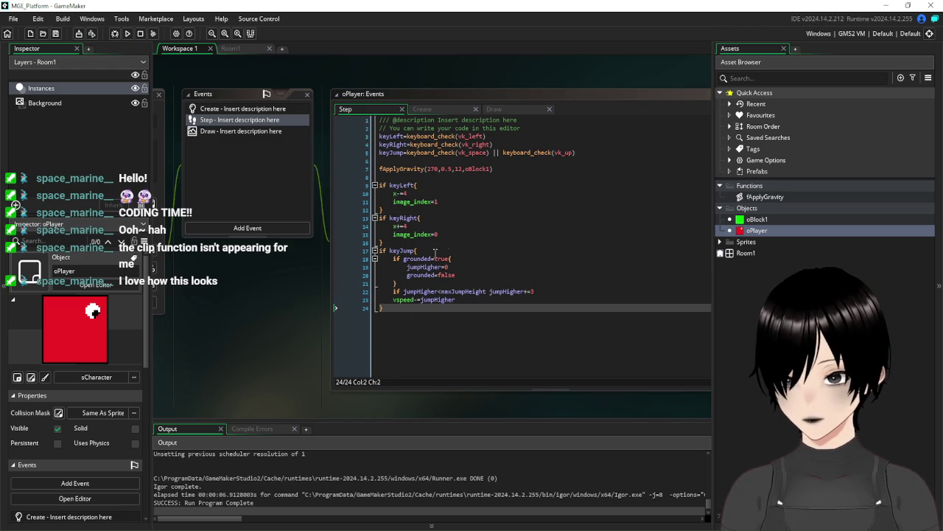
- Wrap jumpHigher+=3 and the vspeed line in an indented, braced if jumpHigher<maxJumpHeight block
left_click(550, 291)
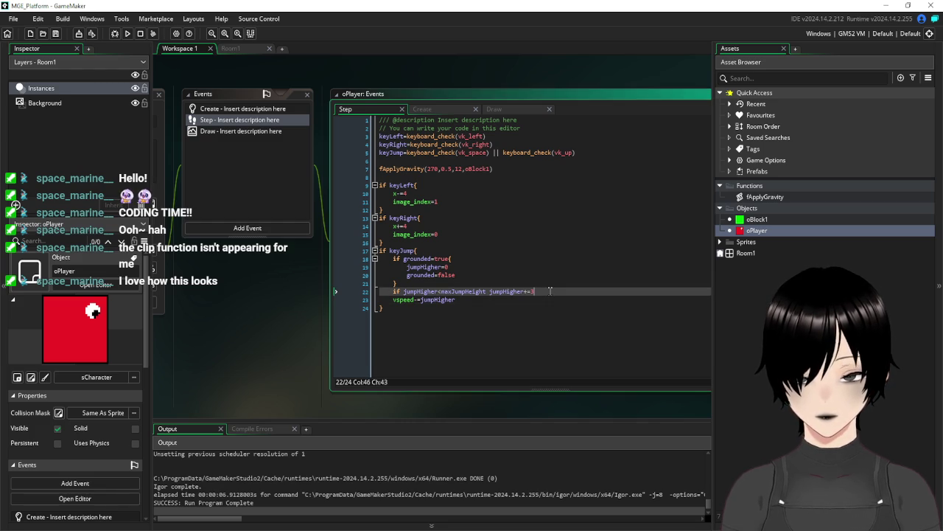
left_click(468, 300)
key("Return")
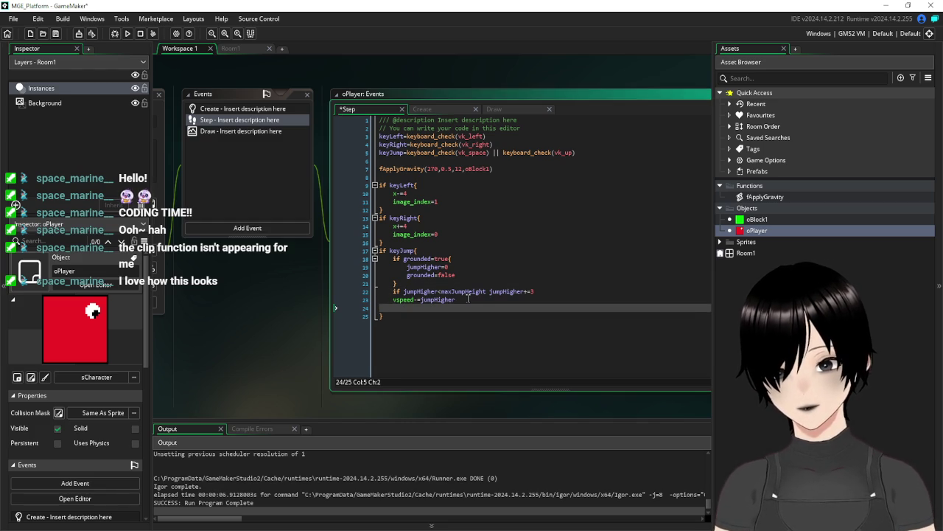
key("BackSpace")
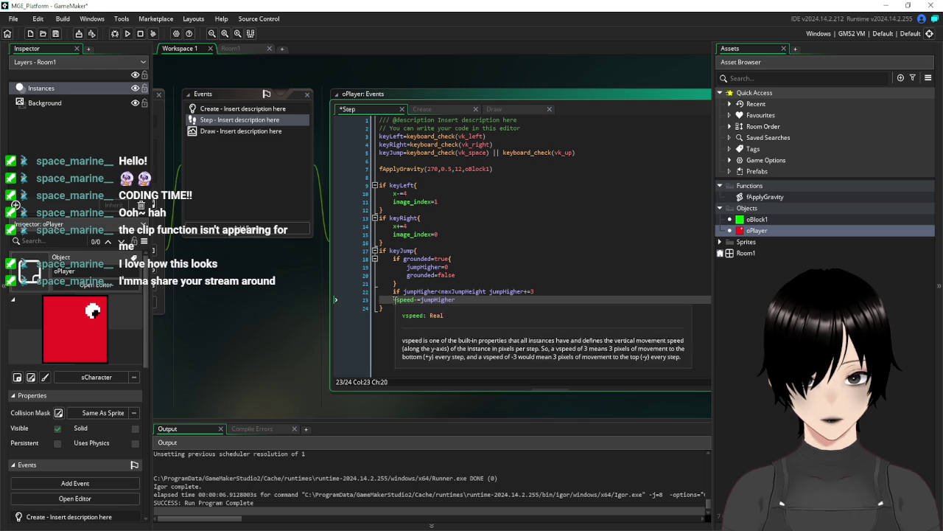
left_click(489, 291)
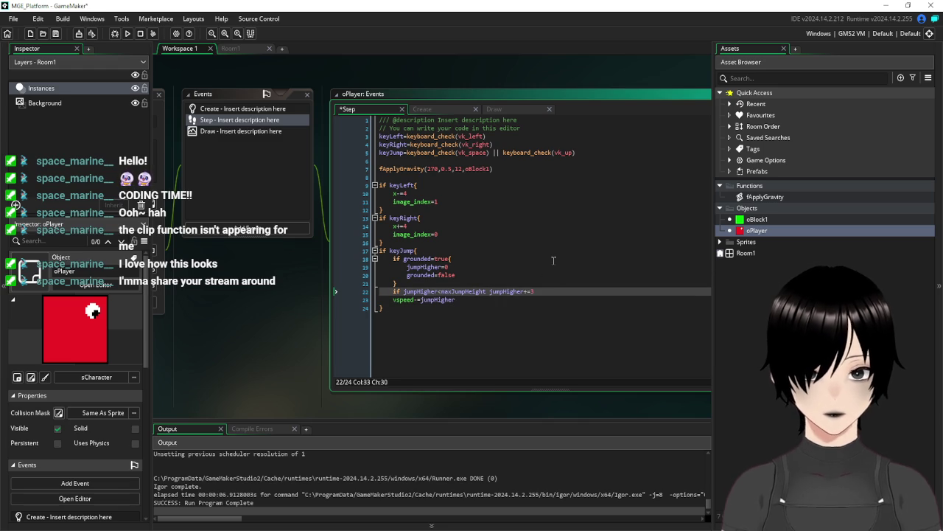
key("Return")
left_click(492, 291)
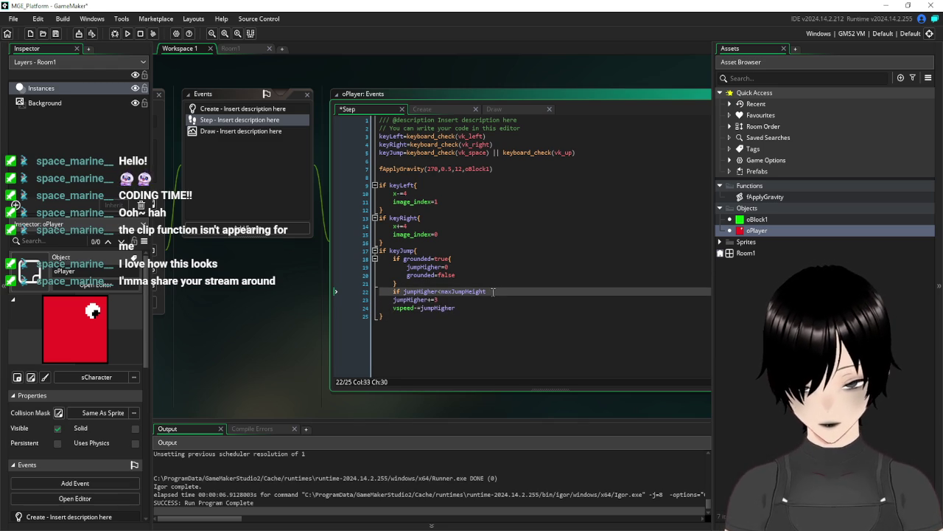
type("{")
left_click(458, 308)
key("Return")
type("}")
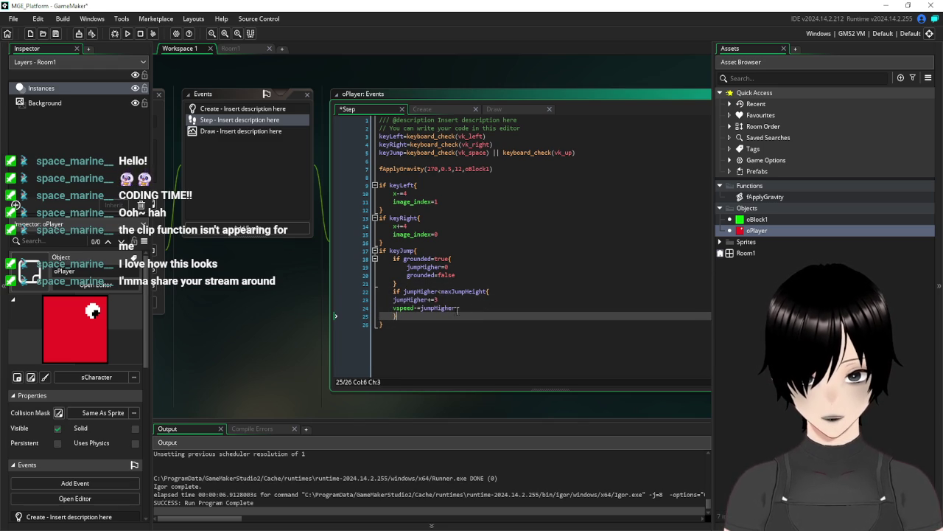
left_click_drag(465, 307, 362, 301)
key("Tab")
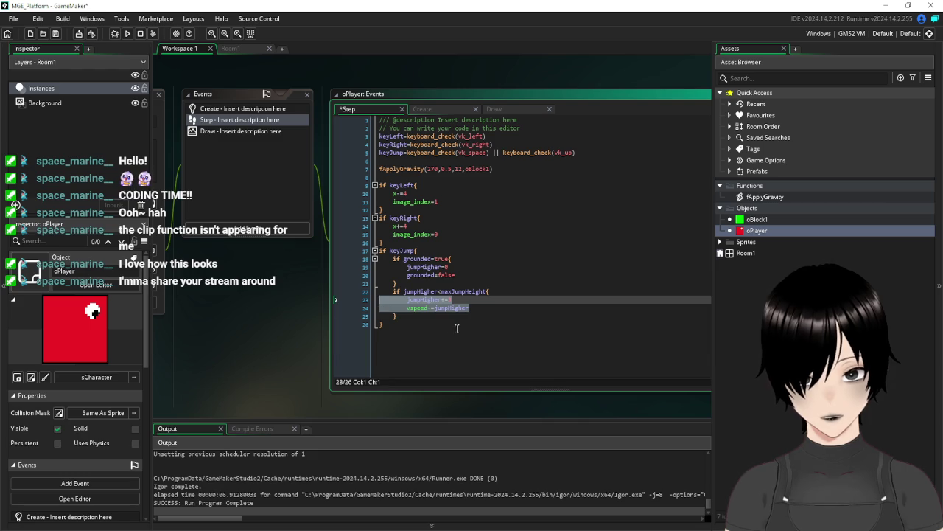
- Save the project and run the game
left_click(457, 328)
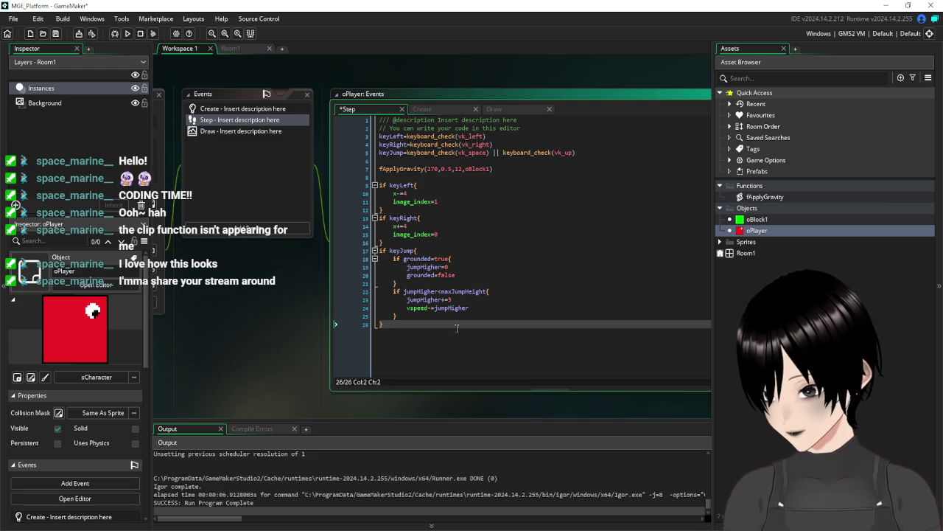
left_click(57, 37)
left_click(127, 34)
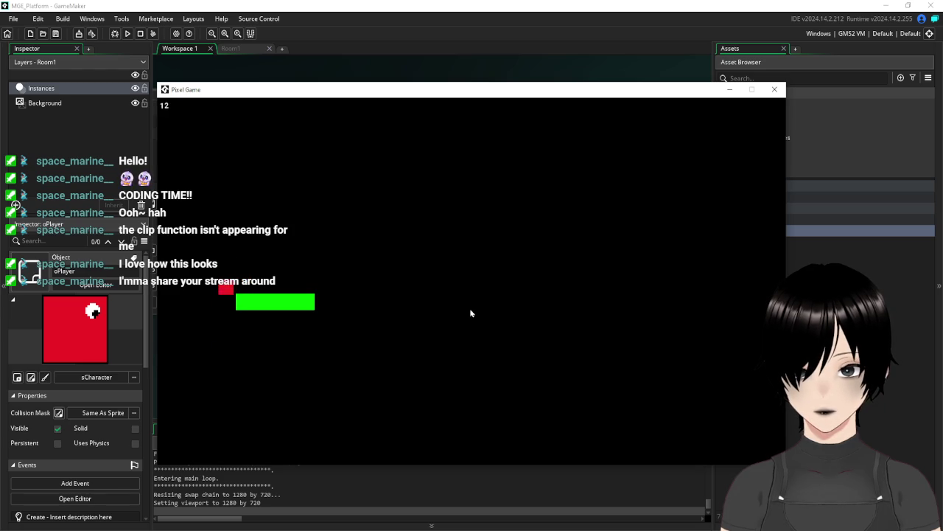
- Close the test game, add vspeed=-3 after grounded=false, then save and run
left_click(774, 89)
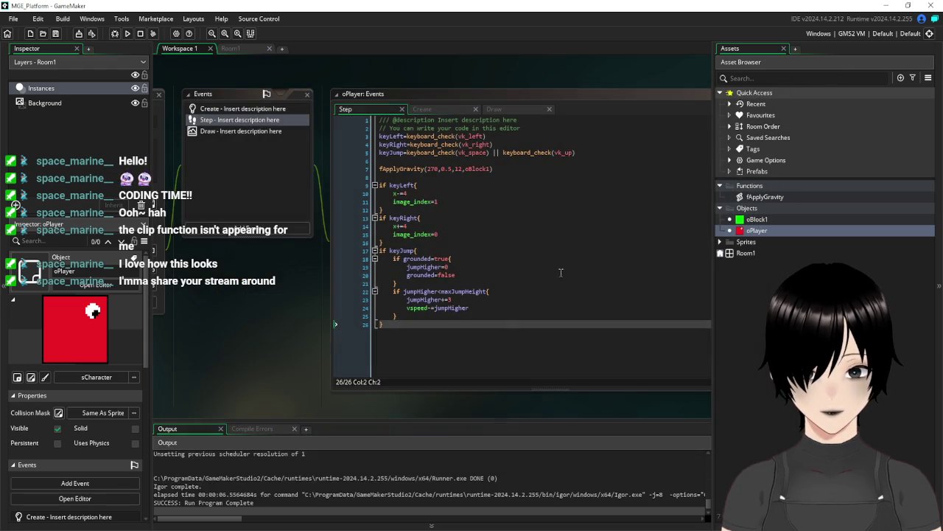
left_click(499, 344)
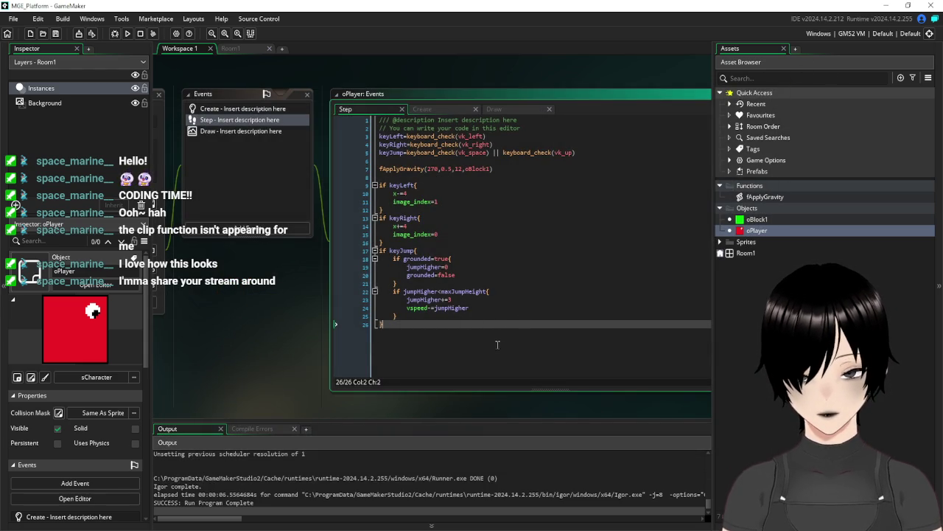
left_click(496, 317)
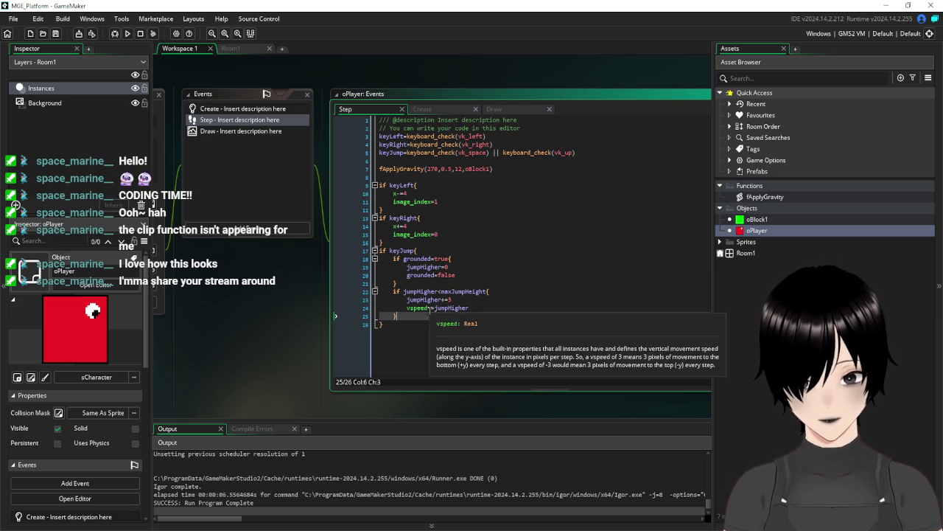
left_click(466, 275)
key("Return")
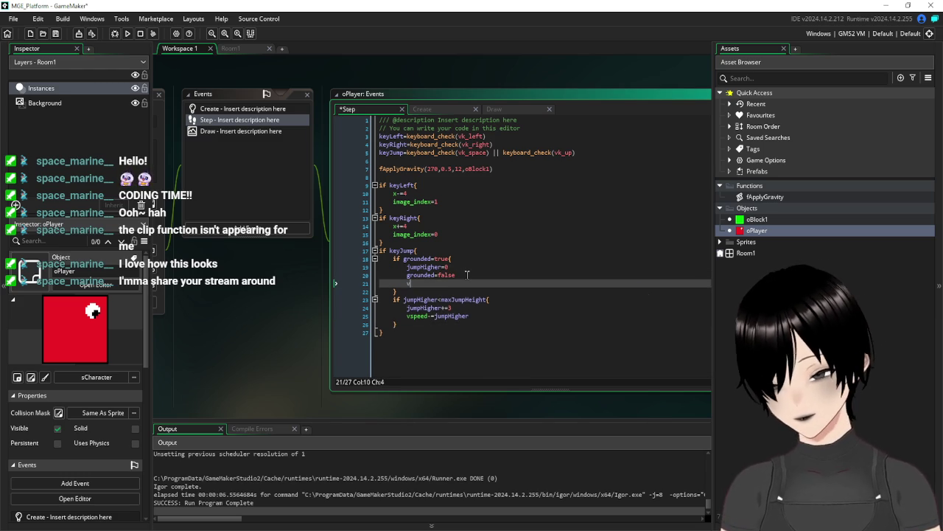
type("vspeed=-3")
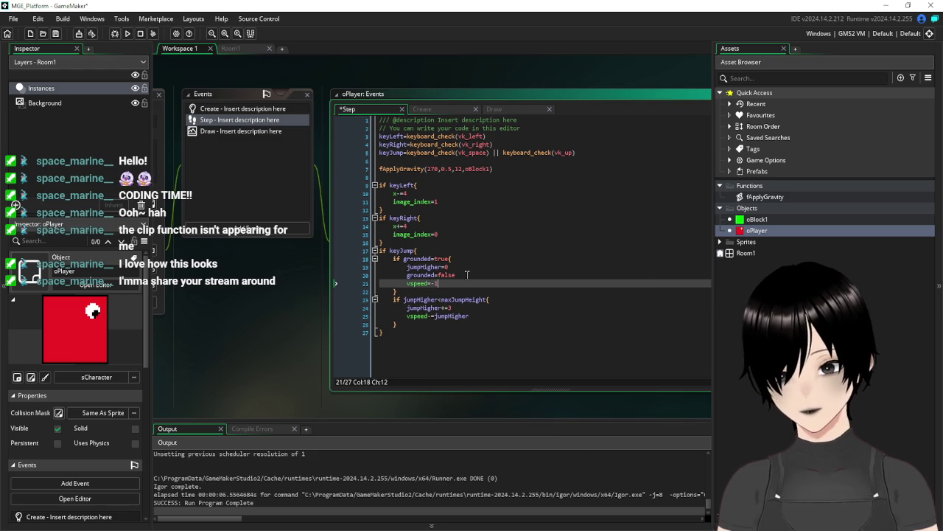
left_click(56, 33)
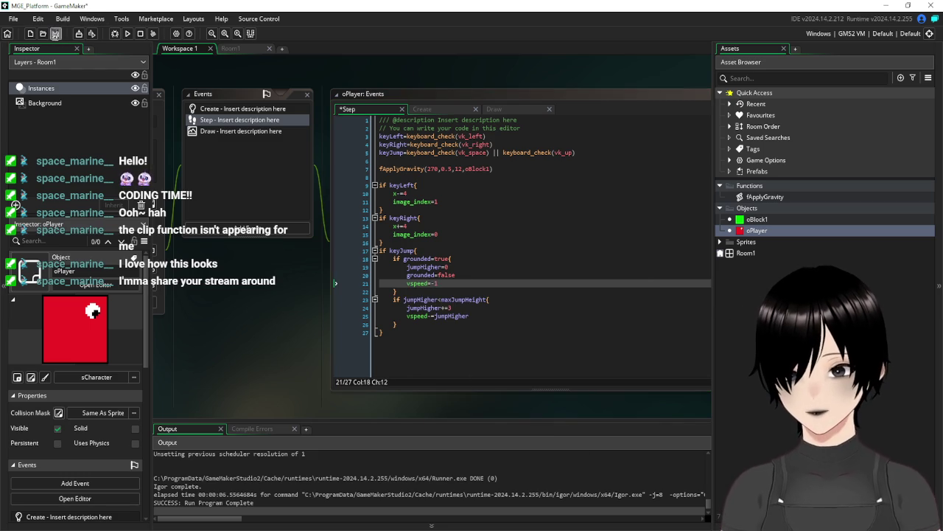
left_click(127, 33)
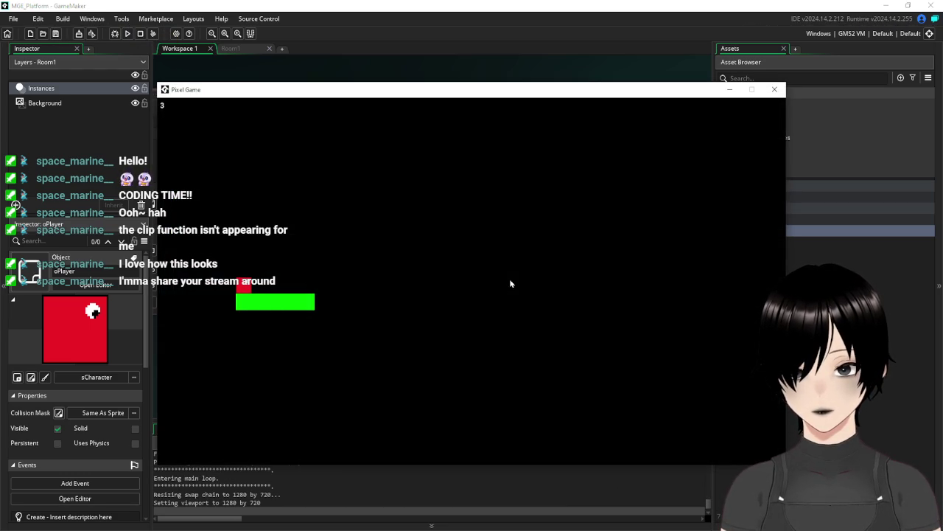
- Close the game and delete the vspeed=-3 line again
key("alt+F4")
key("shift+Left")
key("shift+Left")
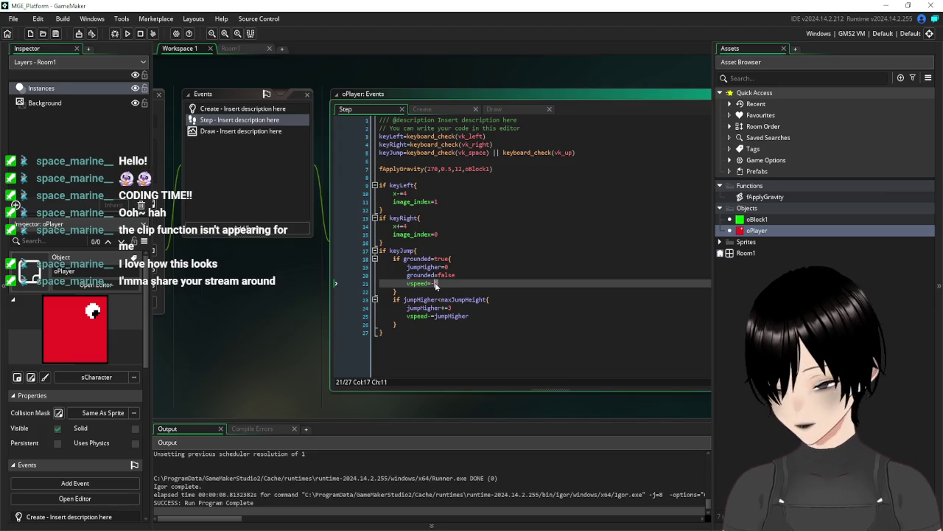
left_click_drag(436, 286, 359, 285)
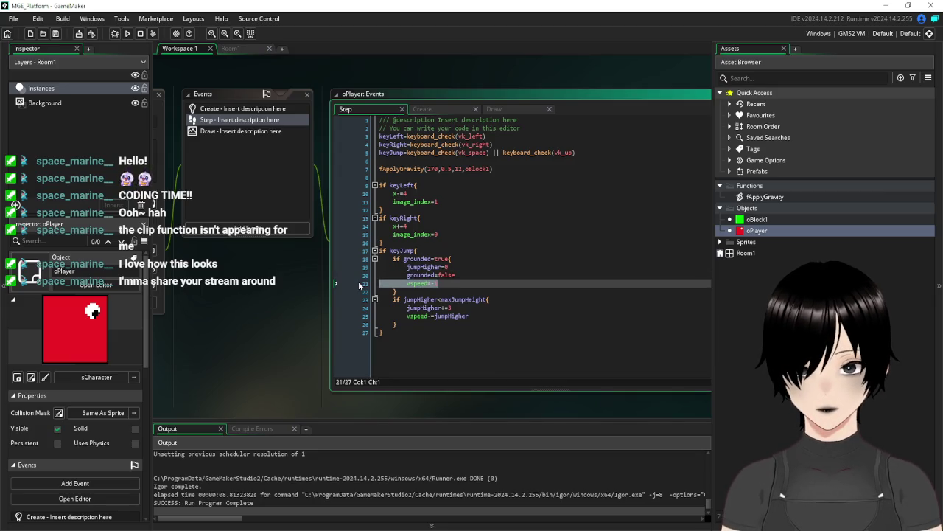
key("BackSpace")
key("BackSpace")
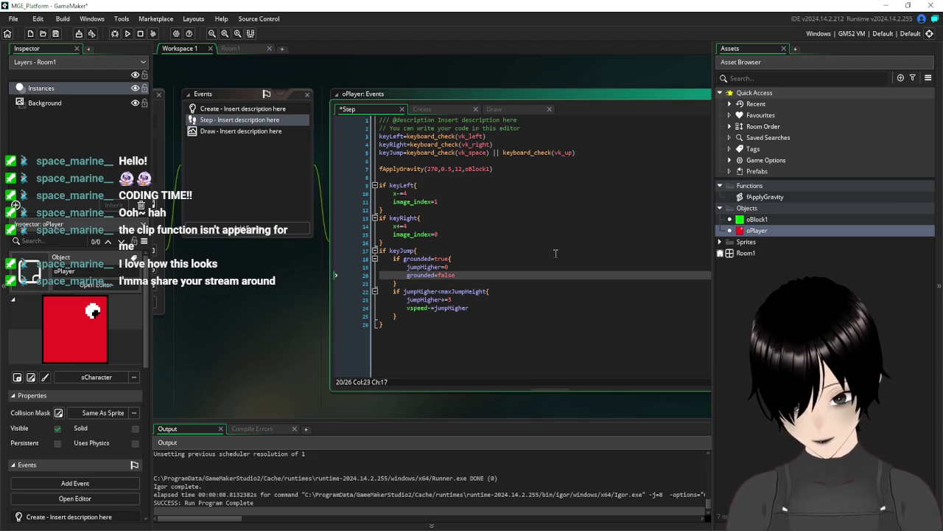
- In fApplyGravity, replace MaxVspeed with vspeed in the move_contact_solid and place_meeting calls
double_click(767, 198)
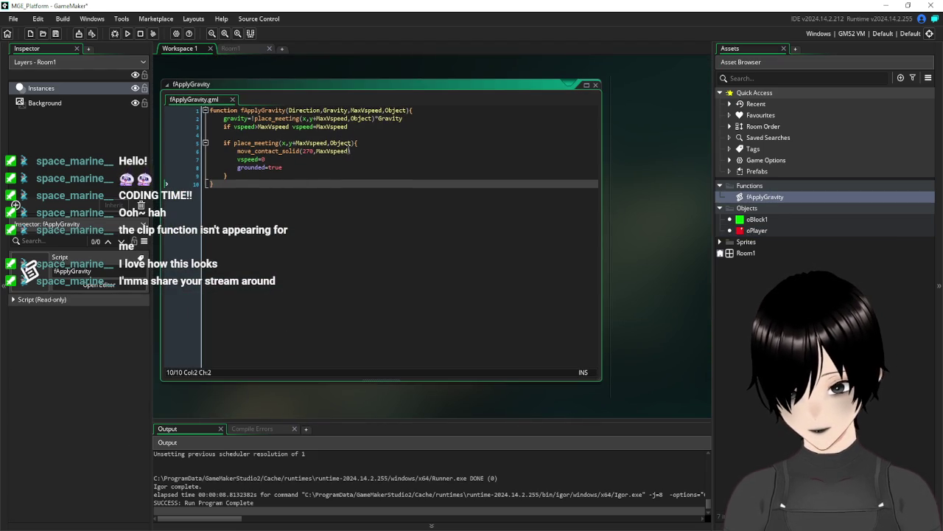
left_click(383, 152)
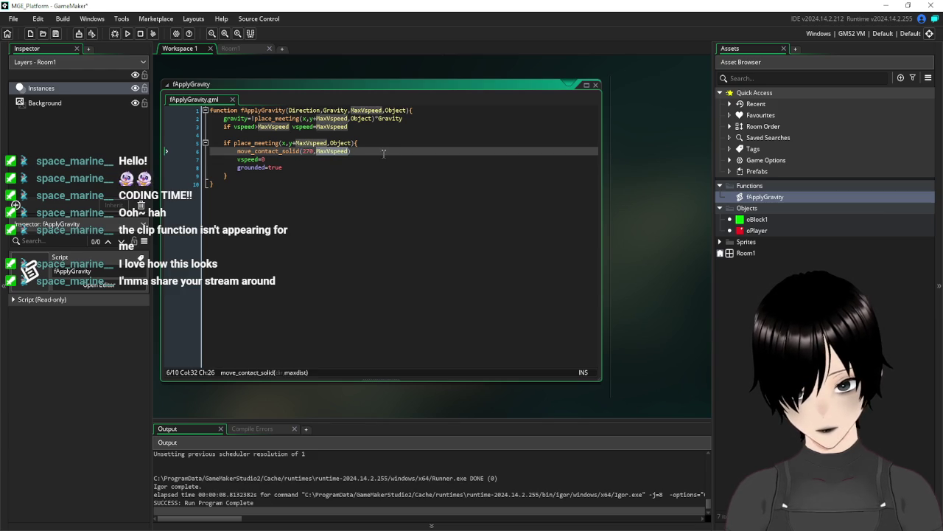
key("ctrl+Delete")
type("vsp")
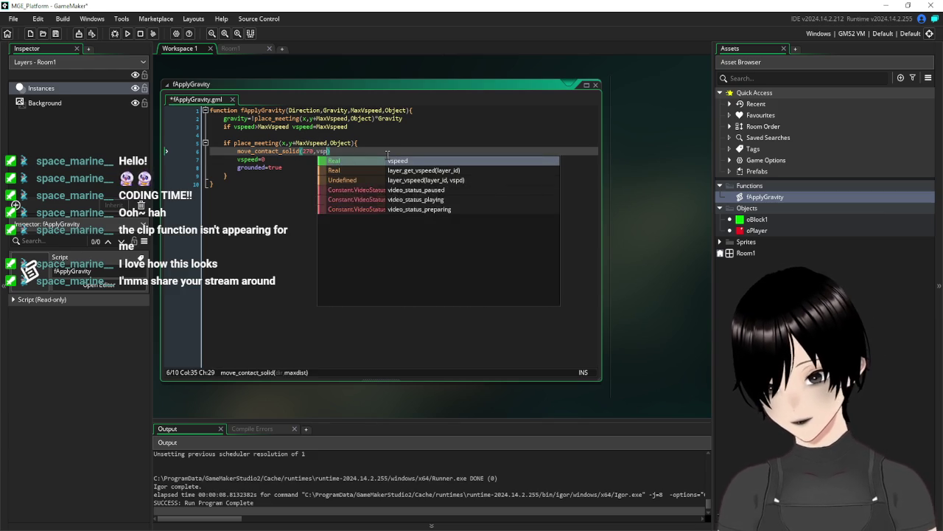
type("eed")
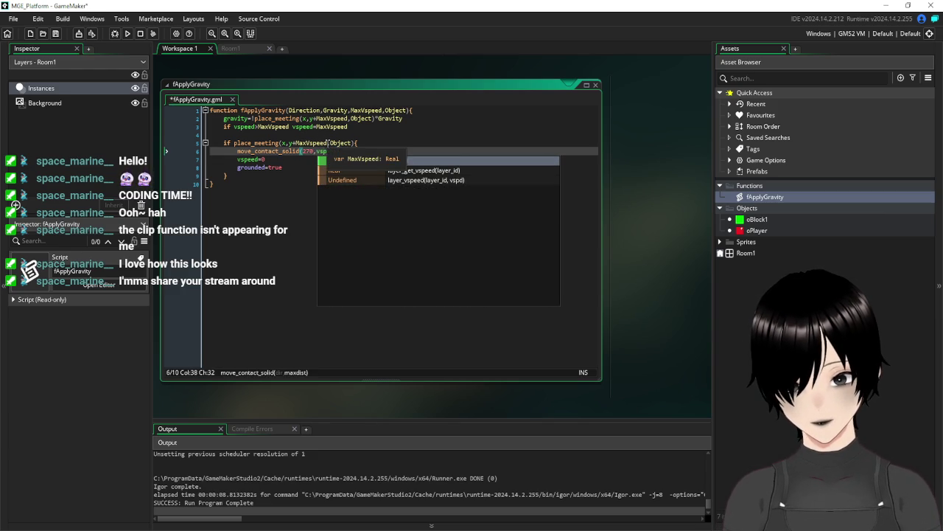
left_click(296, 143)
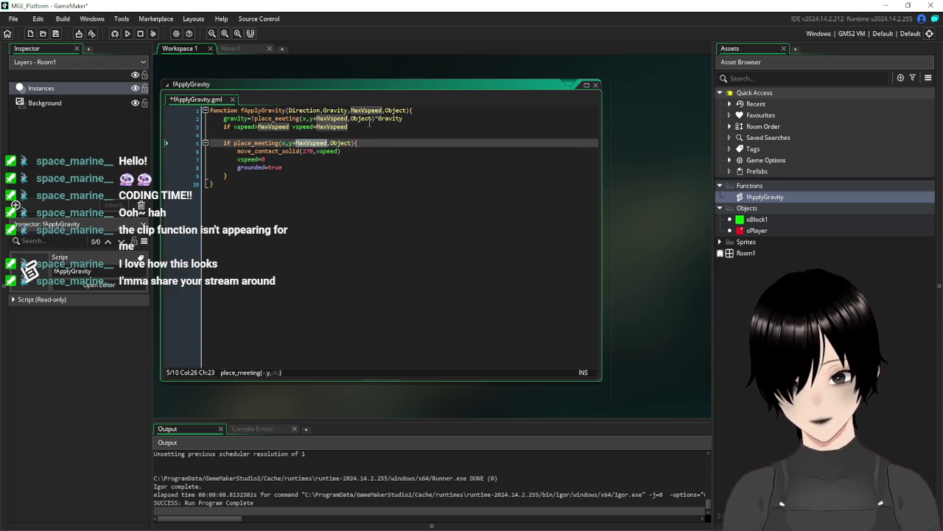
key("ctrl+Delete")
type("vspeed")
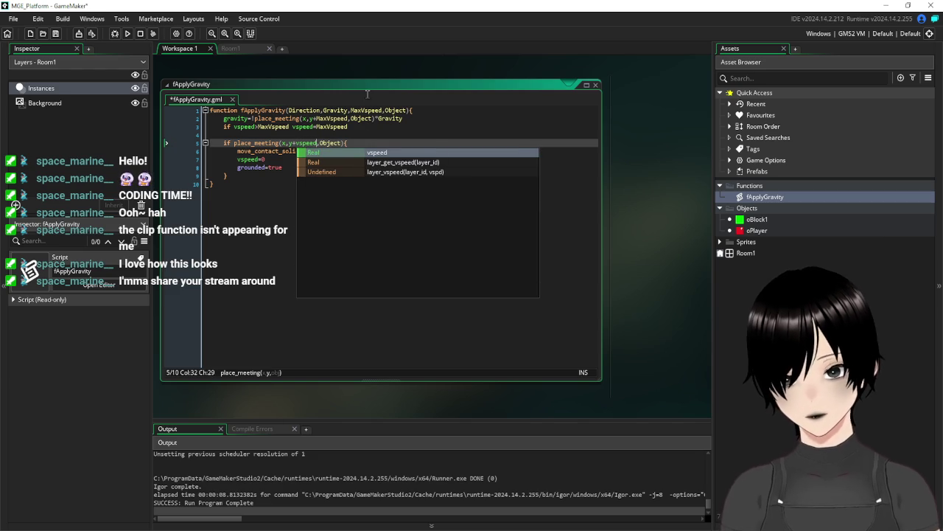
left_click(317, 118)
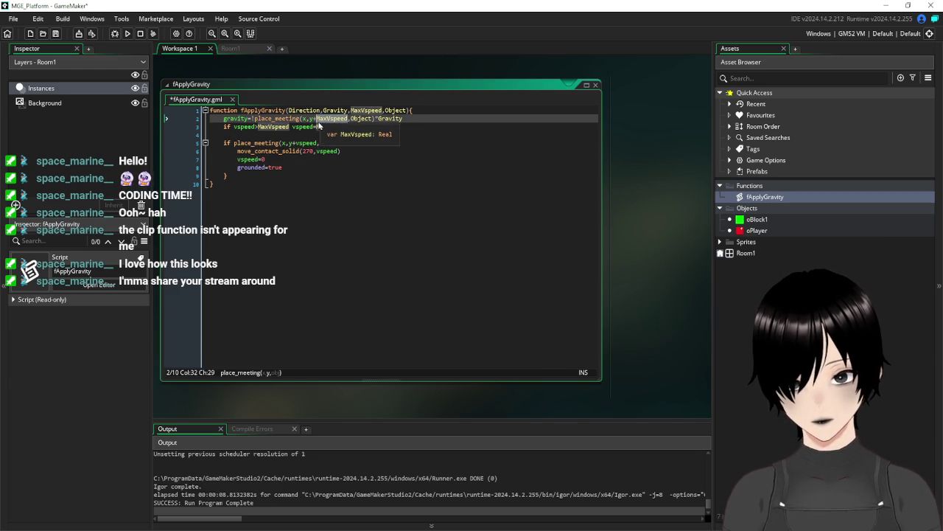
key("ctrl+Delete")
type("vspeed")
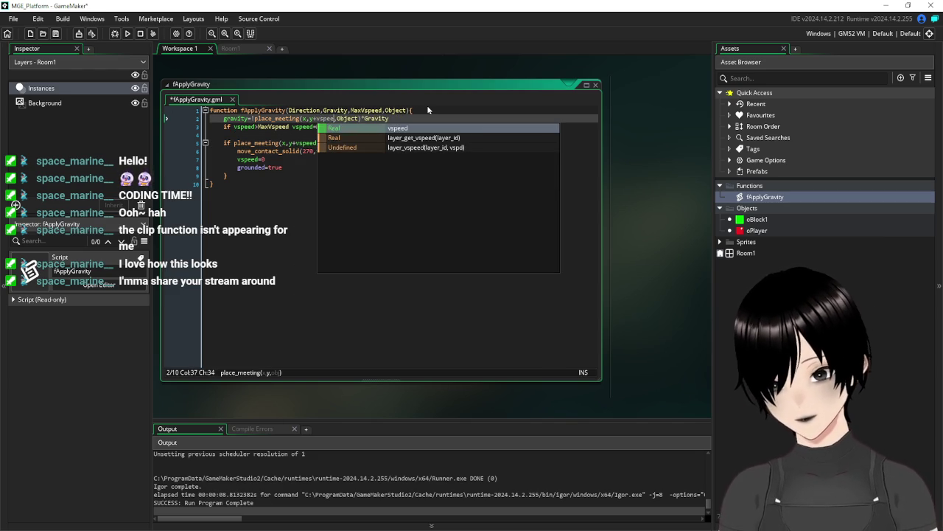
left_click(272, 256)
- Save the script, run the game, and close the game window
left_click(55, 34)
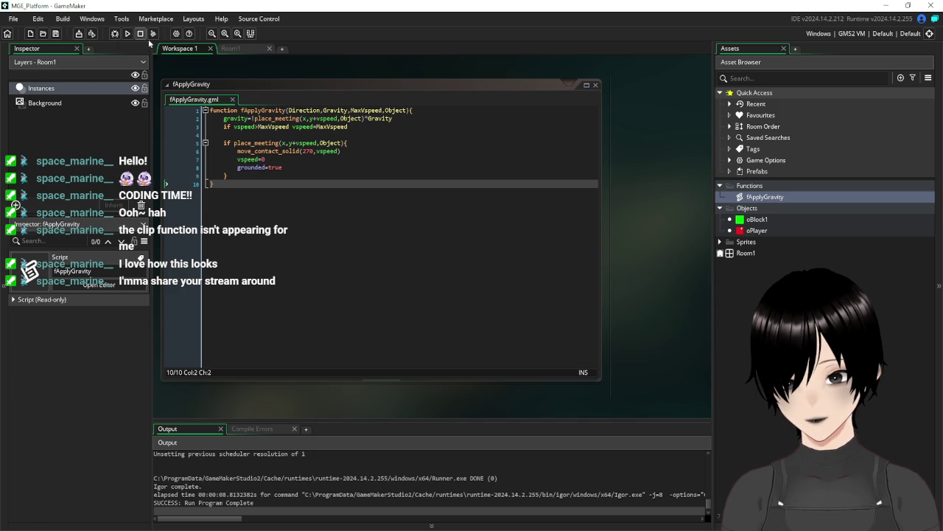
left_click(128, 33)
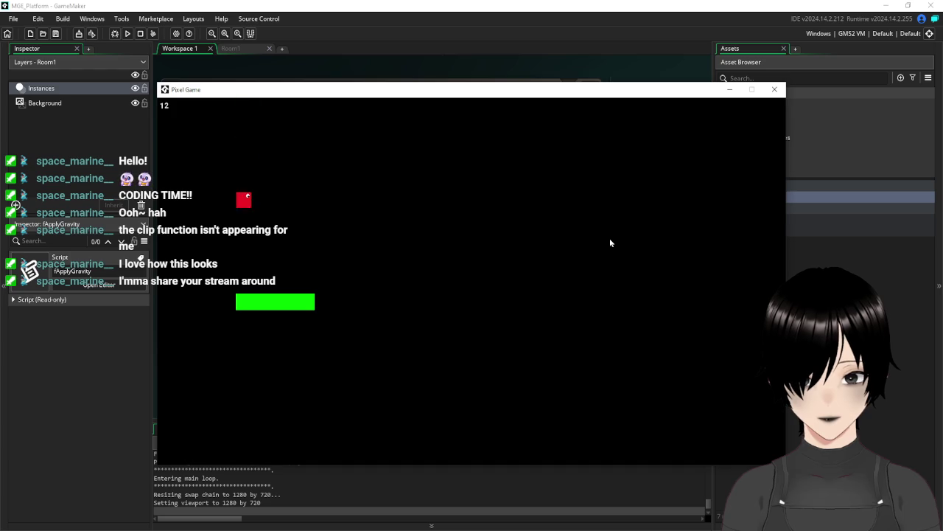
left_click(775, 89)
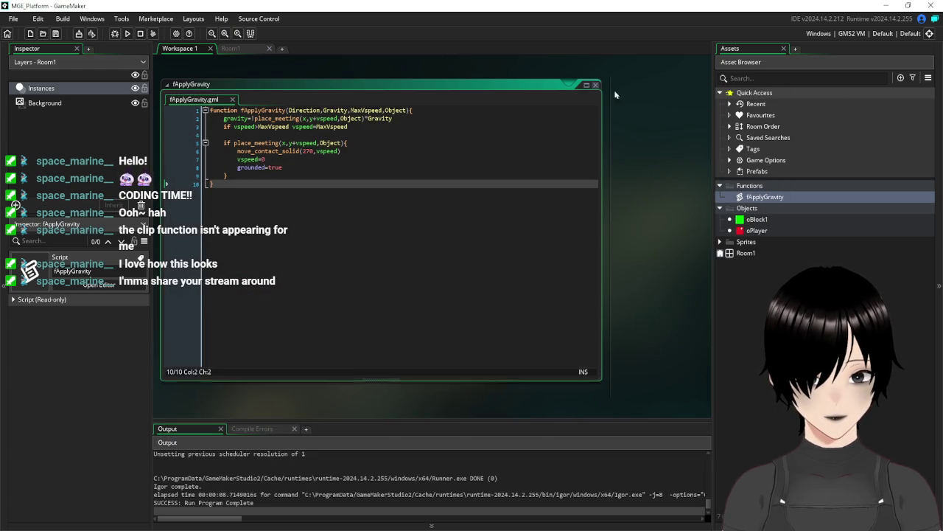
- Close fApplyGravity and set maxJumpHeight to 6 in oPlayer's Create event
left_click(595, 86)
double_click(755, 230)
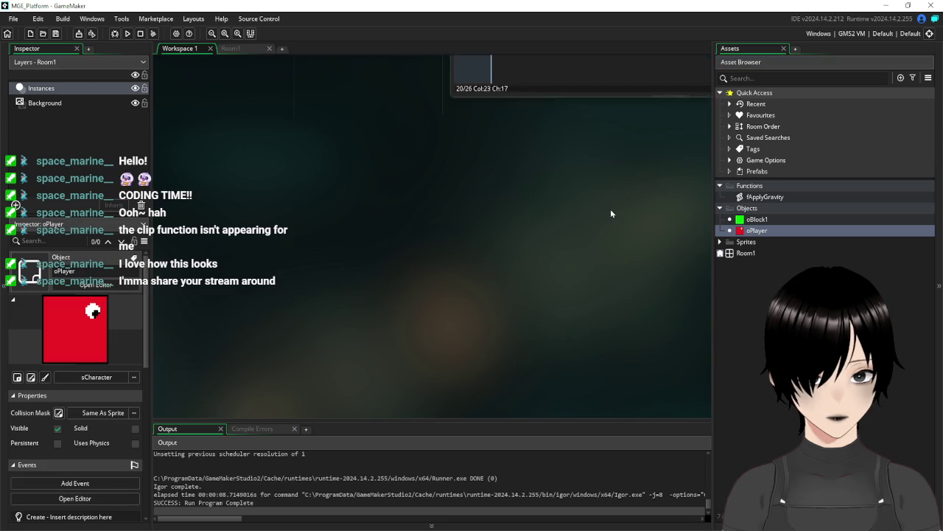
left_click(362, 100)
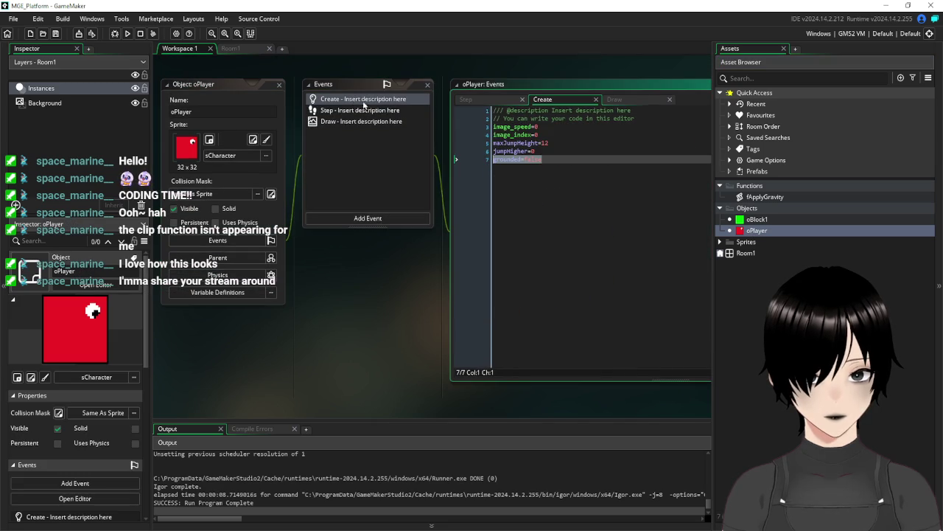
left_click(552, 143)
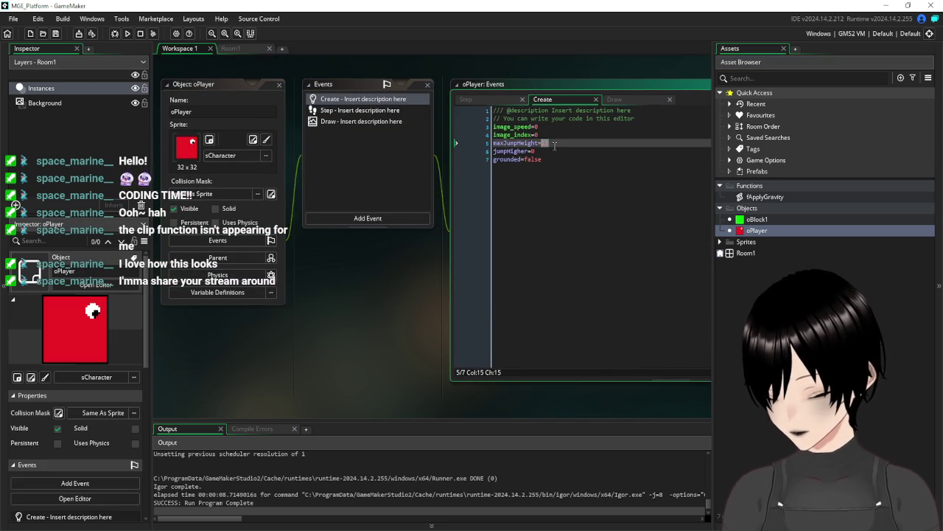
type("6")
key("Down")
key("Down")
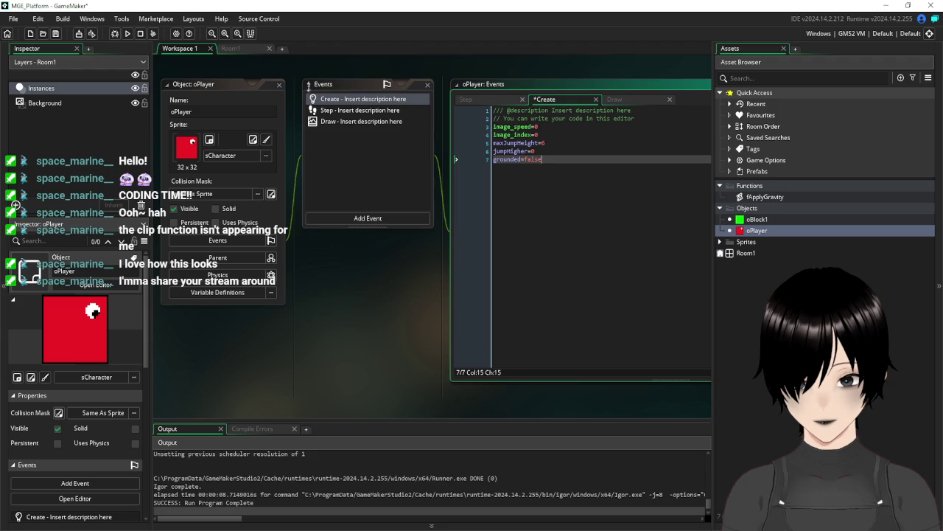
- Change the Step event's increment to jumpHigher+=1, then save, run, and test jumping
left_click(342, 112)
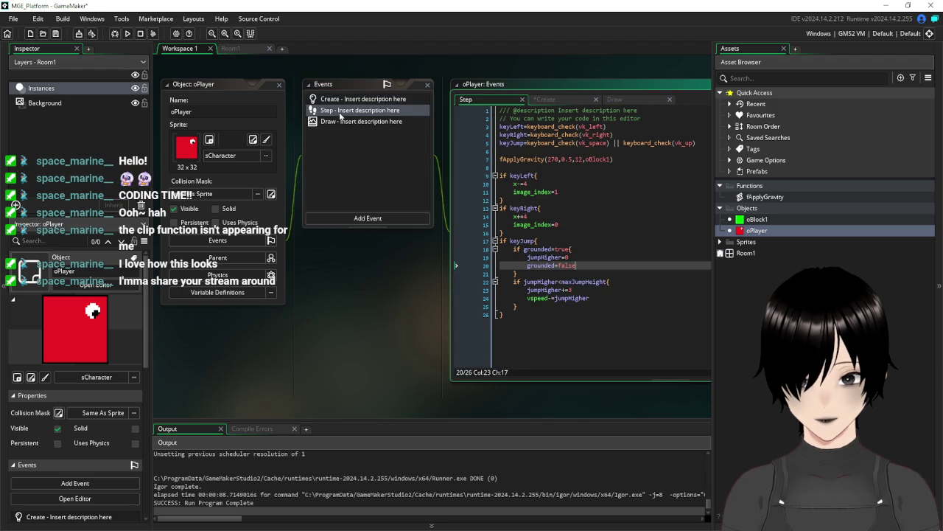
left_click(576, 290)
key("BackSpace")
type("1")
left_click(638, 217)
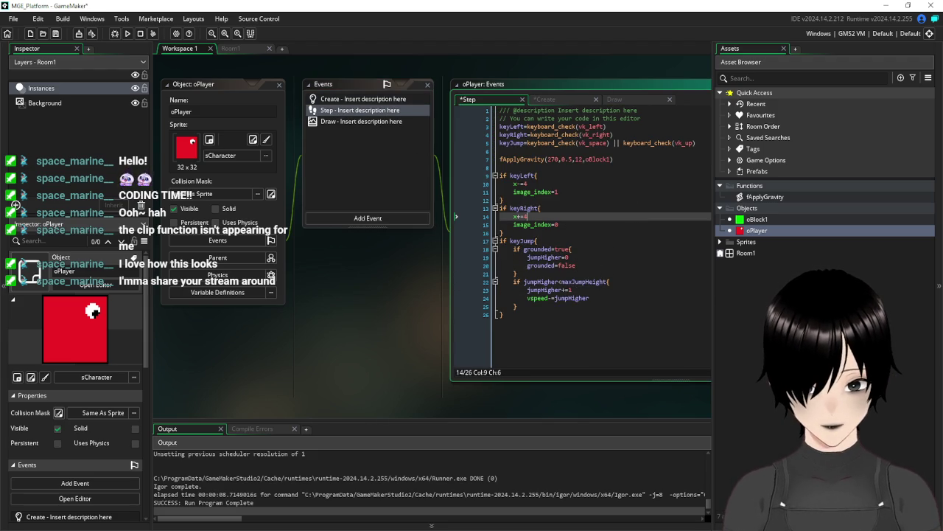
left_click(56, 34)
left_click(126, 34)
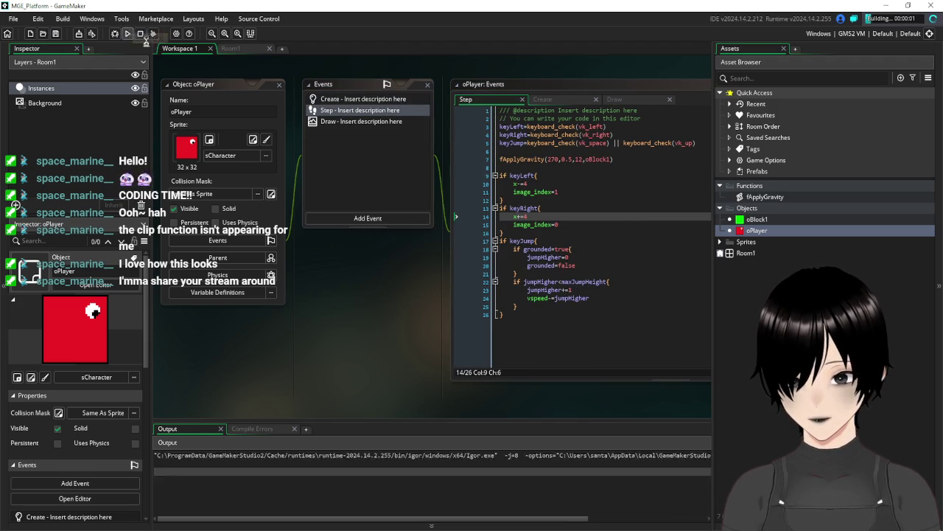
key("space")
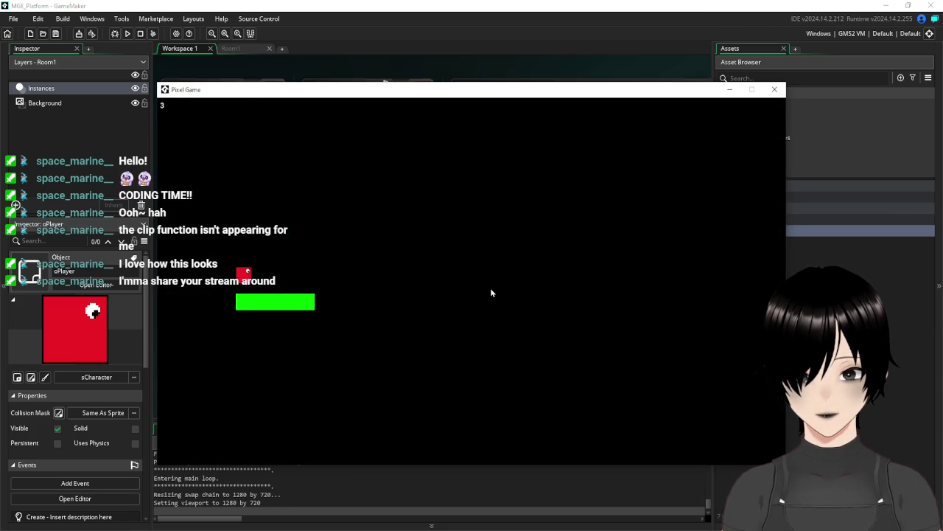
key("space")
key("space")
key("space")
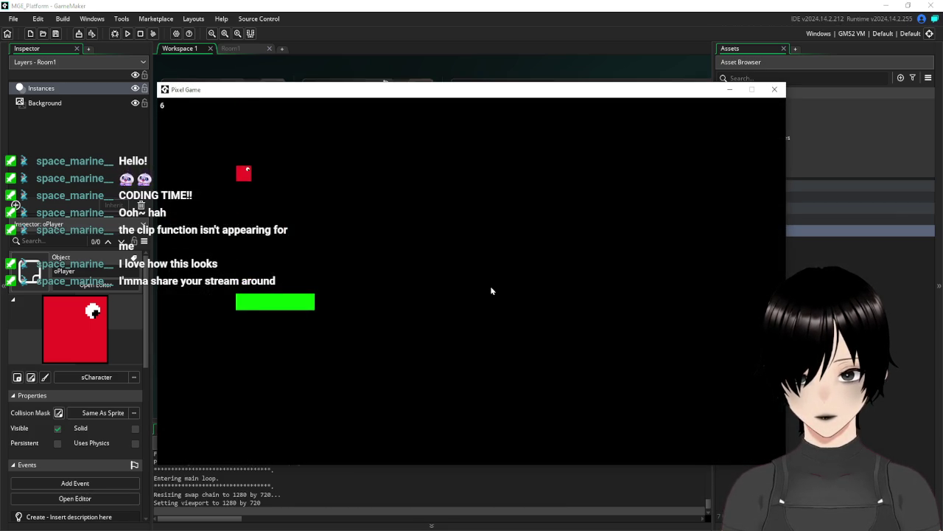
left_click(774, 90)
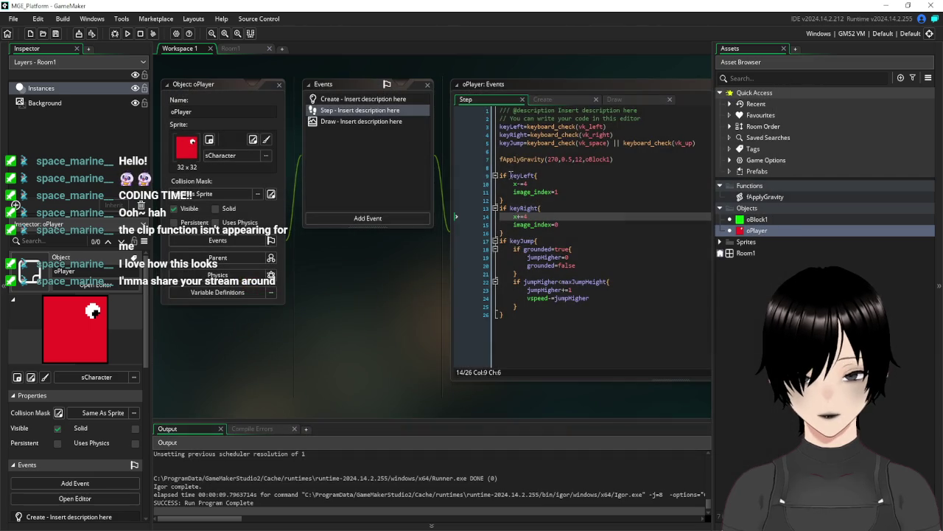
- Set maxJumpHeight to 3 in the Create event and test-run the game
left_click(361, 101)
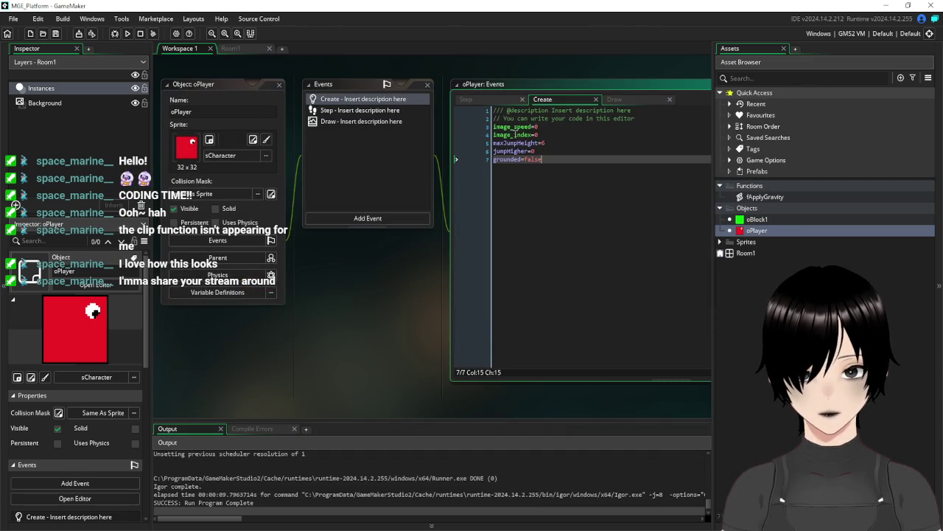
left_click(545, 143)
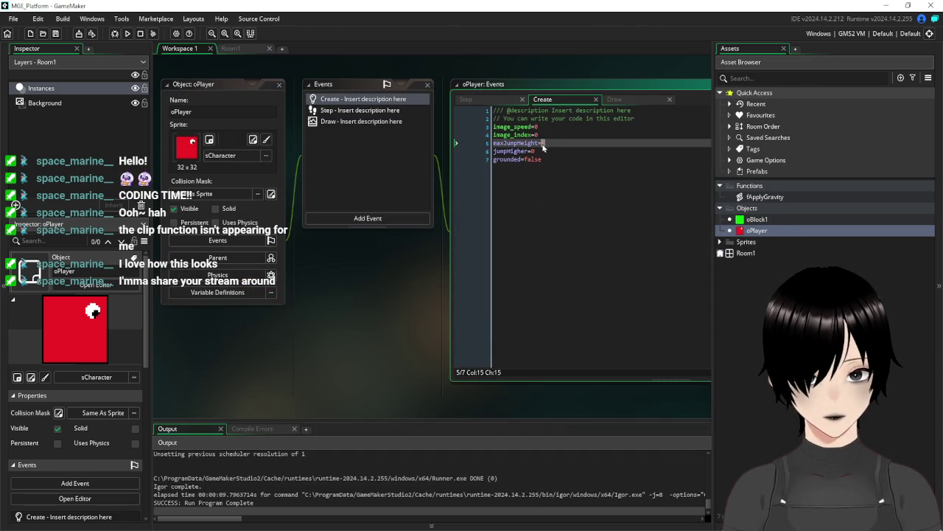
type("3")
left_click(574, 257)
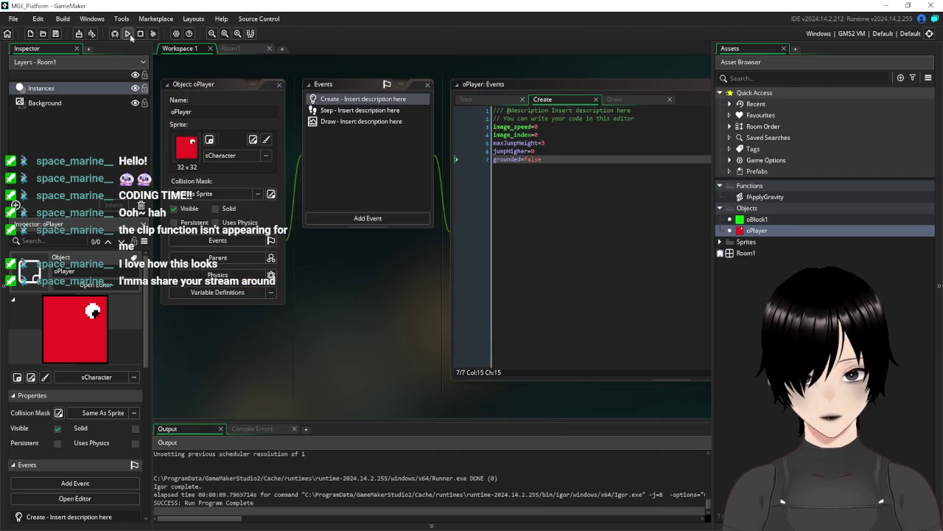
left_click(127, 33)
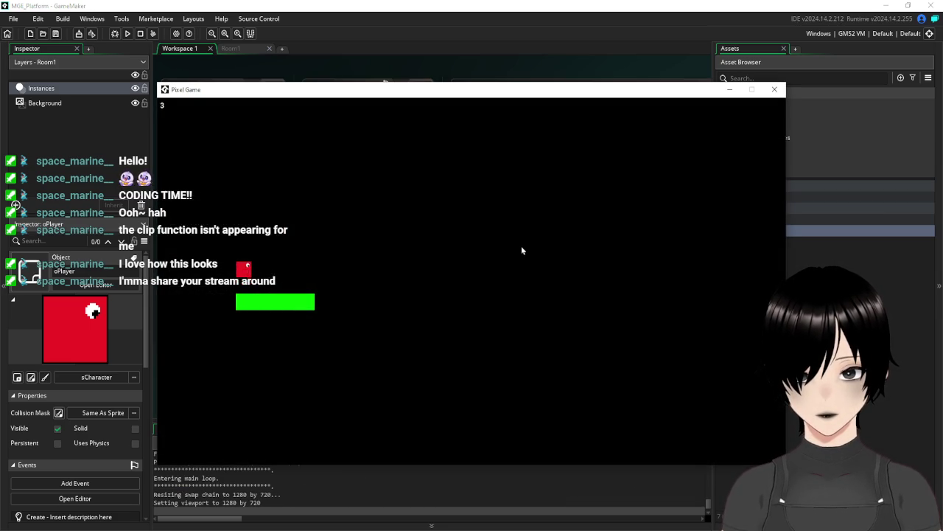
left_click(775, 89)
type("maxJumpHeight=4")
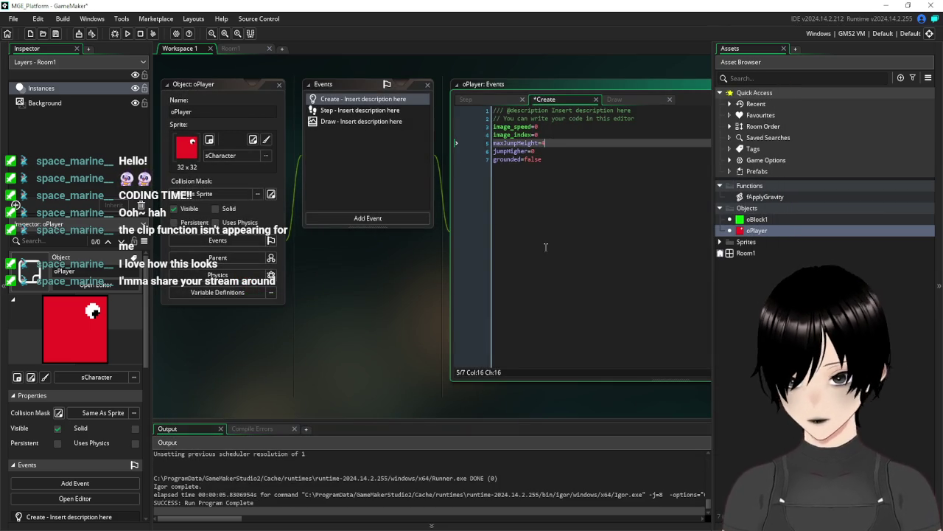
- Change maxJumpHeight to 4, save, and run the game
key("BackSpace")
type("4")
left_click(552, 181)
left_click(55, 34)
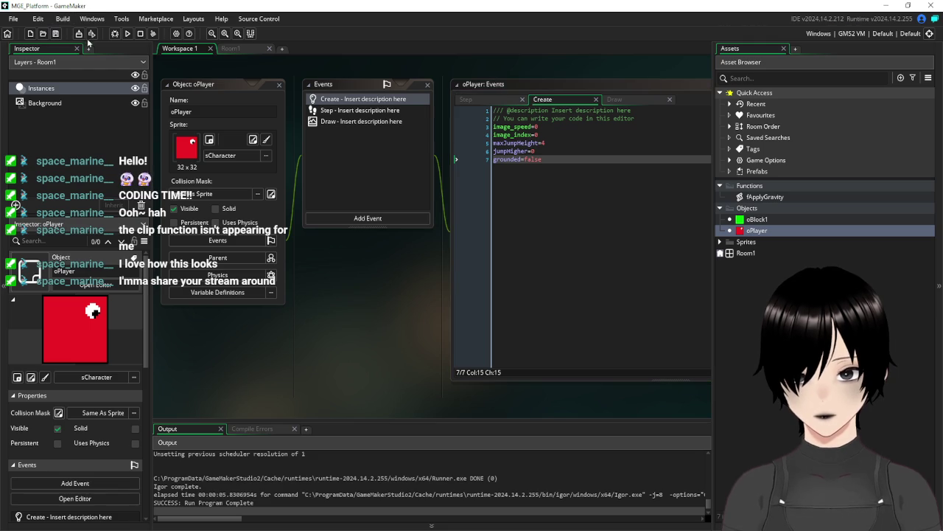
left_click(127, 34)
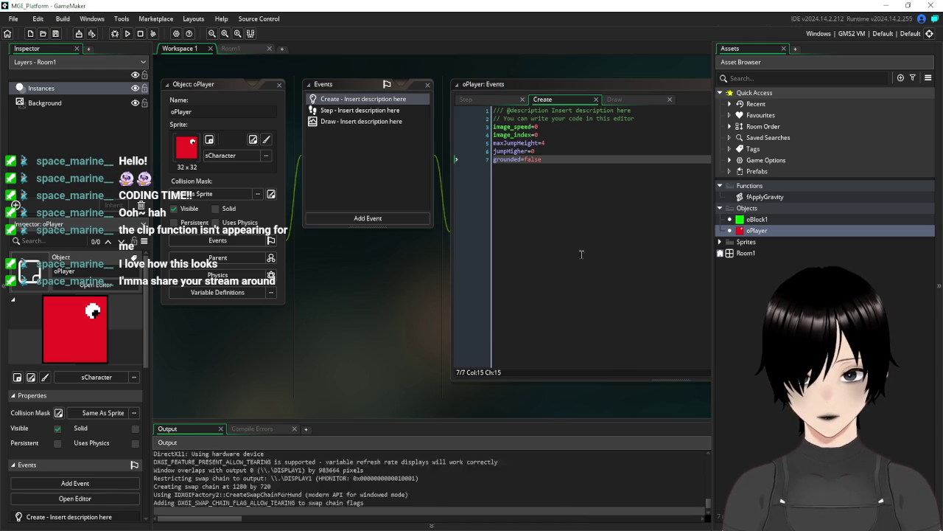
- Repeatedly jump and move the red player right across the green platform, then close the game
key("space")
key("space")
key("space")
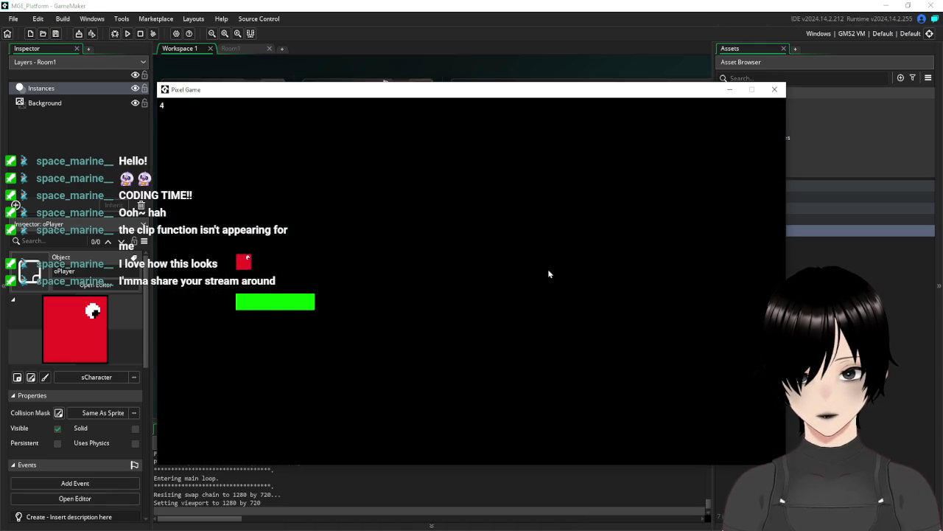
key("space")
key("Right")
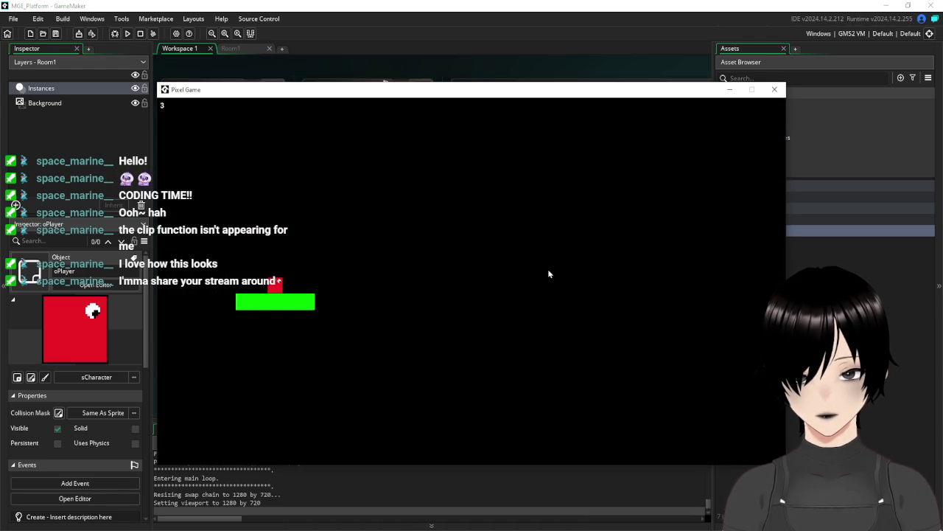
key("space")
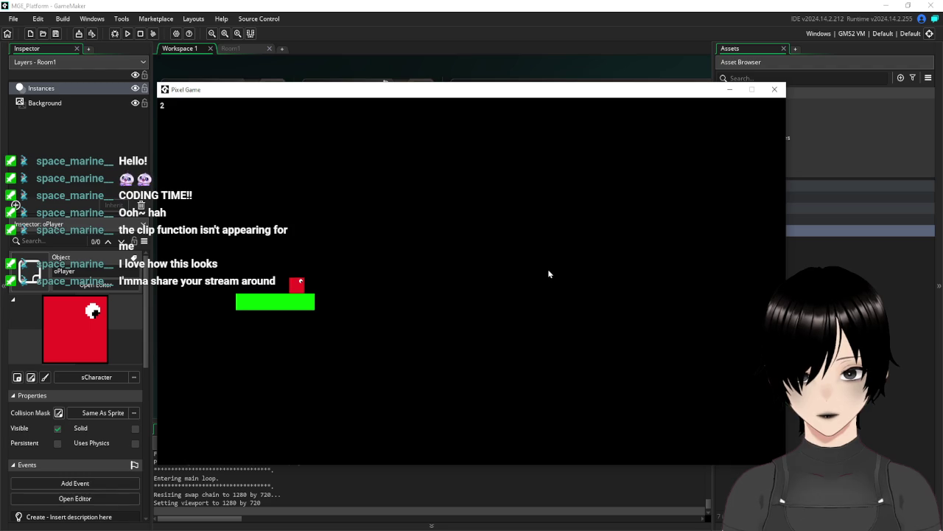
key("space")
key("space")
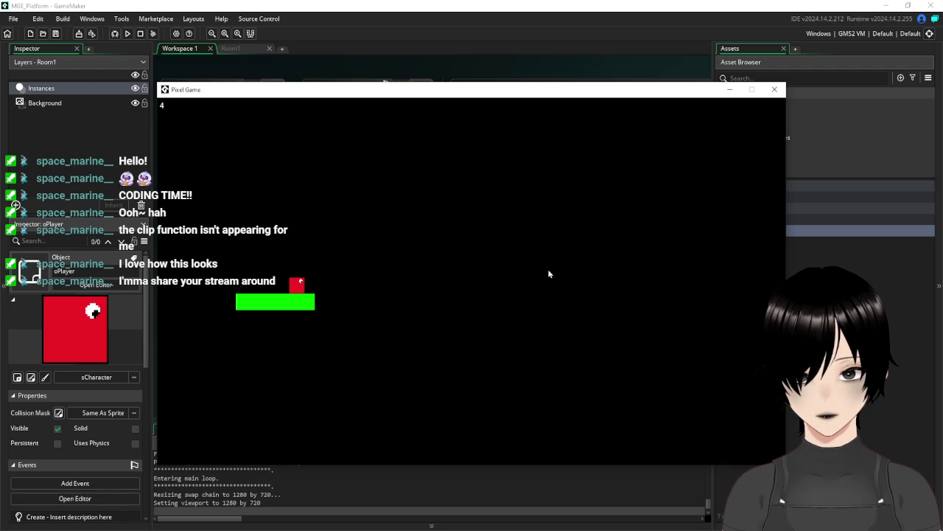
key("space")
key("space")
key("space")
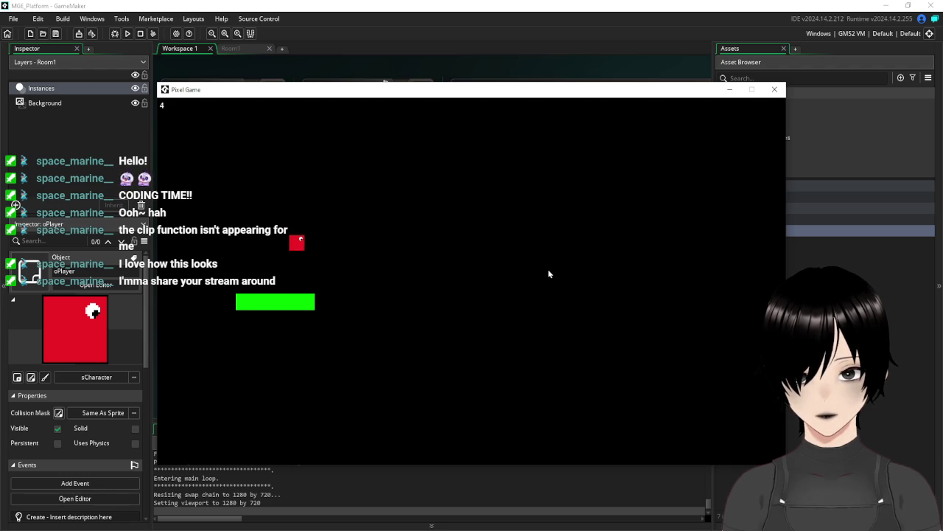
key("space")
key("space")
key("space")
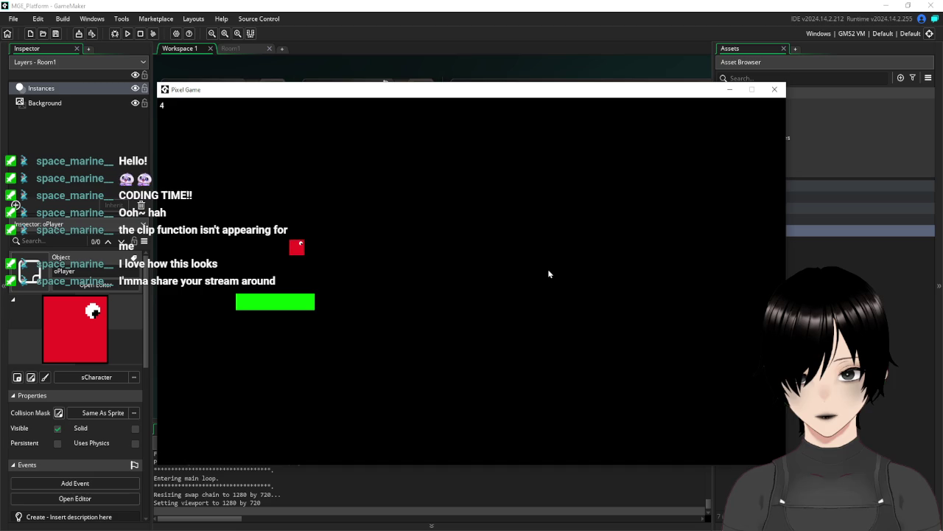
key("space")
key("space")
key("space")
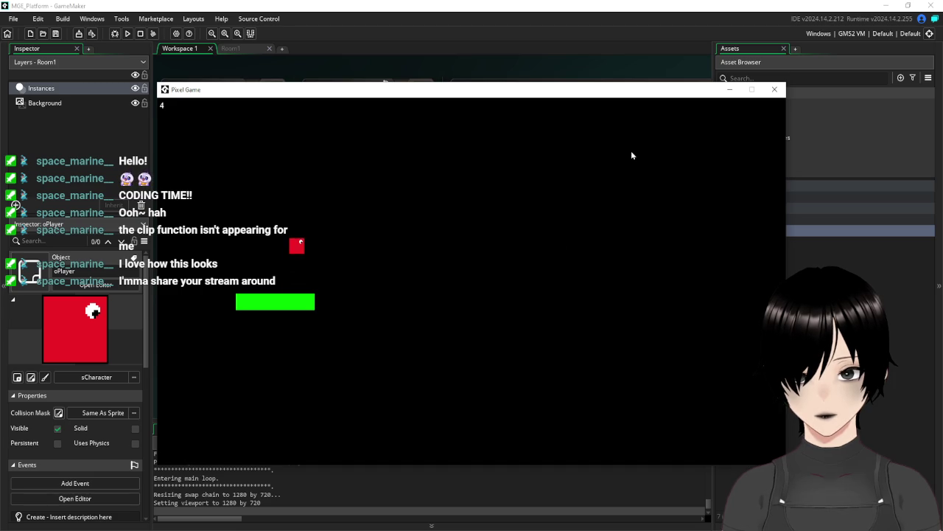
key("space")
key("space")
key("space")
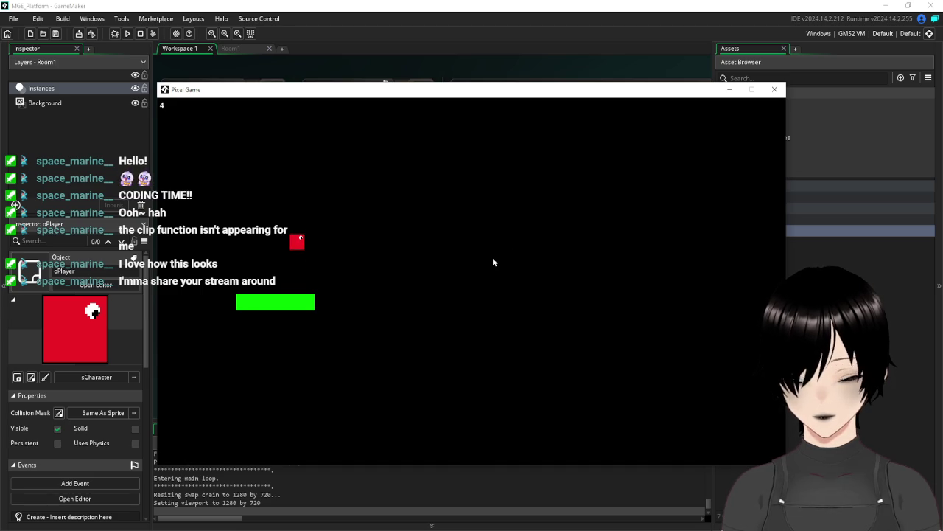
key("space")
key("space")
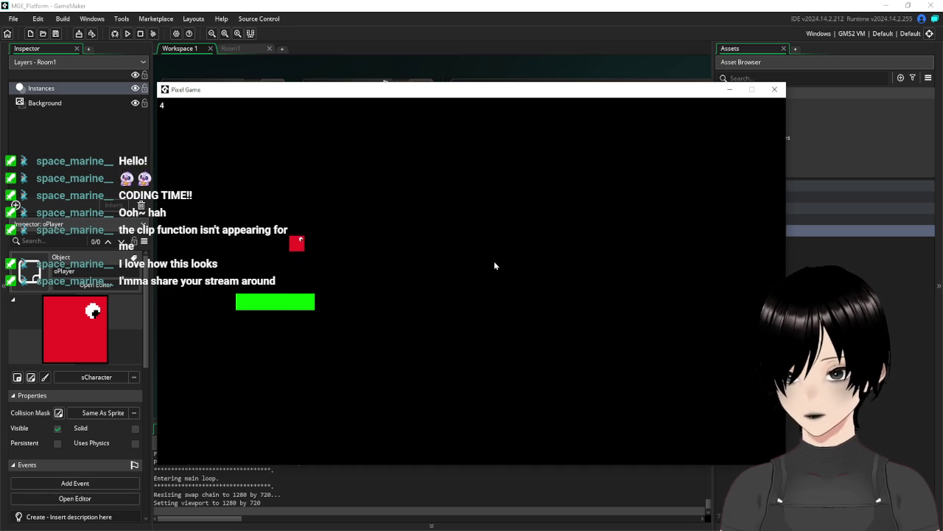
key("space")
key("space")
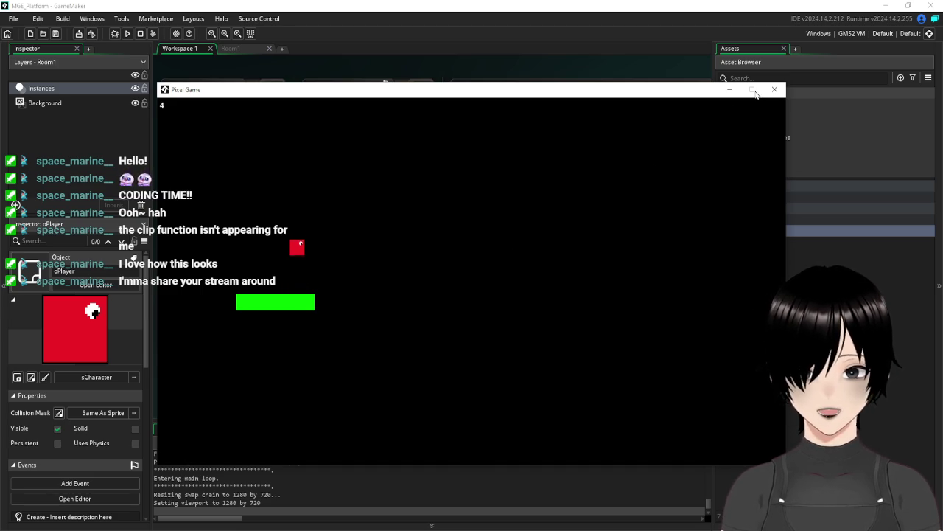
key("space")
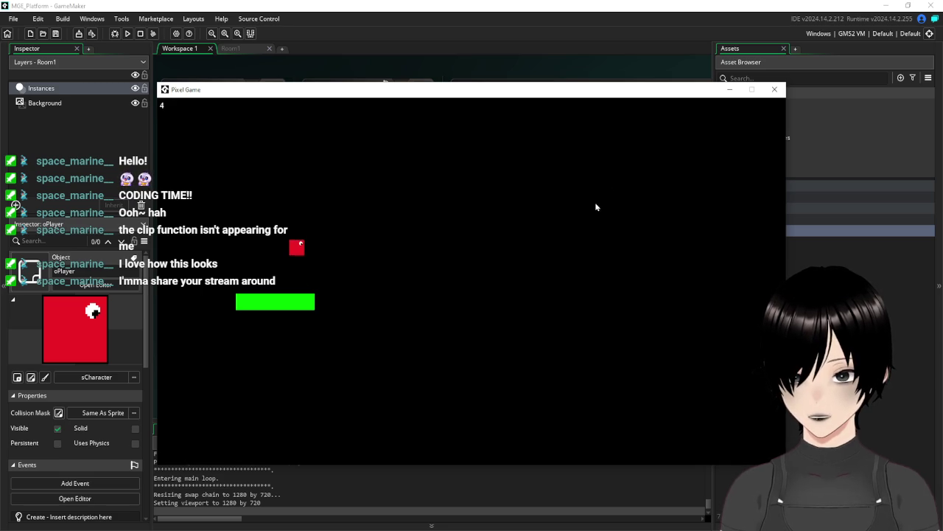
key("Right")
key("space")
key("Right")
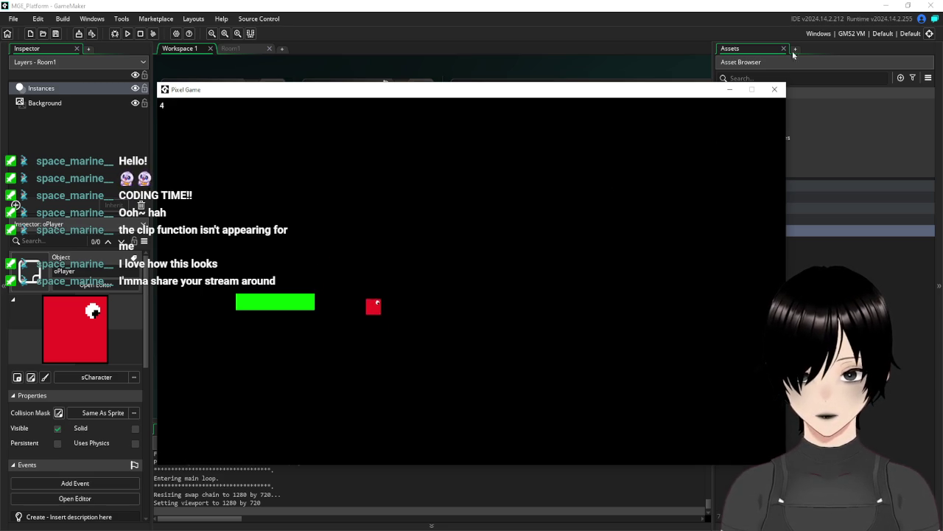
left_click(775, 89)
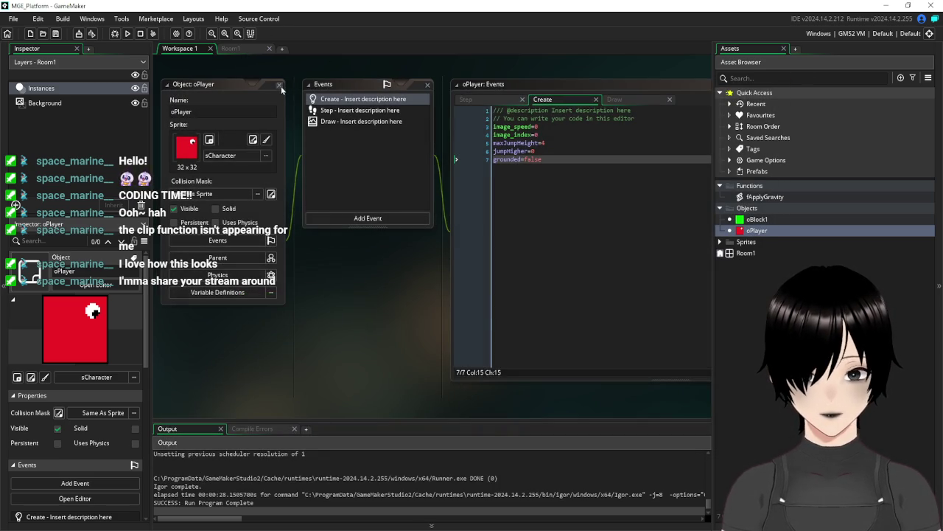
- Close the oPlayer editor and duplicate oBlock1, naming the copy oBlock2
left_click(279, 85)
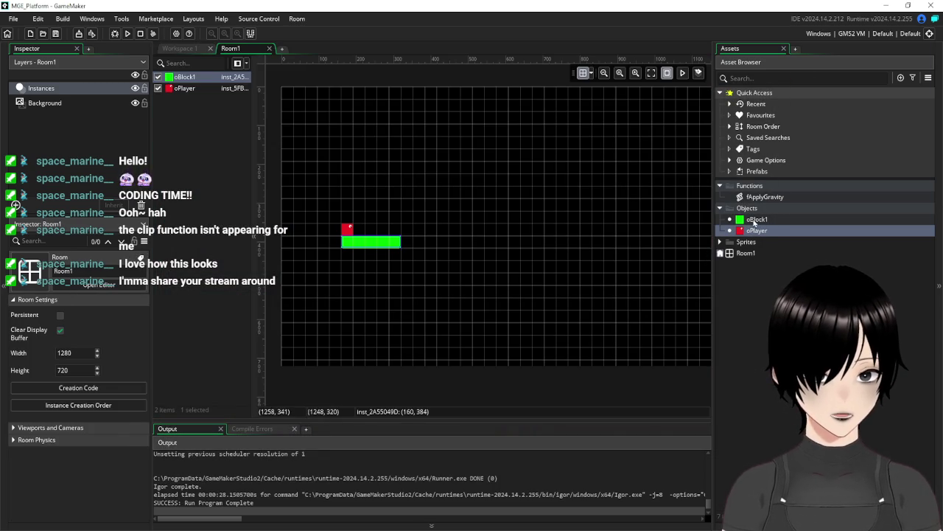
right_click(754, 221)
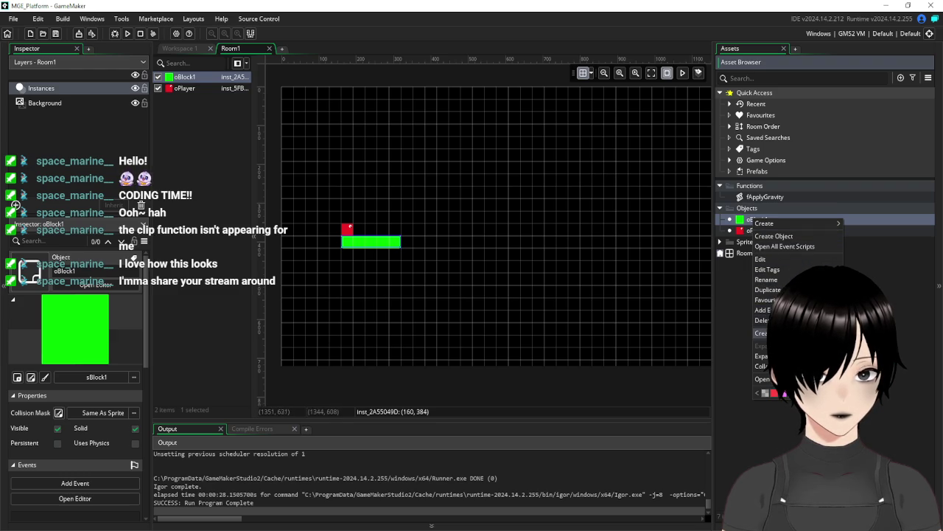
left_click(768, 289)
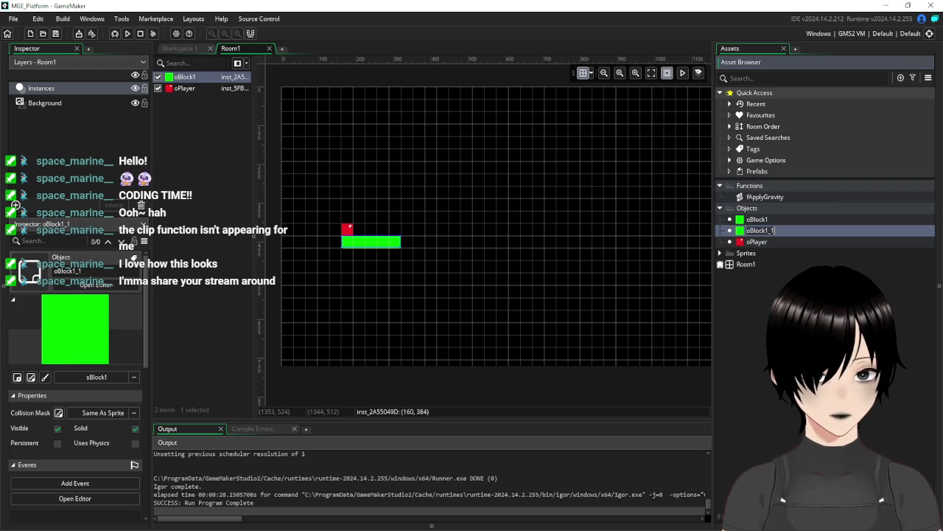
left_click(761, 230)
key("BackSpace")
key("BackSpace")
key("BackSpace")
type("2")
- Give oBlock2 the blue sBlock2 sprite and set oBlock1 as its parent
double_click(744, 231)
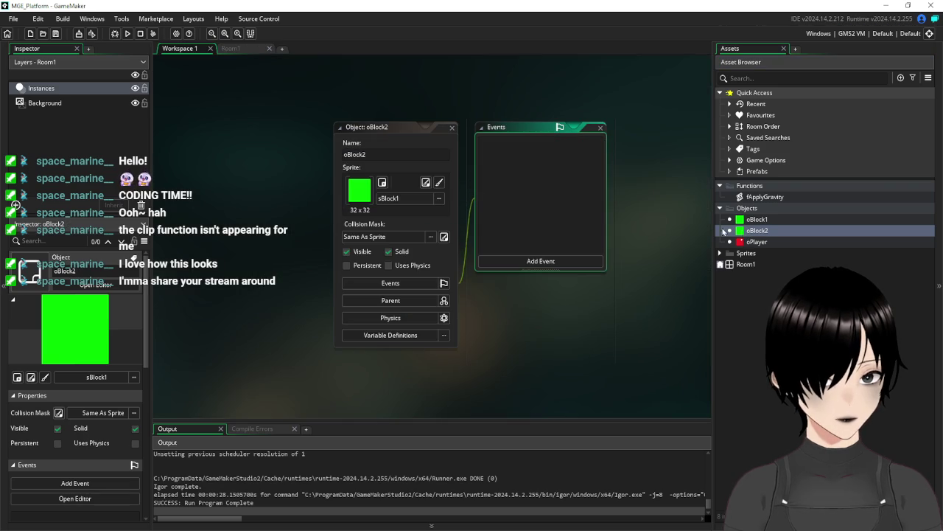
left_click(417, 201)
double_click(528, 225)
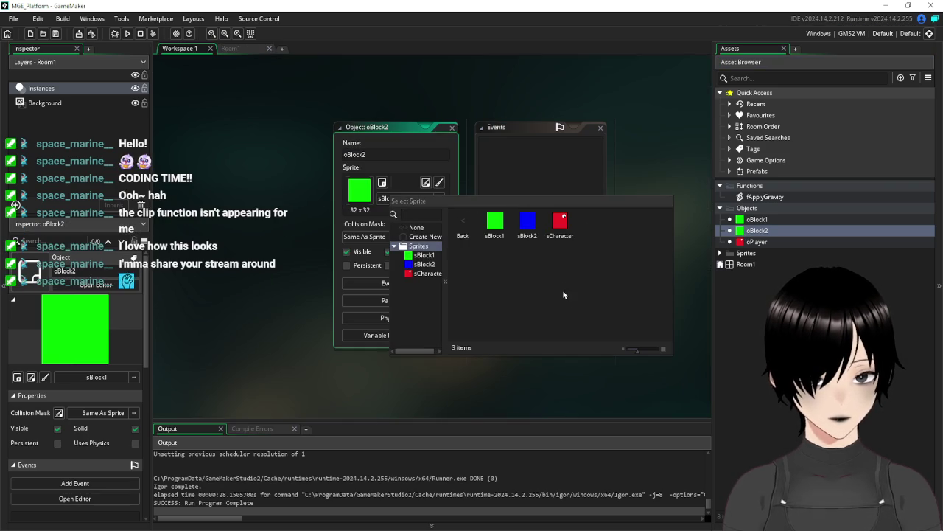
left_click(529, 230)
left_click_drag(379, 127, 256, 123)
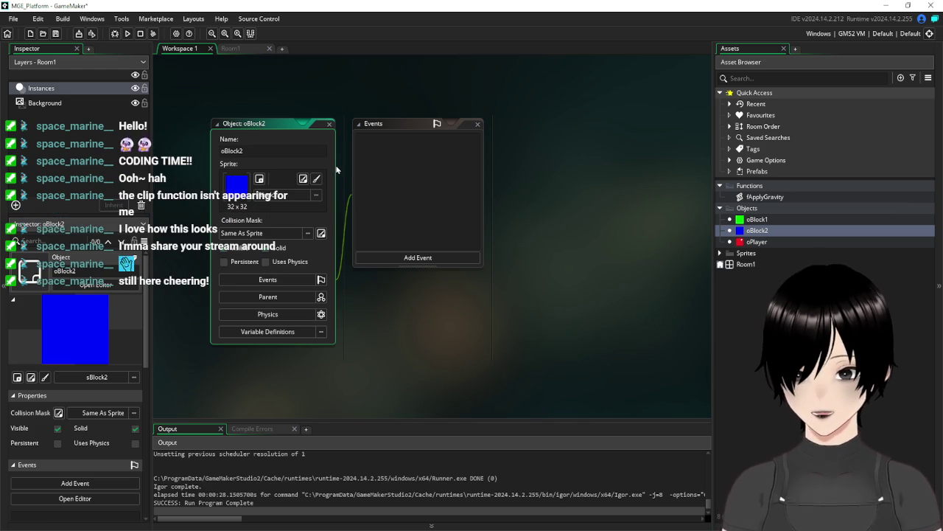
left_click(293, 298)
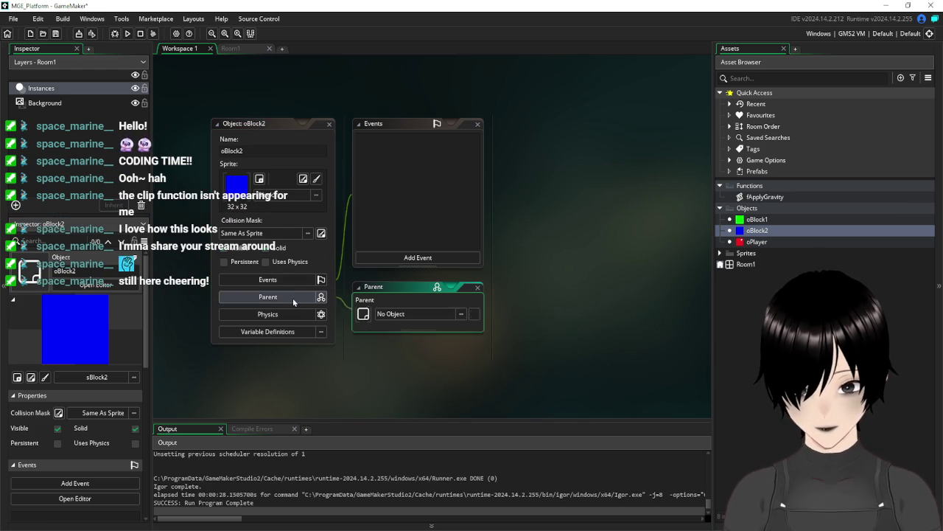
left_click(462, 316)
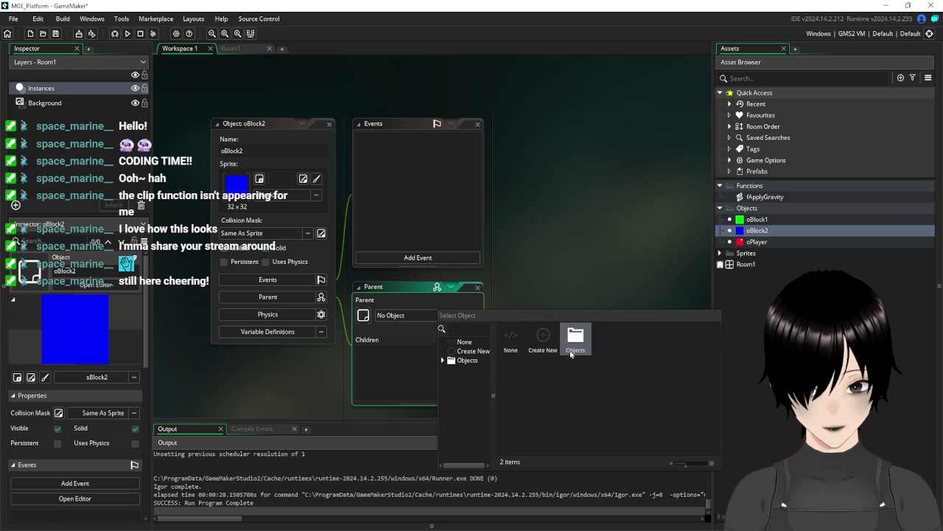
left_click(543, 339)
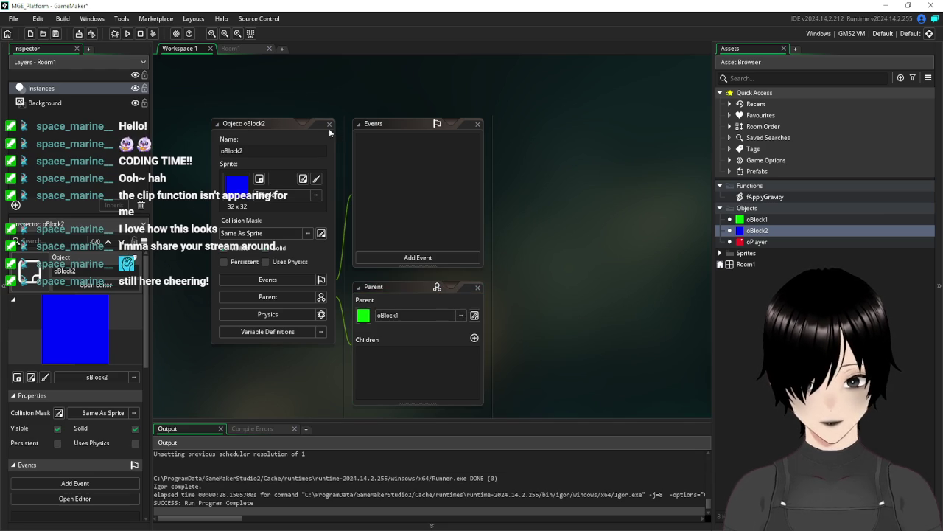
left_click(417, 258)
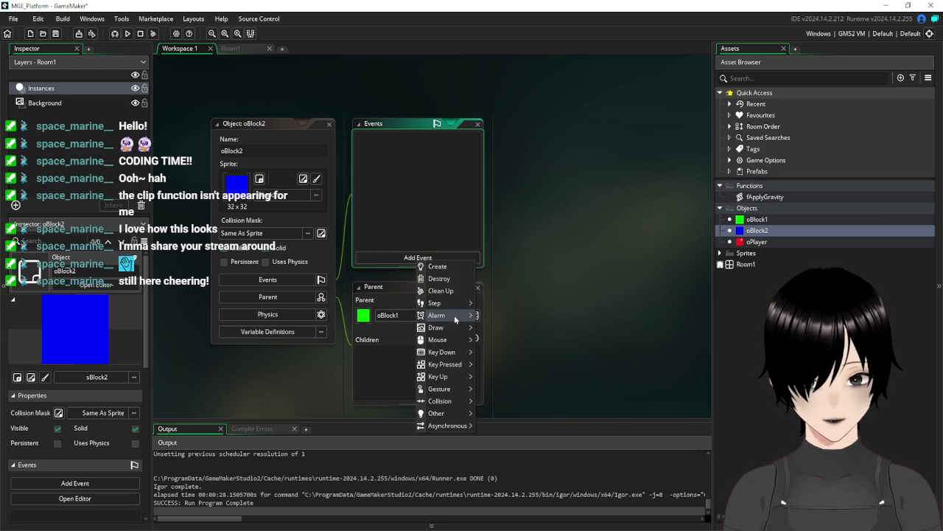
- Add a Step event to oBlock2 with if oPlayer.y>y { x=-100 }
mouse_move(445, 304)
left_click(488, 303)
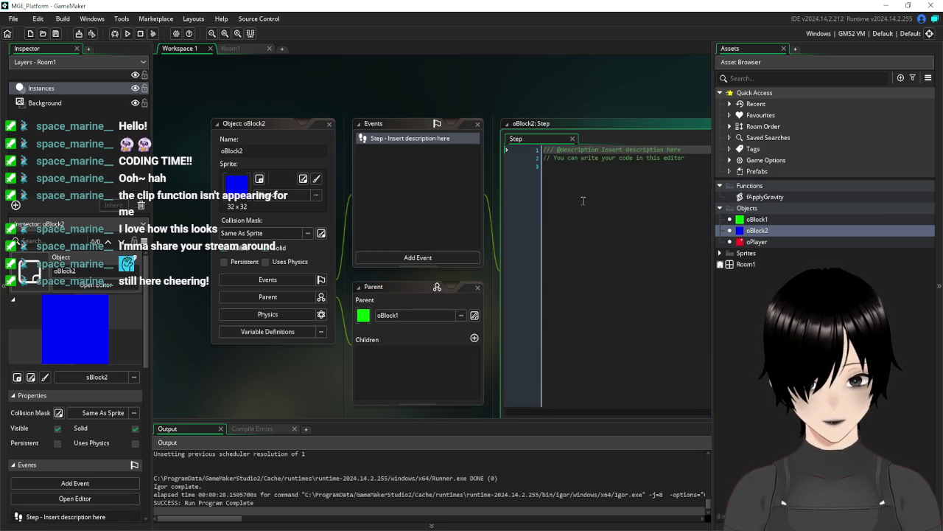
type("i")
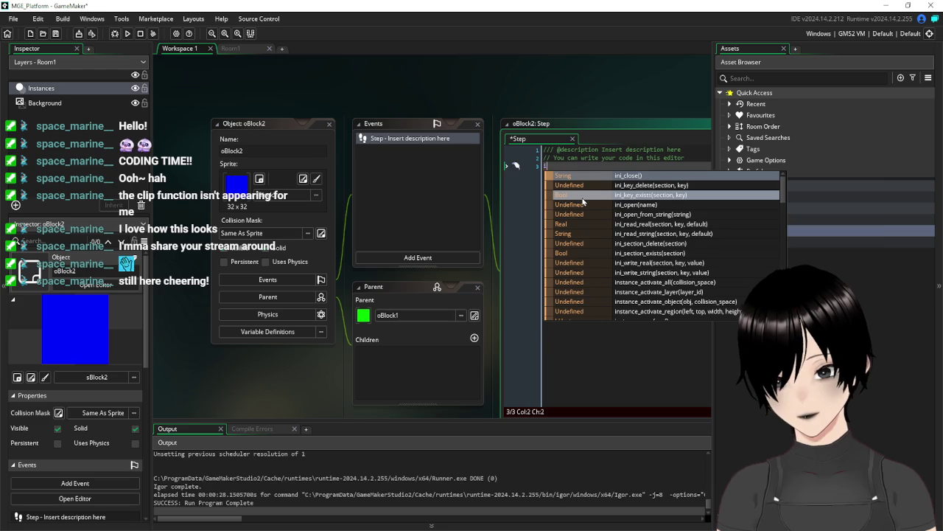
type("f ")
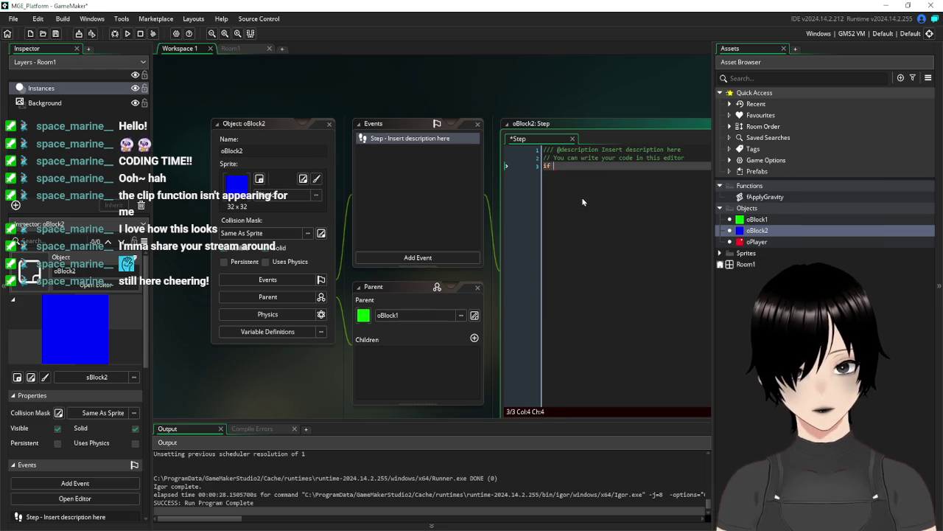
type("oPl")
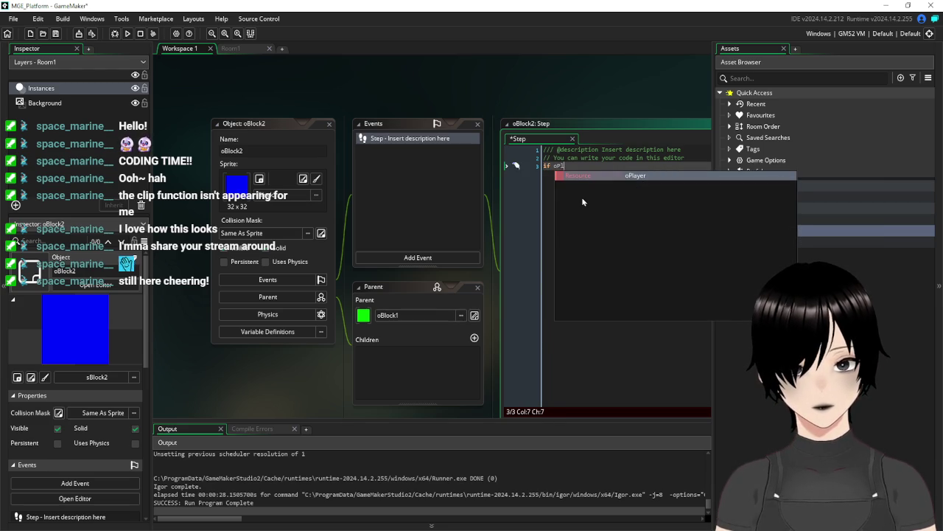
key("Return")
type(".")
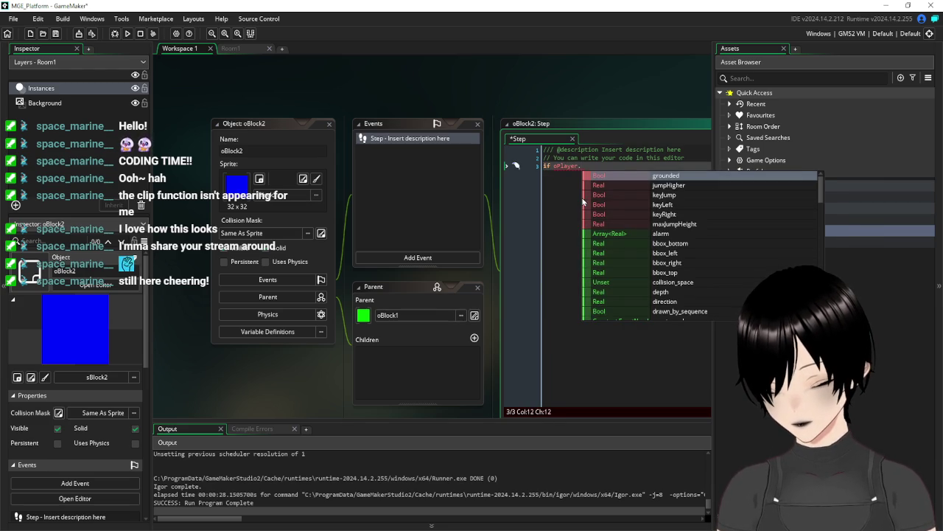
type("y")
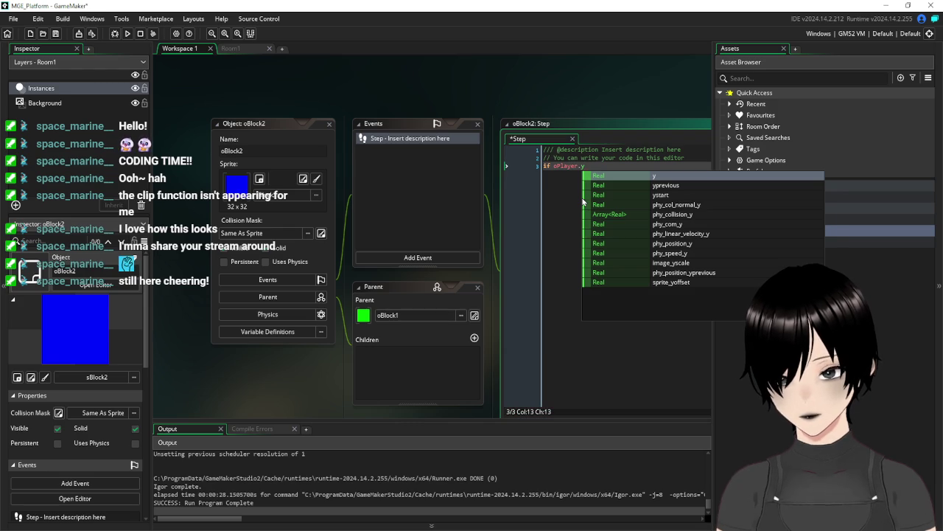
type(">y")
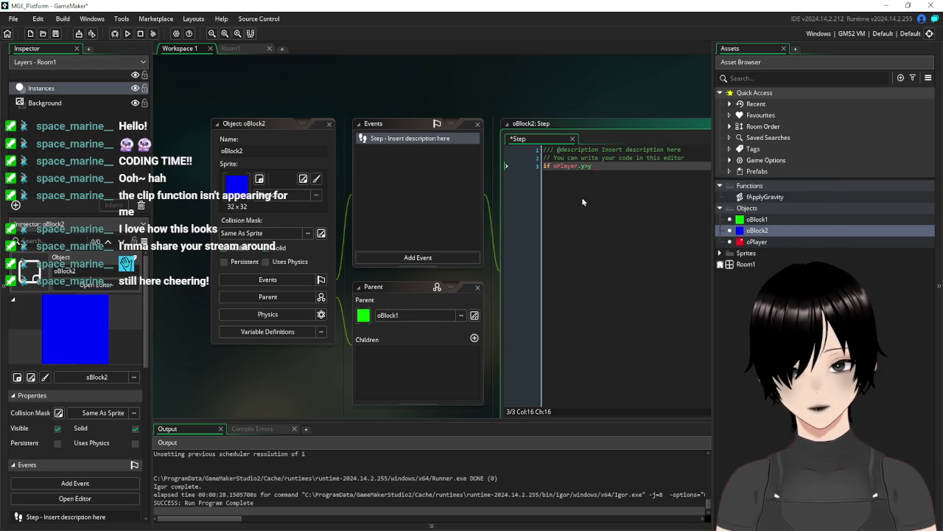
type(" x-=")
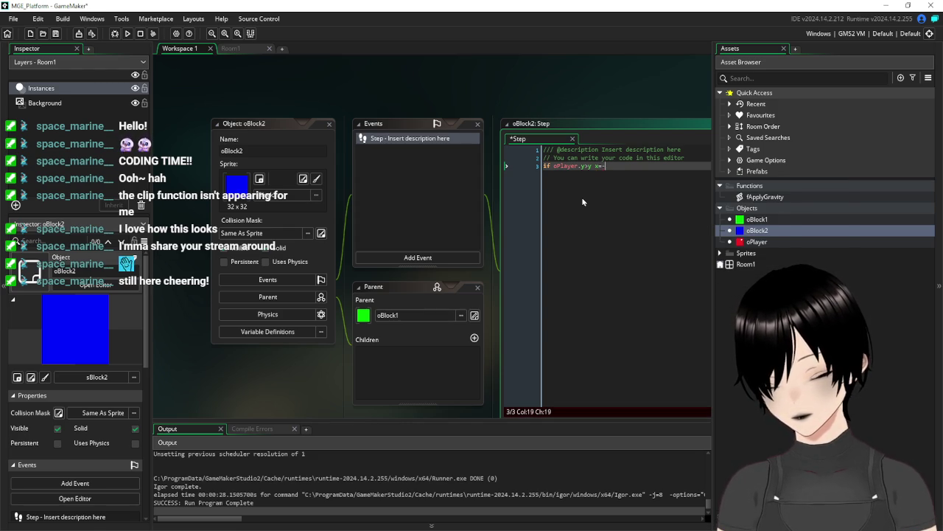
type("-100")
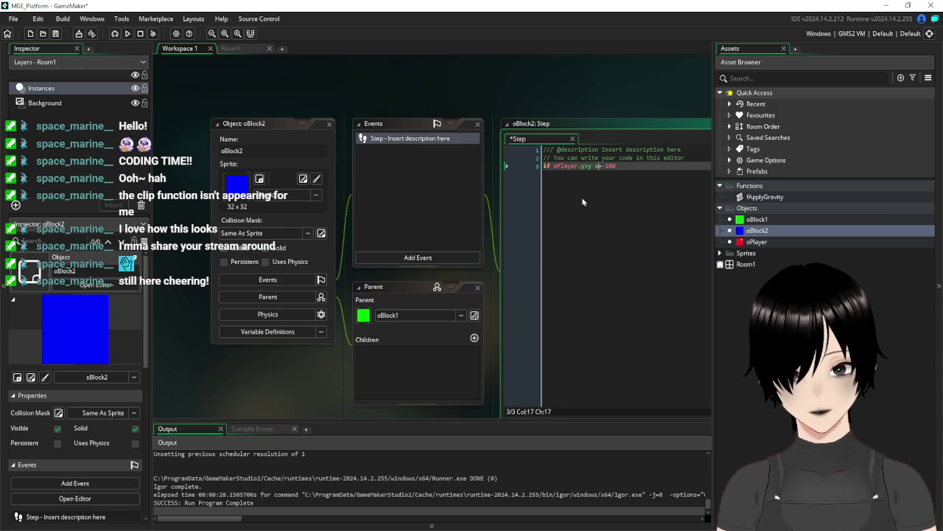
key("BackSpace")
type("{")
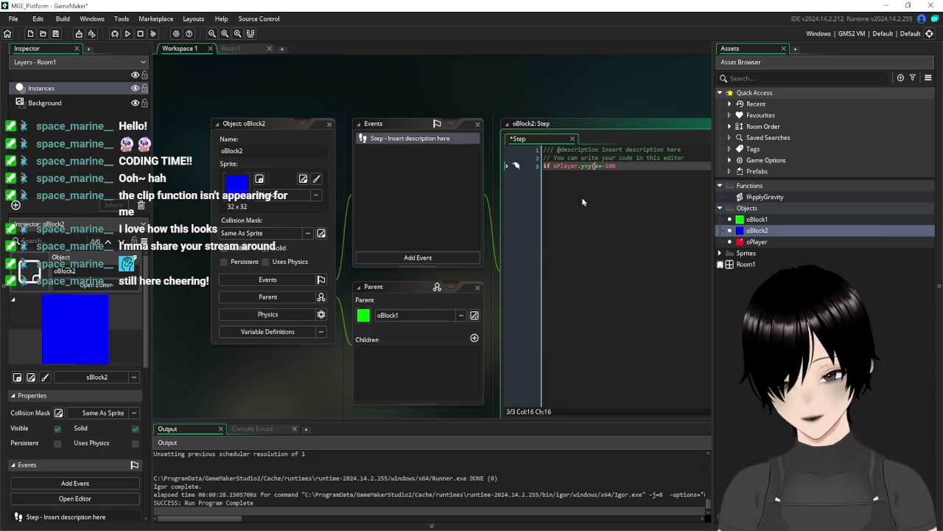
key("Return")
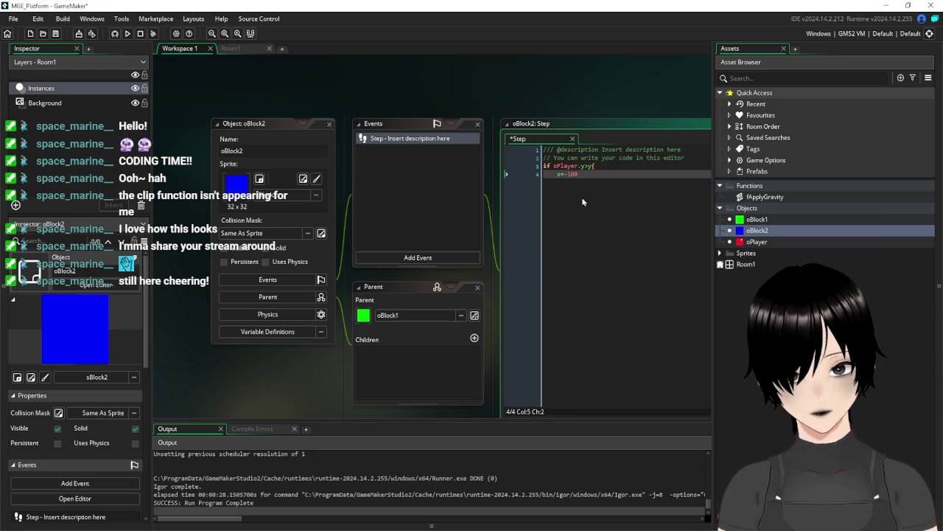
- Add an else block that sets x=xstart
key("Return")
type("}else")
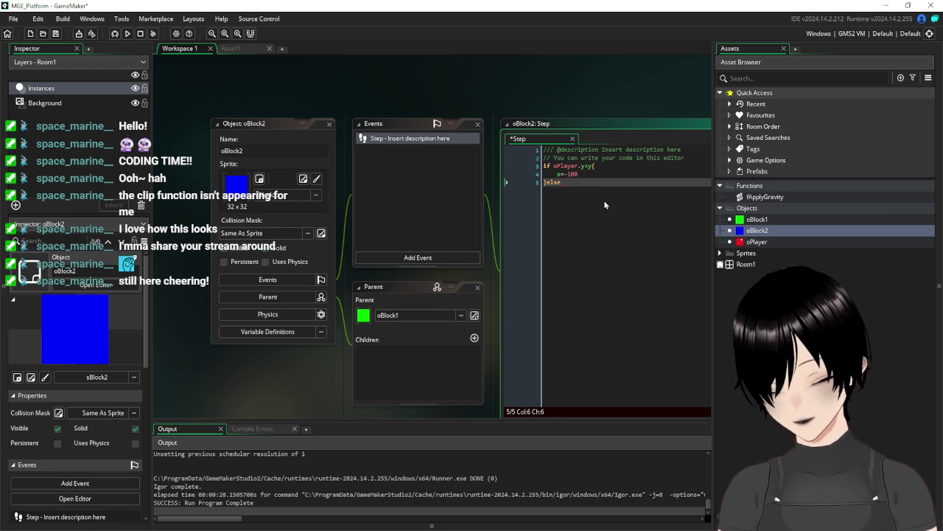
type("{")
key("Return")
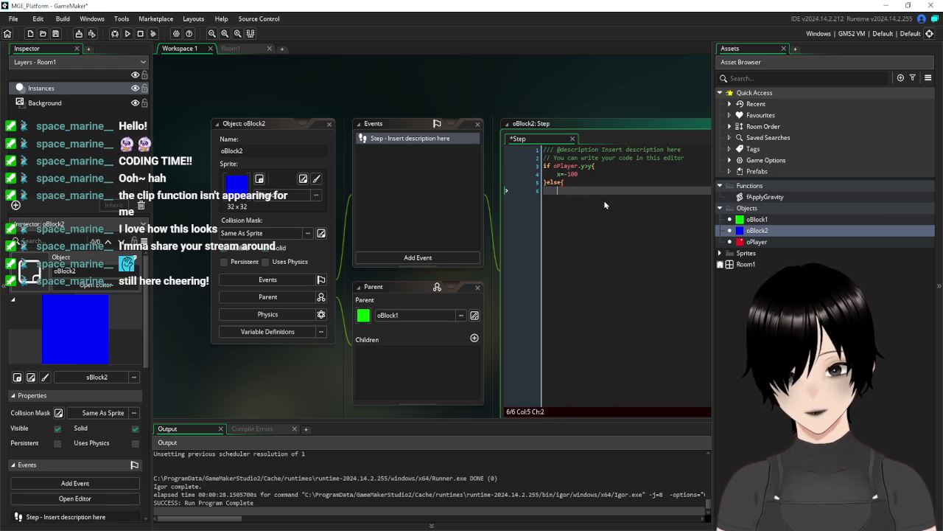
key("Return")
type("}")
key("Up")
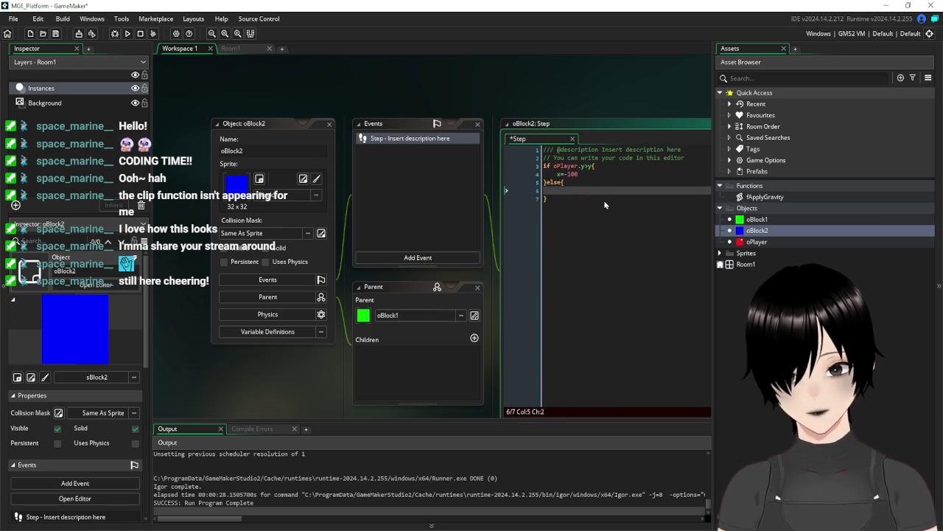
type("x=xstart")
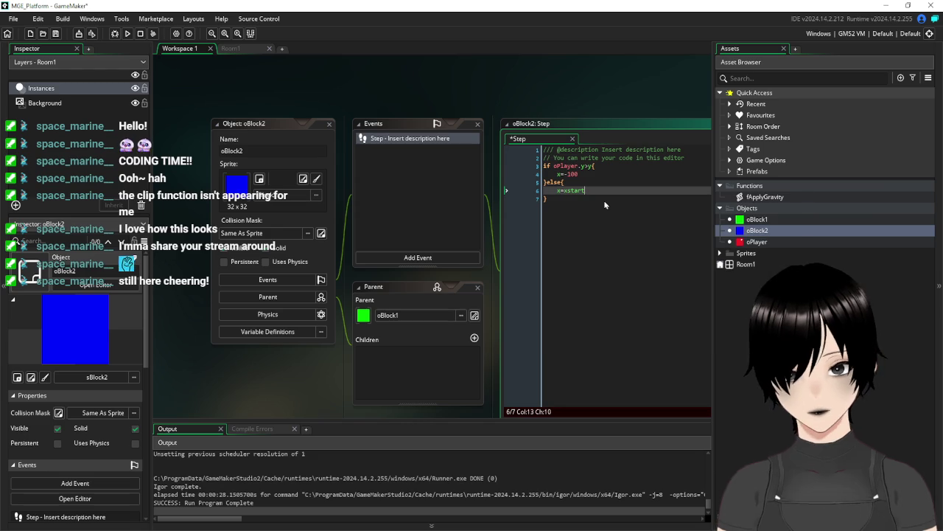
left_click(603, 200)
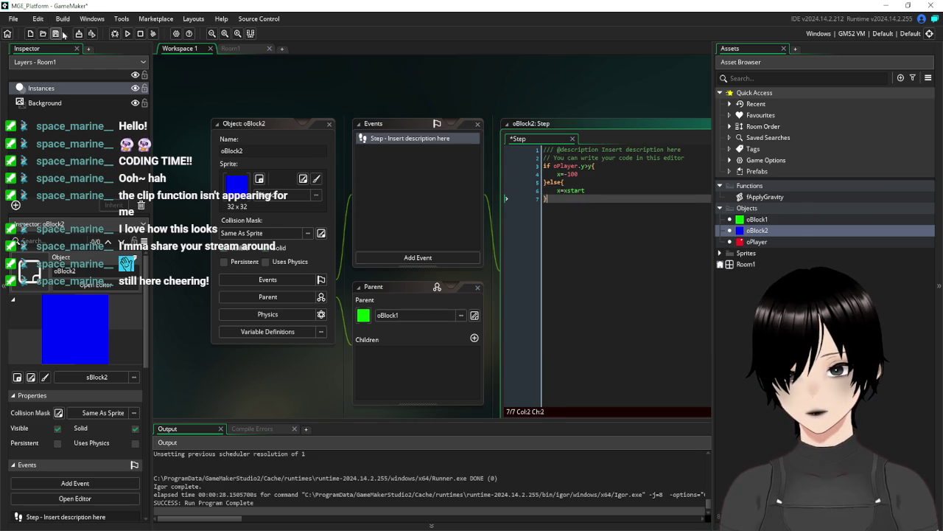
- Place an oBlock2 instance at 288,288 in Room1, stretch it to 4× width, and run
left_click(234, 48)
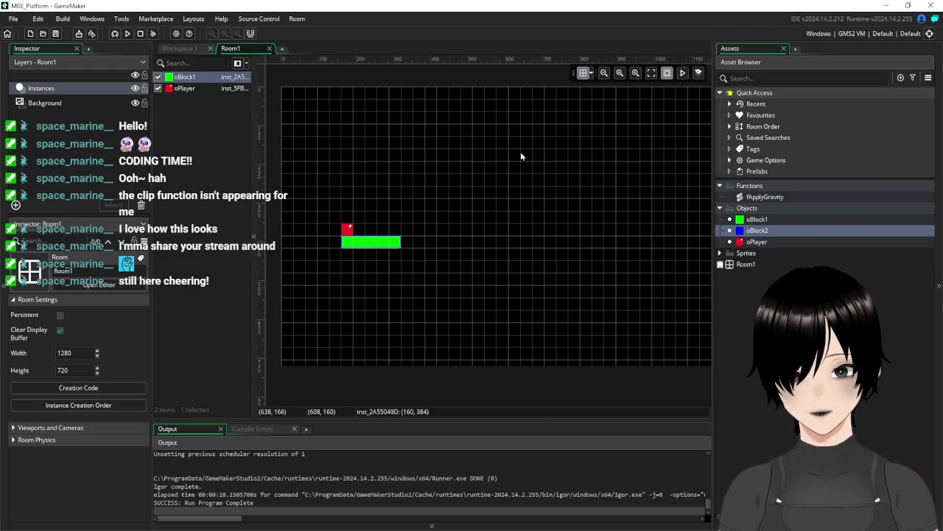
mouse_move(757, 230)
left_mouse_down()
mouse_move(414, 223)
mouse_move(400, 221)
mouse_move(400, 209)
left_mouse_up()
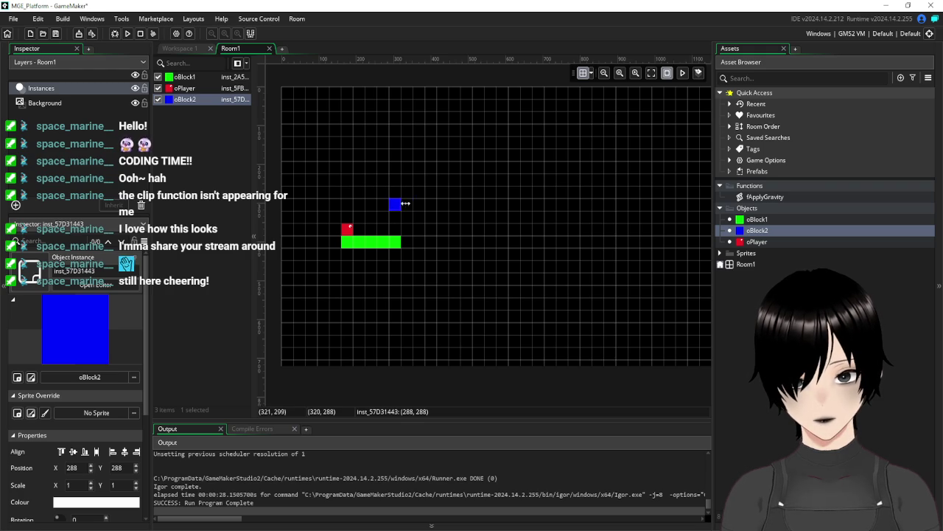
left_click_drag(405, 204, 436, 204)
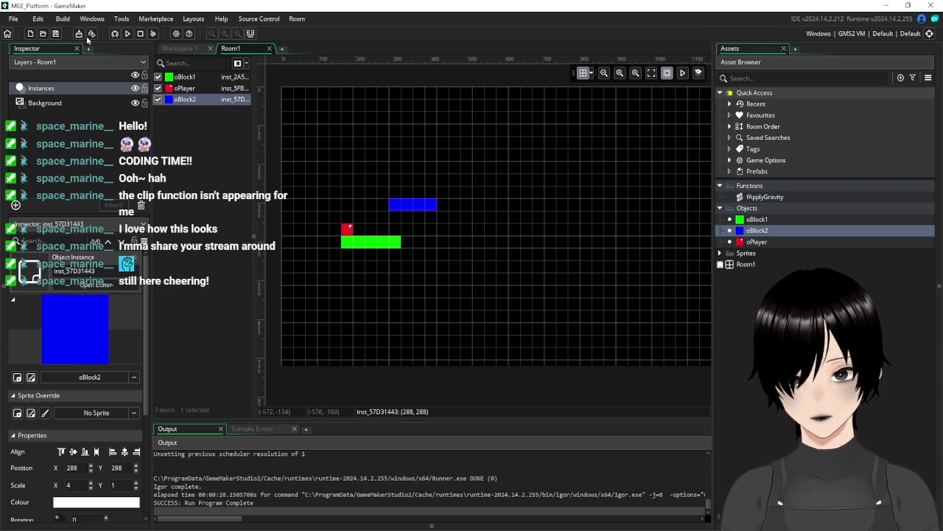
left_click(128, 34)
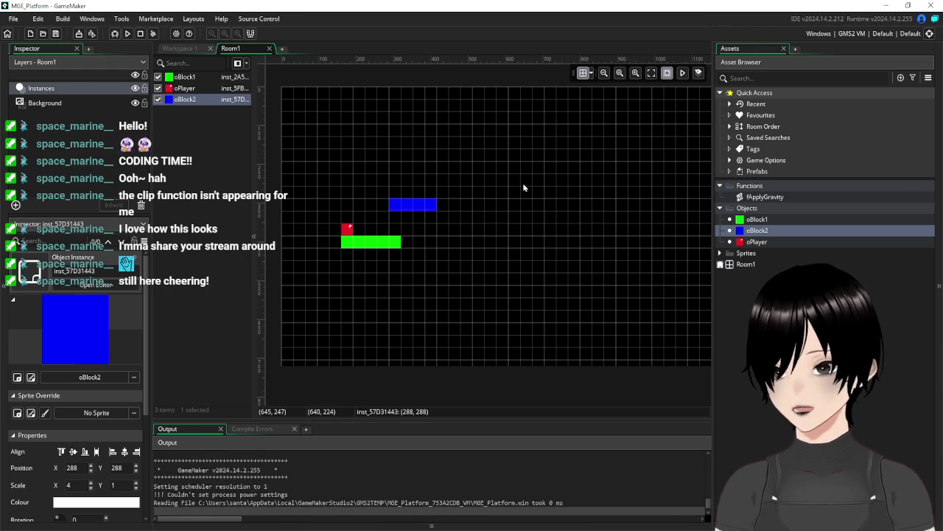
key("Right")
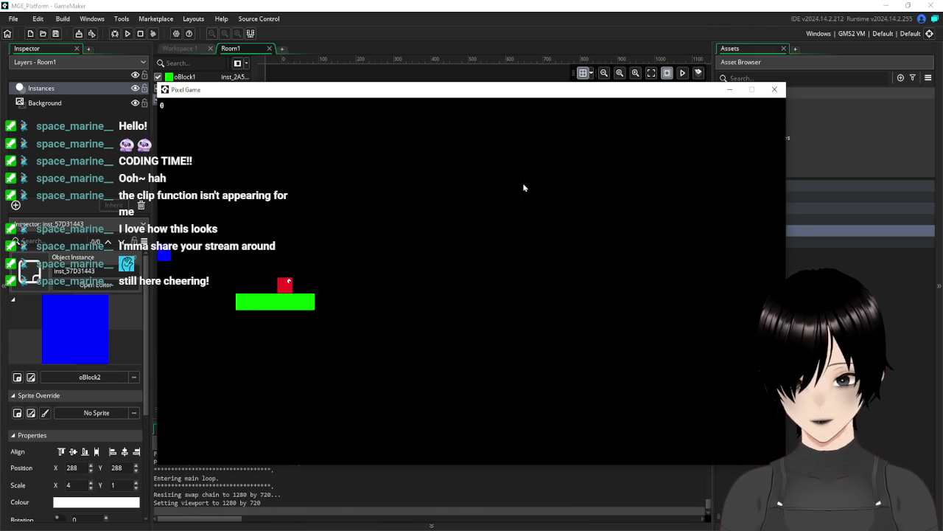
key("space")
key("space")
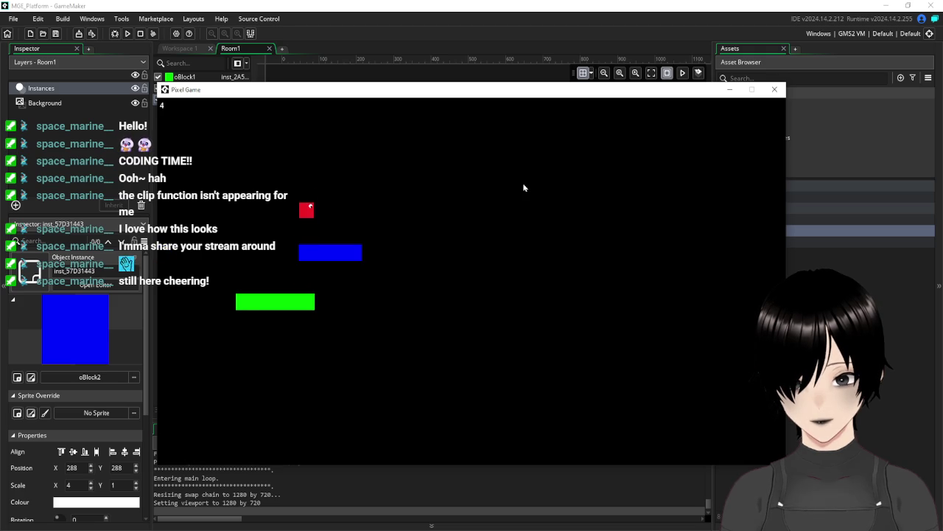
key("Left")
key("Right")
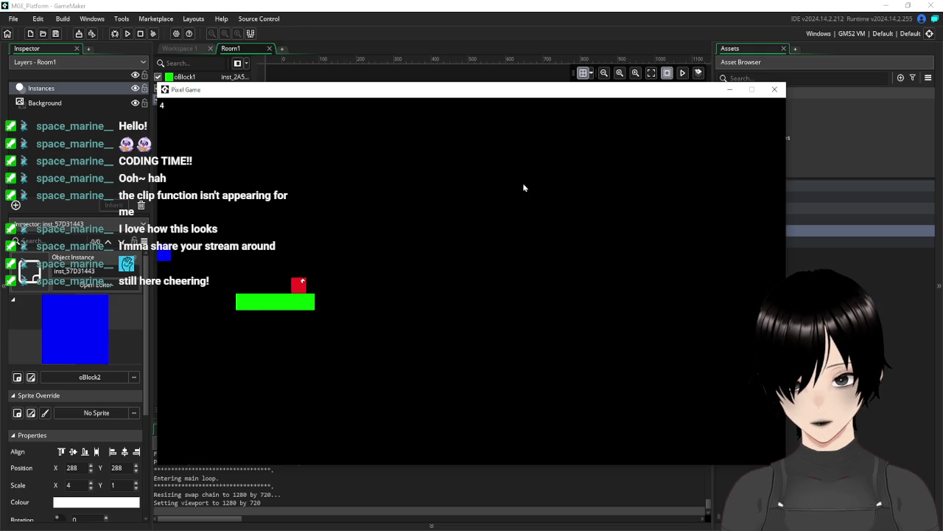
key("space")
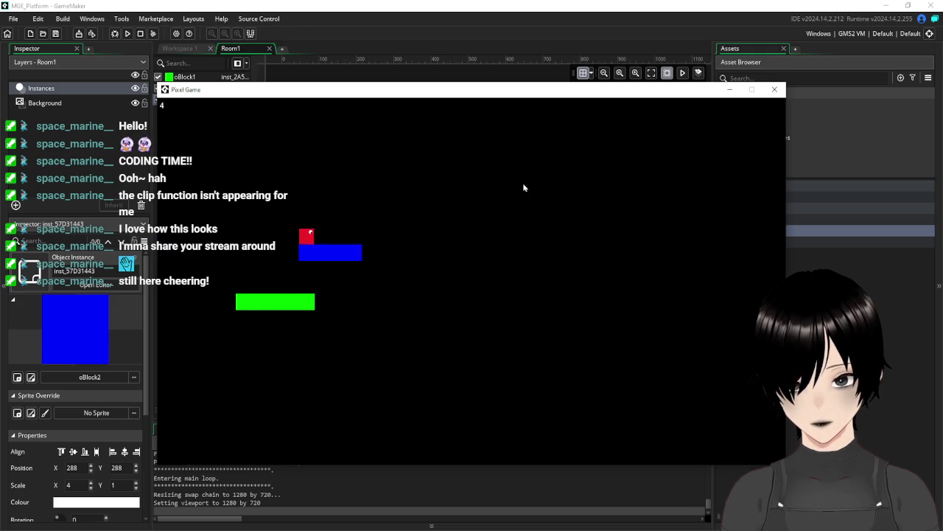
key("Left")
key("Right")
key("space")
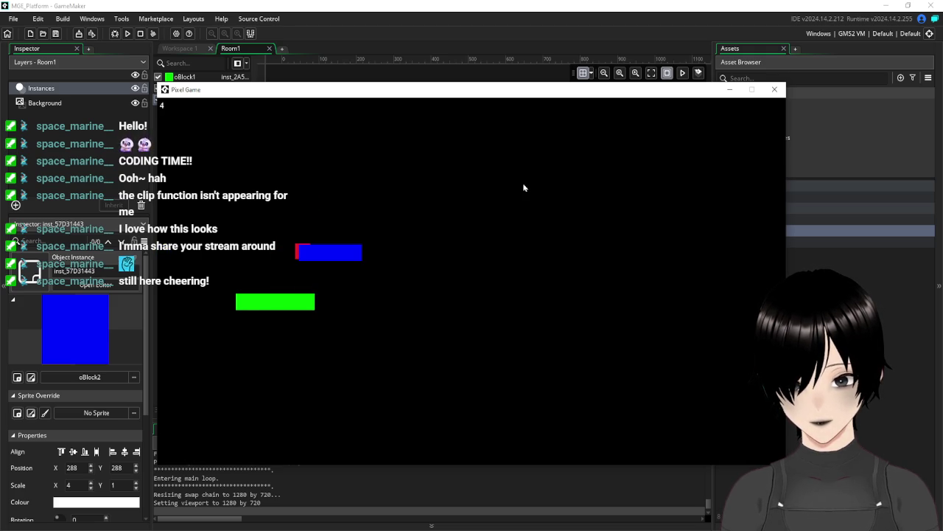
key("Left")
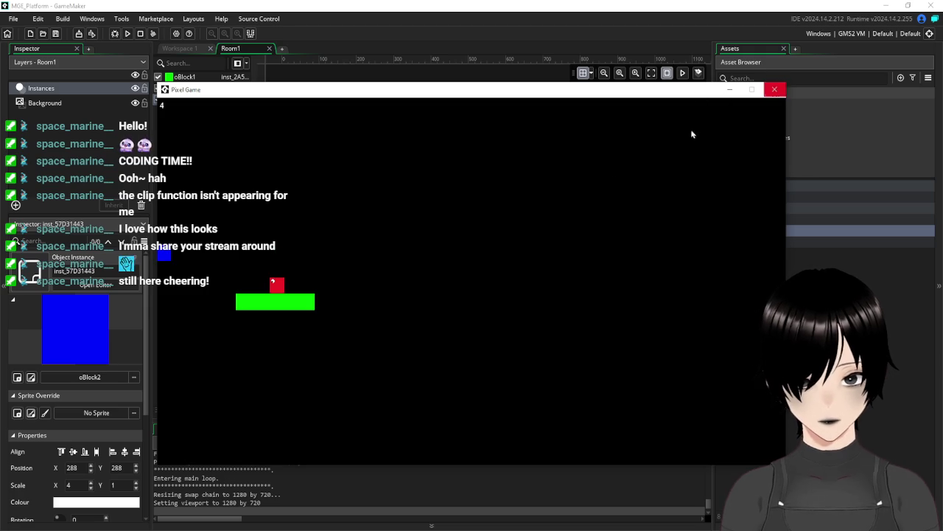
key("space")
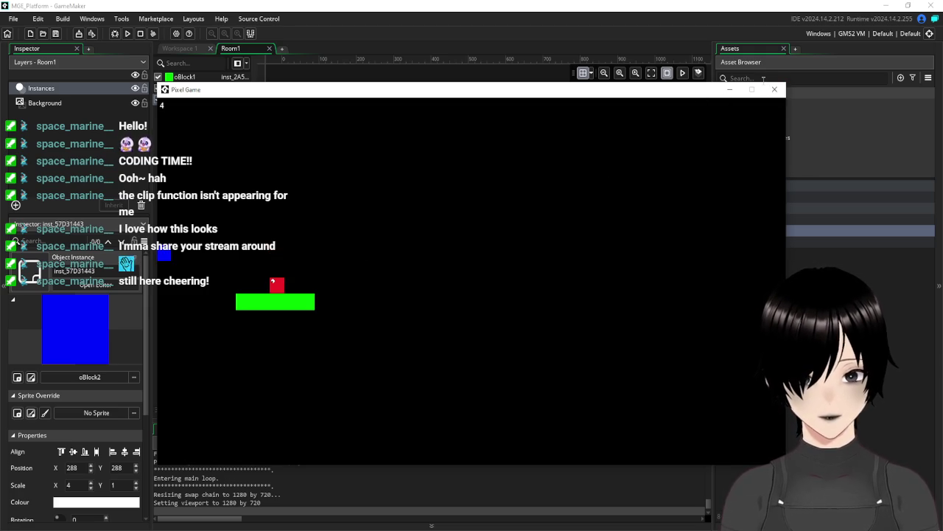
left_click(773, 89)
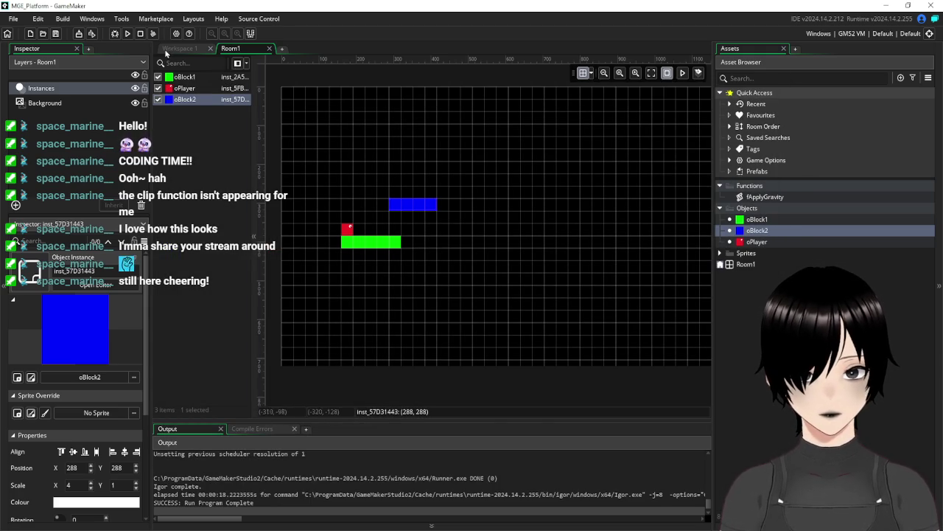
- Set maxJumpHeight=5 on line 5 of oPlayer's Create event and save
left_click(168, 49)
double_click(759, 243)
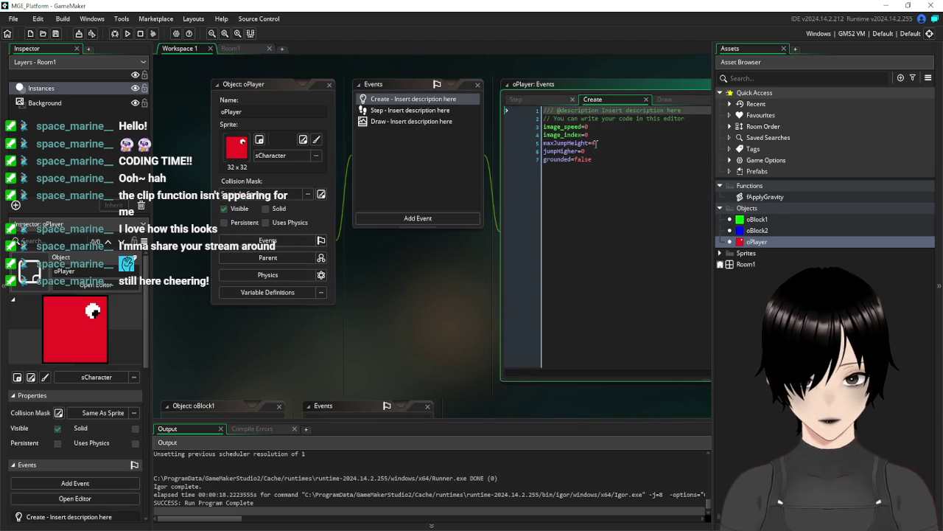
left_click(595, 143)
type("5")
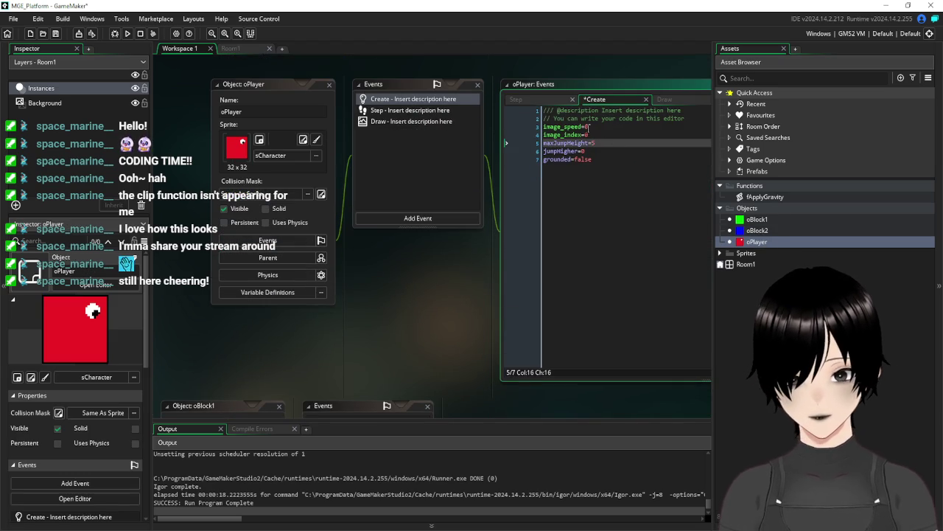
left_click(56, 34)
- Run the game, jump the player between the green and blue platforms, then close it
left_click(128, 34)
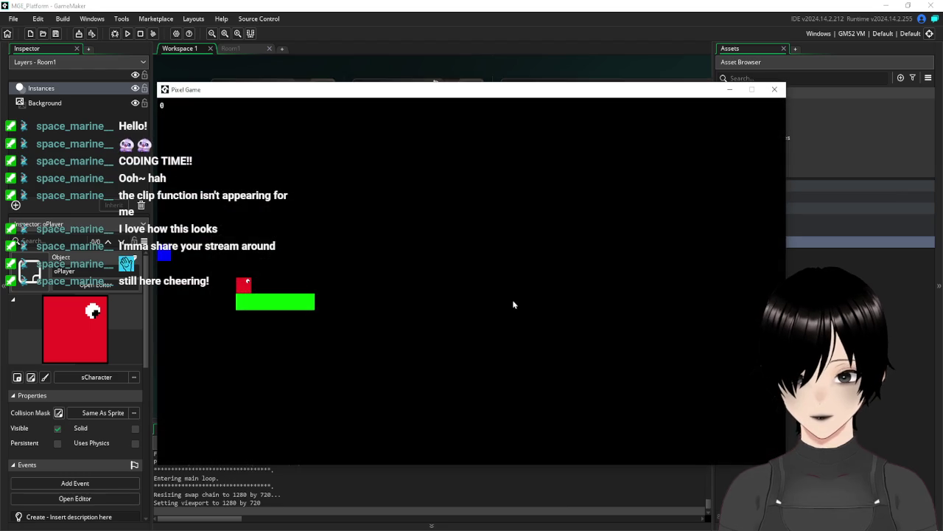
key("space")
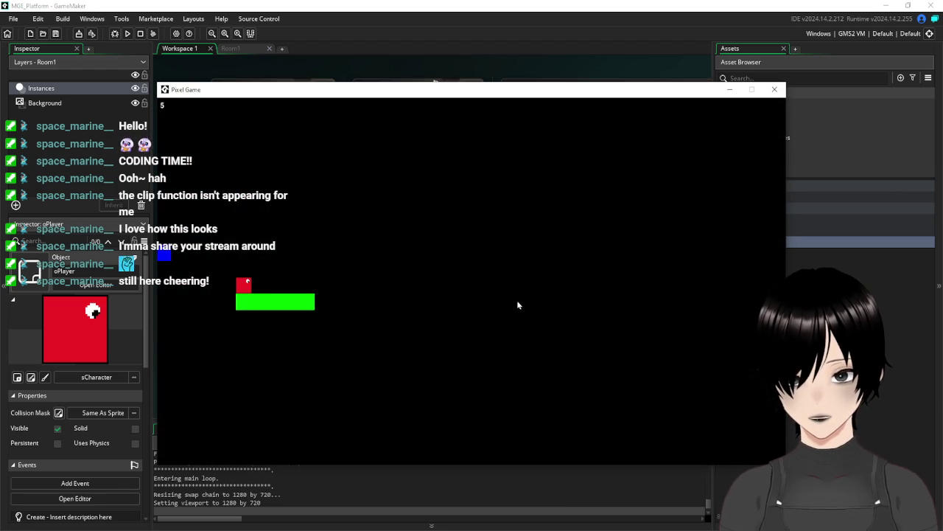
key("space")
key("space")
key("space")
key("Right")
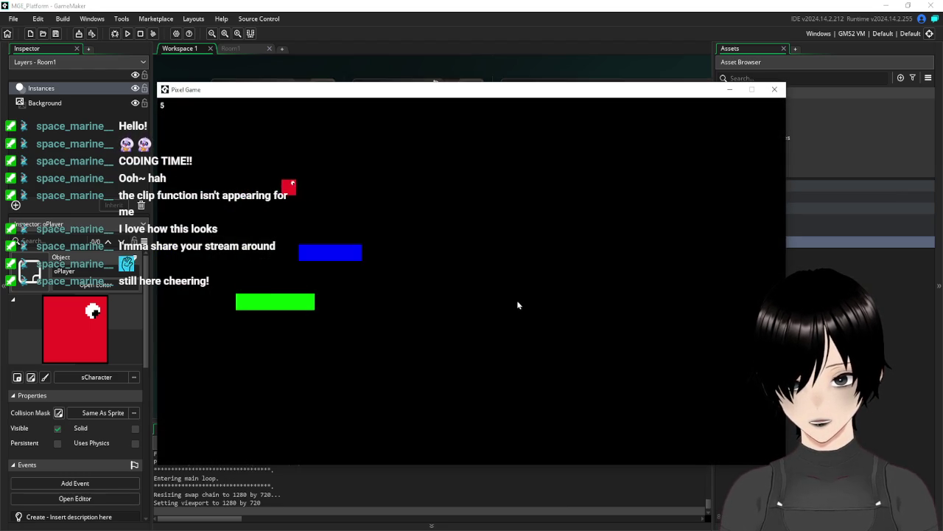
key("Left")
key("space")
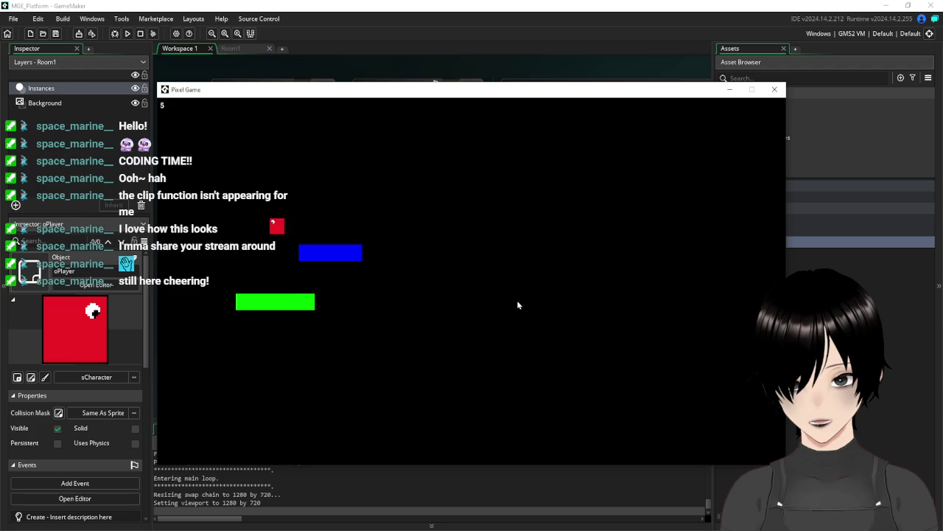
left_click(775, 89)
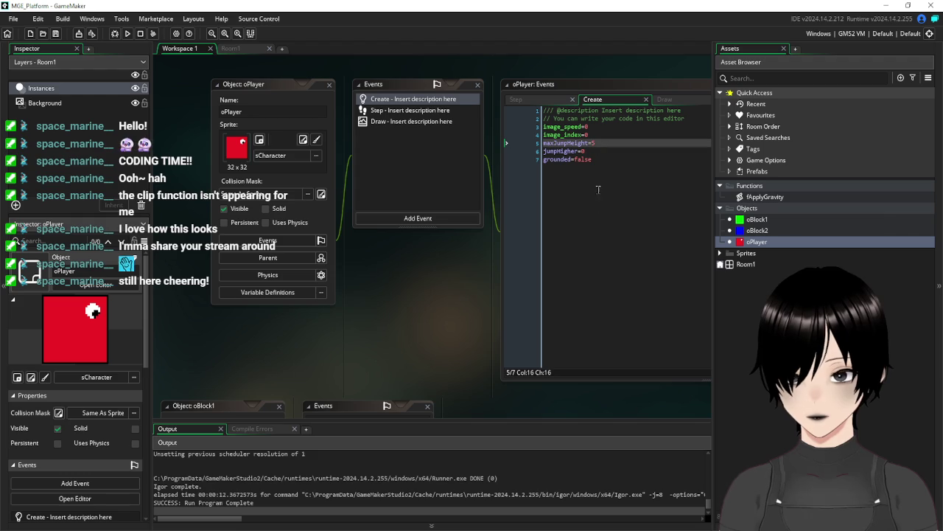
- Change line 23 of oPlayer's Step event so jumpHigher grows by 0.5 each step
left_click(606, 156)
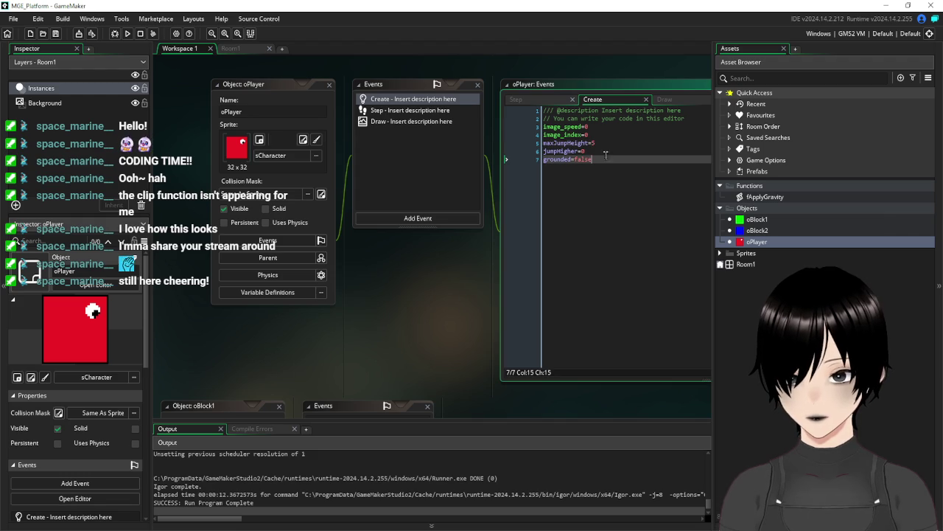
left_click(404, 112)
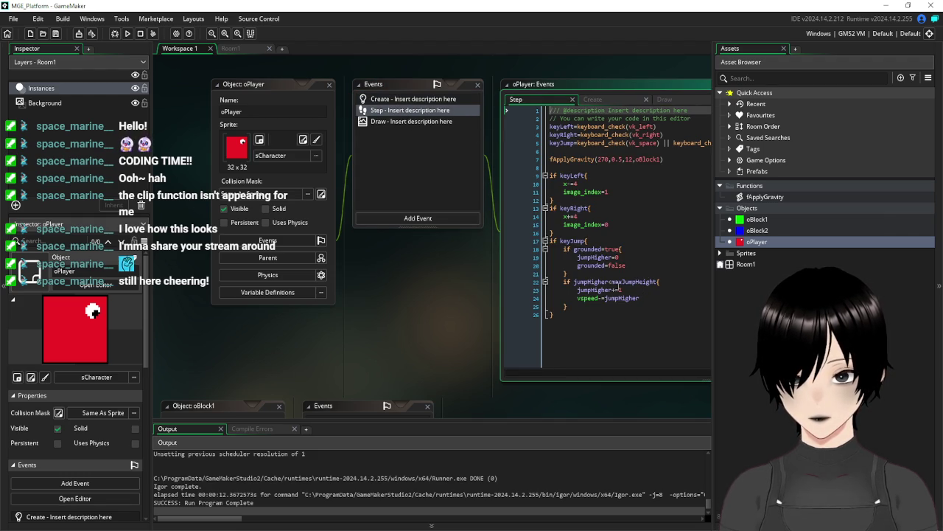
left_click(619, 289)
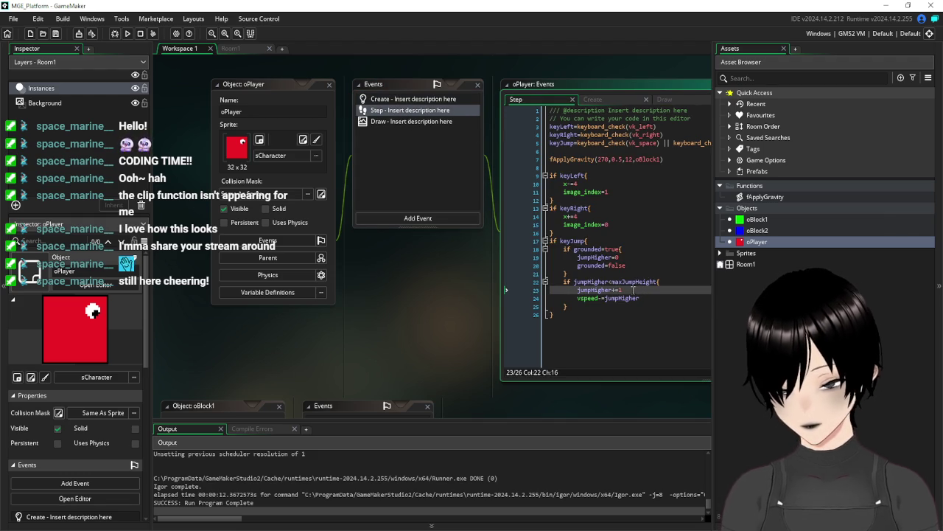
key("BackSpace")
type("0.5")
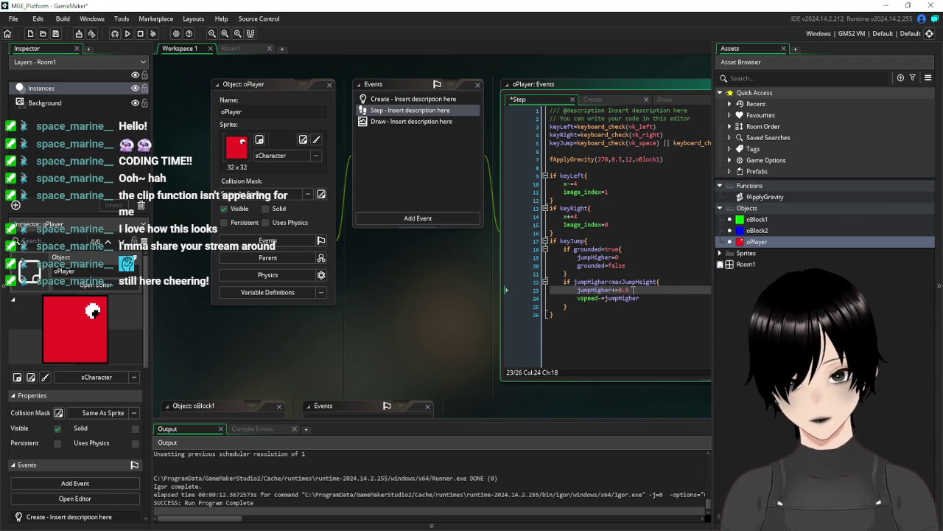
left_click(399, 99)
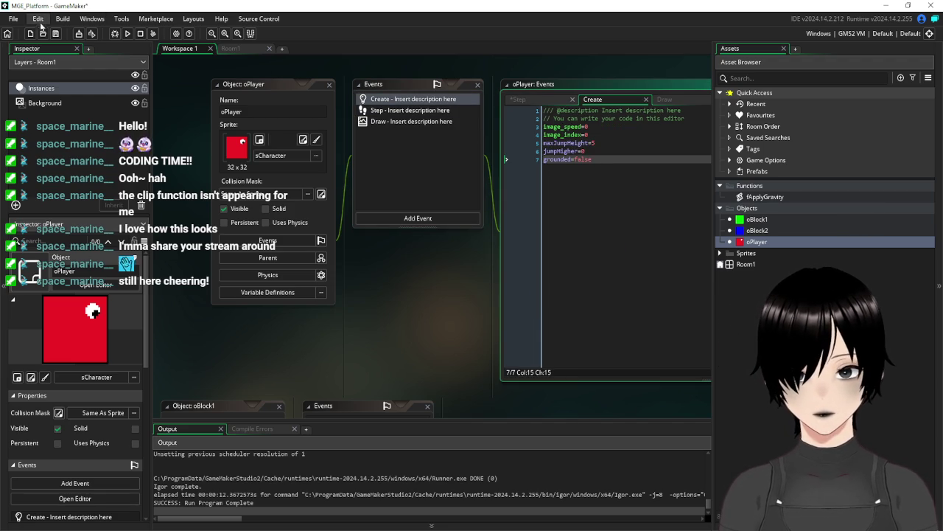
- Save and run the game, test the jump height with several jumps, then close it
key("F5")
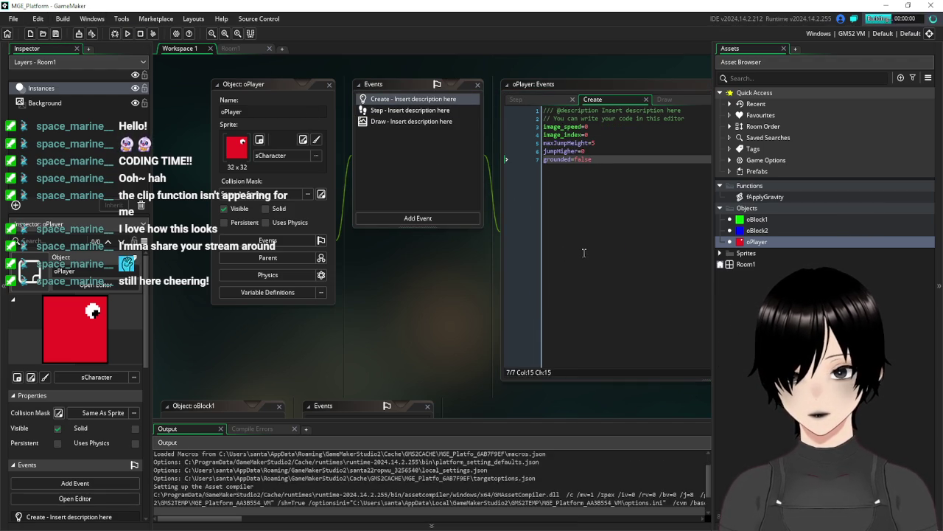
key("space")
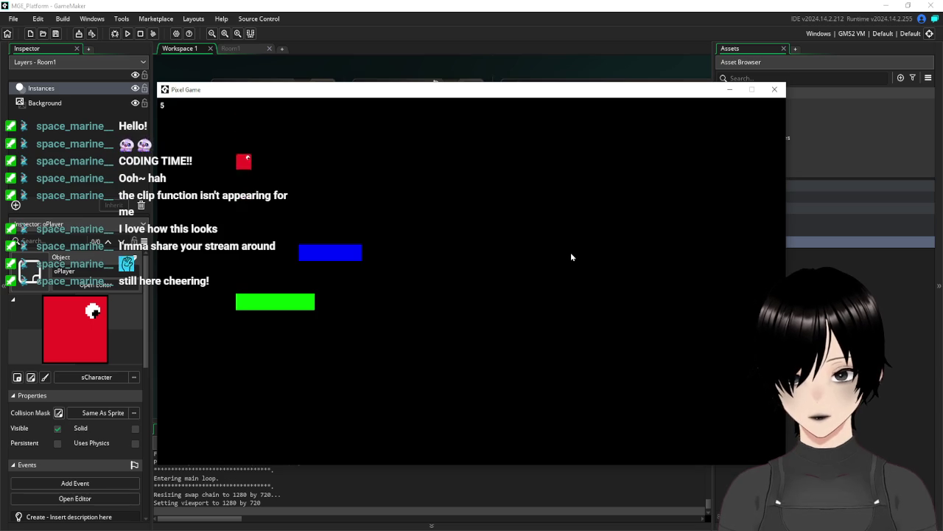
key("space")
key("space")
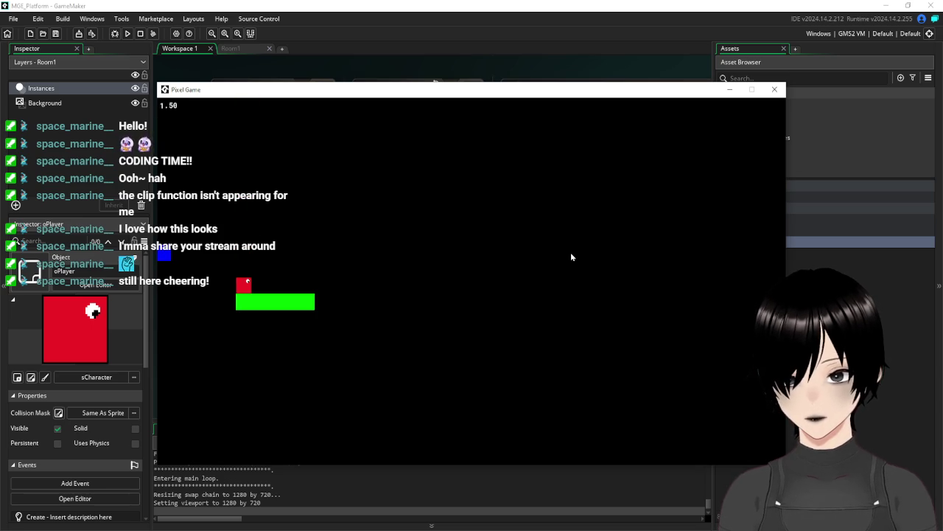
key("space")
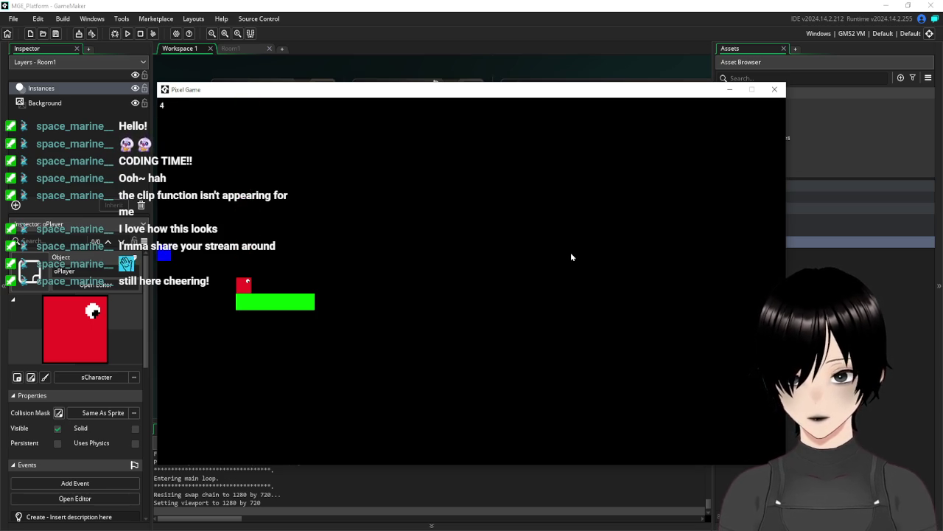
left_click(774, 89)
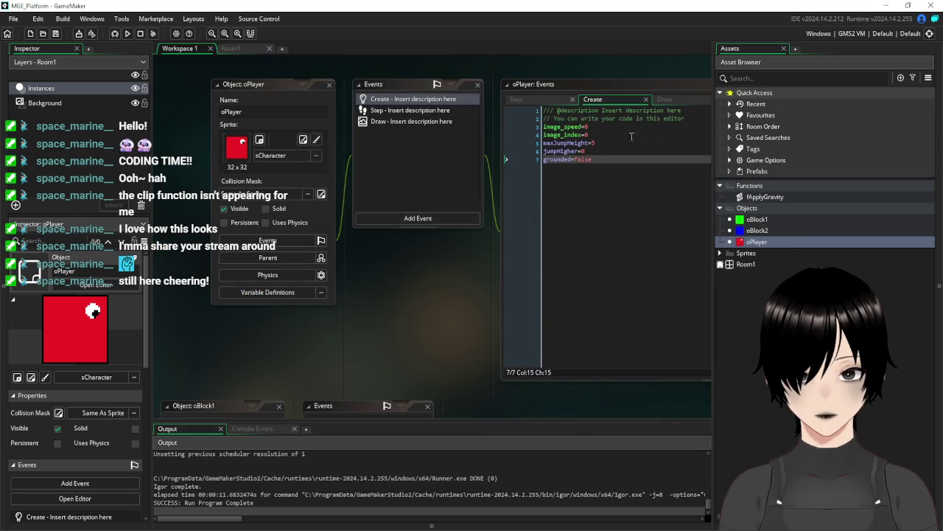
left_click(608, 142)
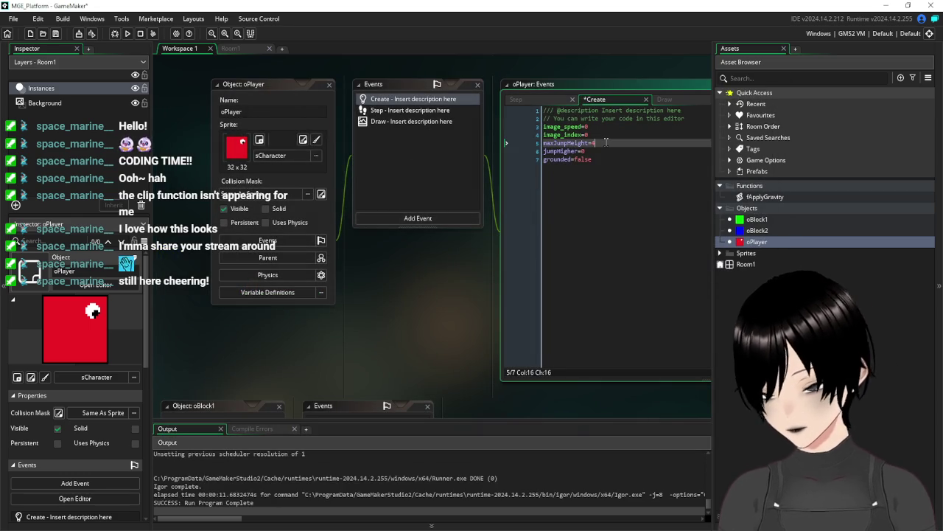
type("4")
key("ctrl+s")
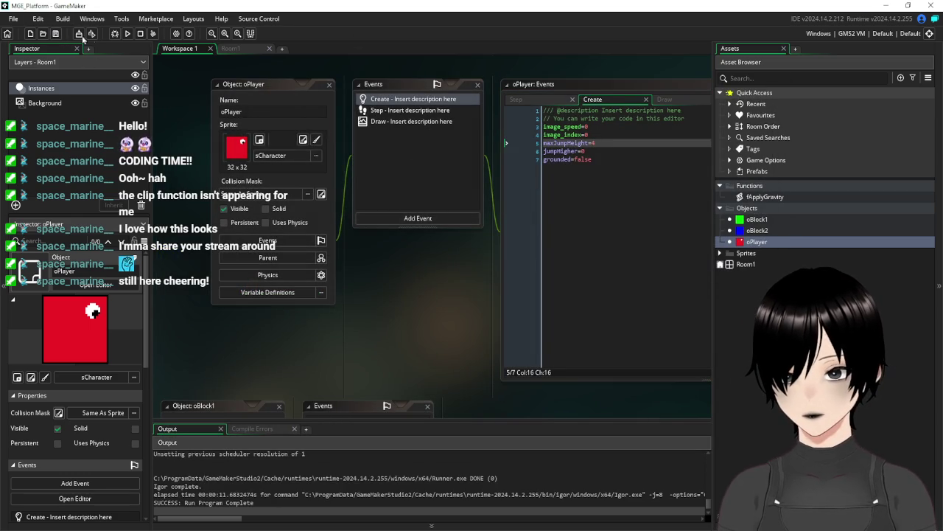
left_click(128, 35)
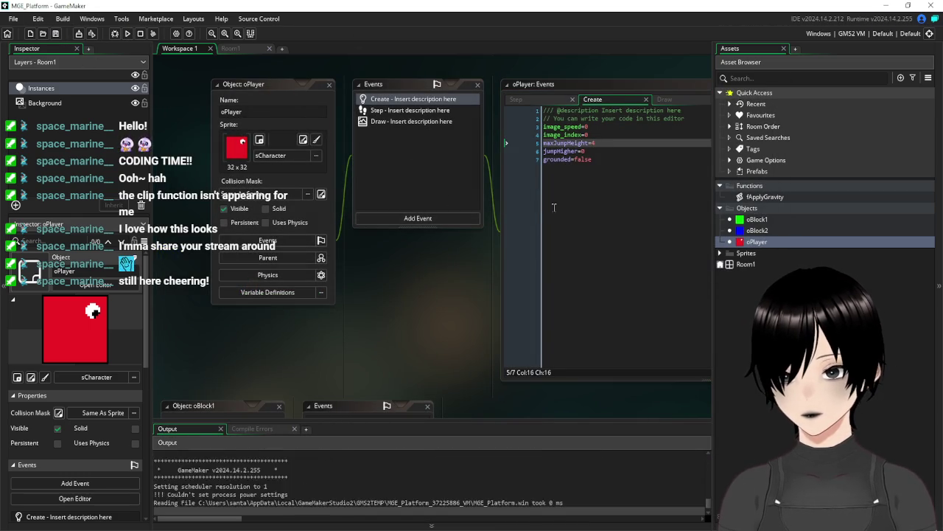
key("space")
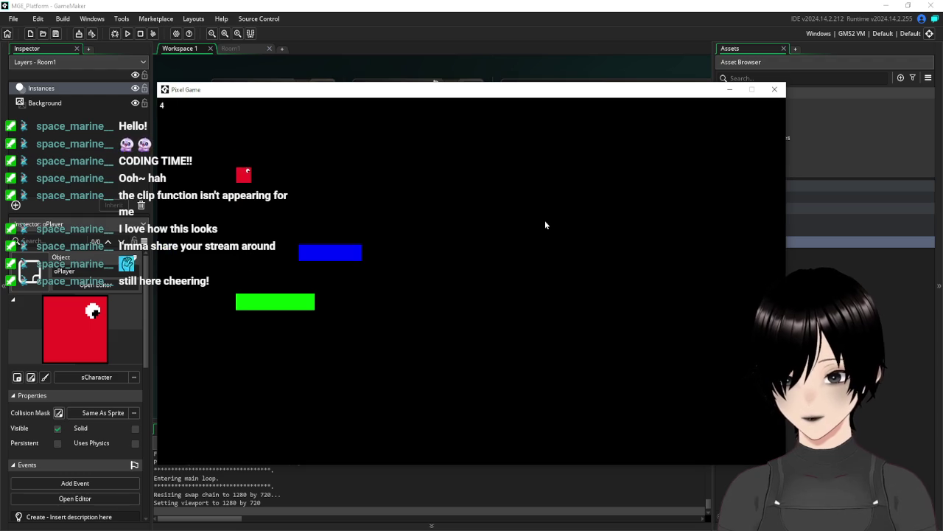
key("space")
key("space")
key("space")
key("space")
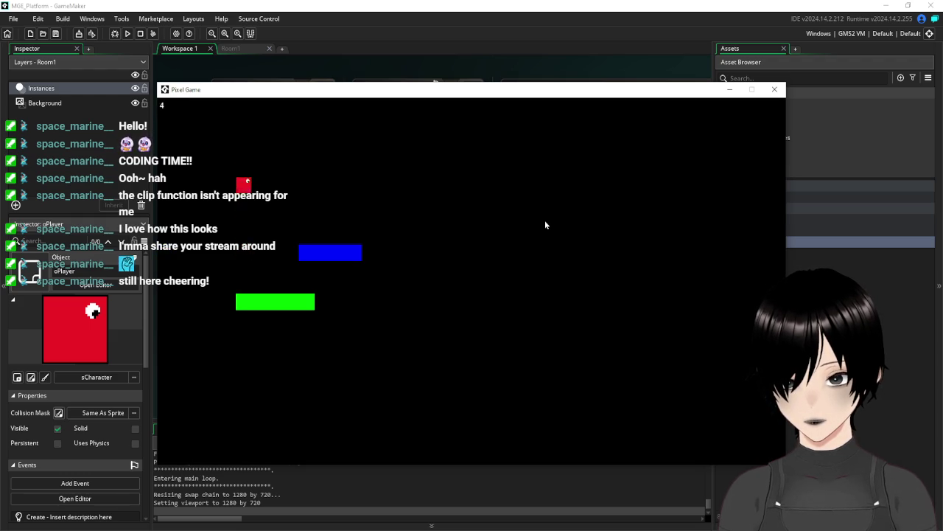
key("space")
key("Right")
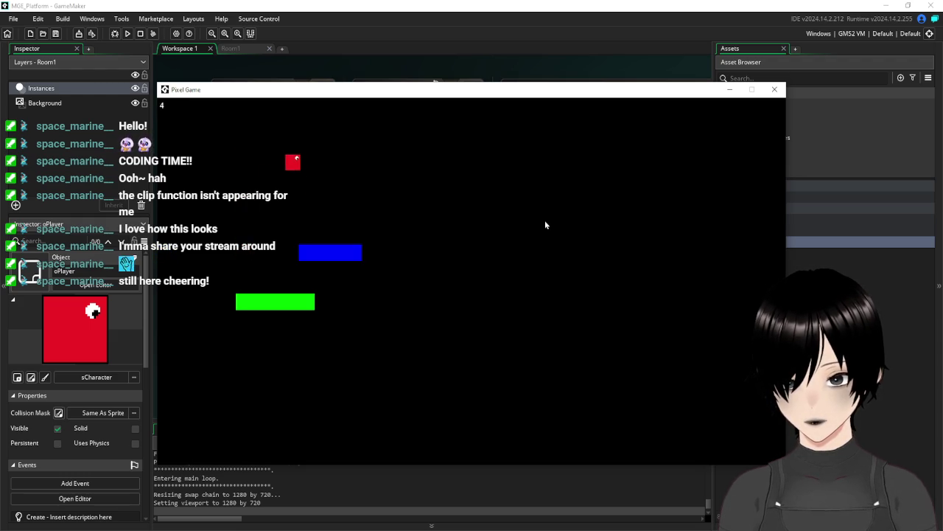
key("space")
key("Left")
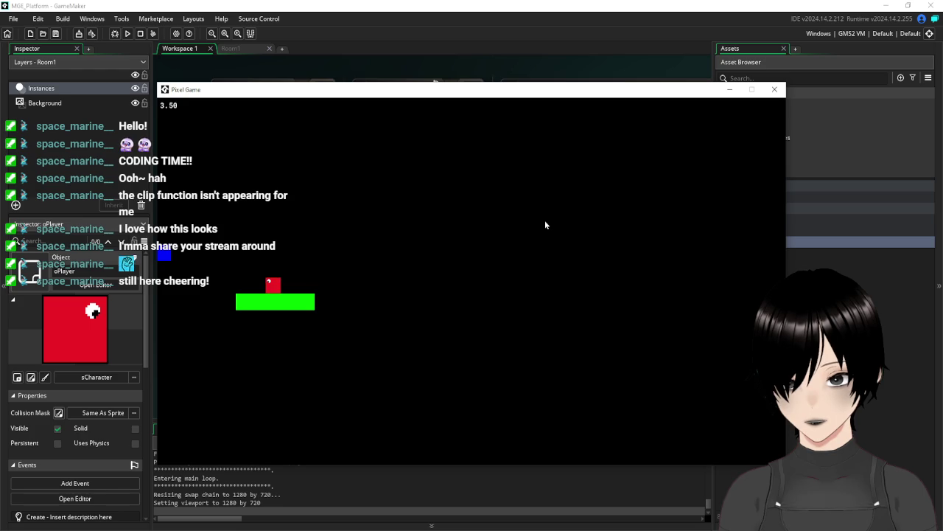
key("space")
key("space")
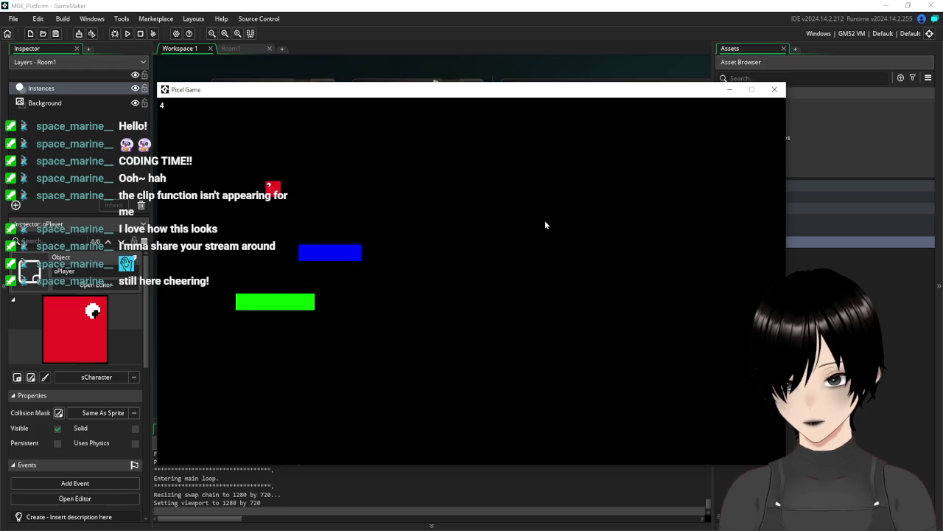
key("space")
key("space")
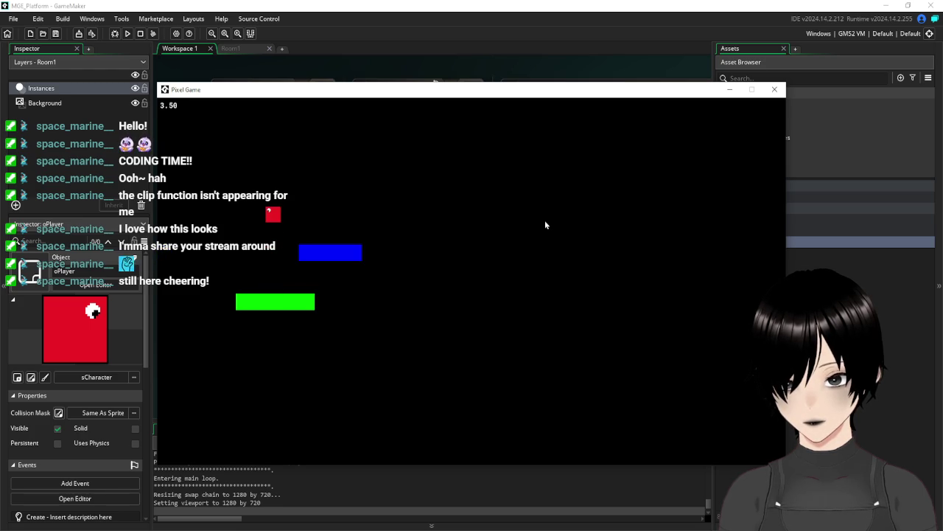
key("space")
key("Right")
key("Left")
key("Right")
key("space")
key("space")
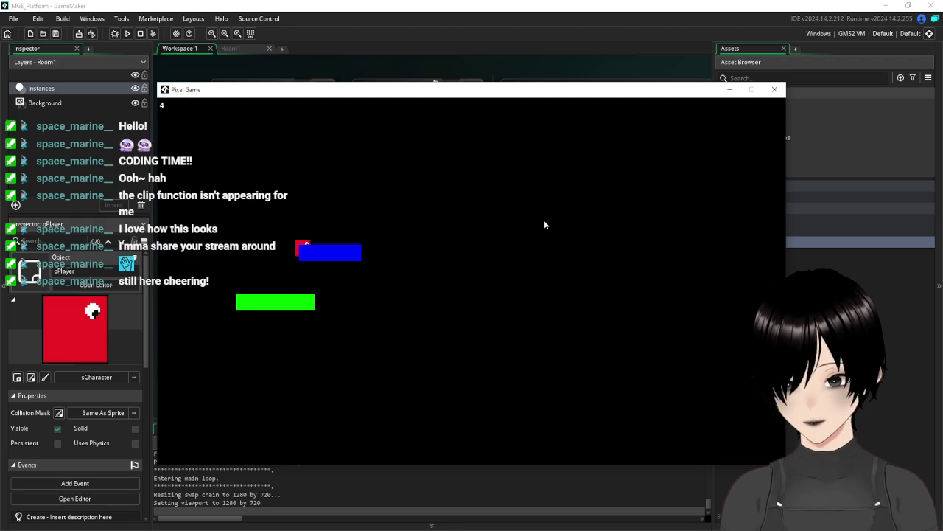
key("space")
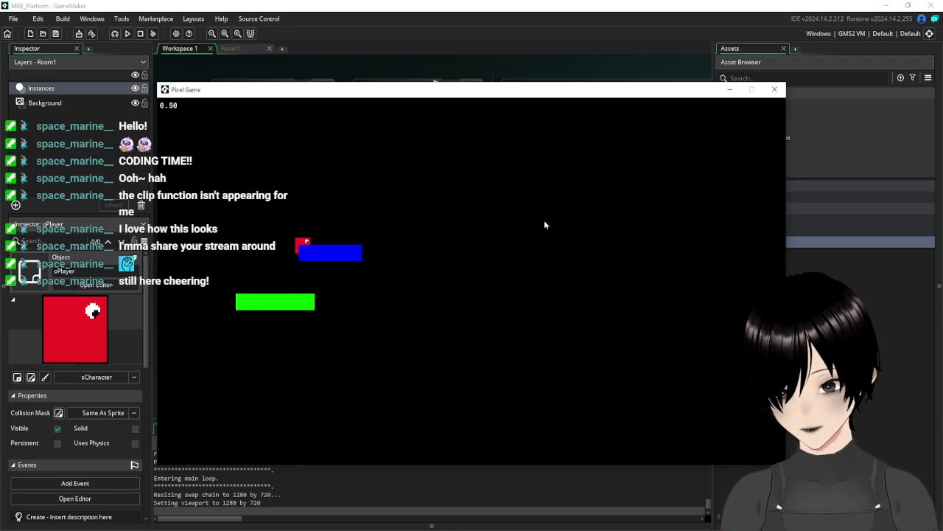
key("space")
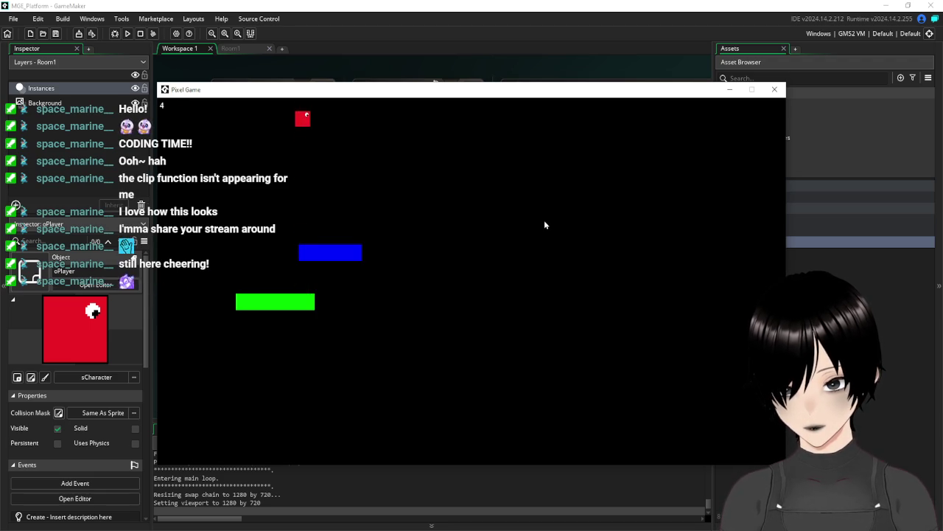
key("Right")
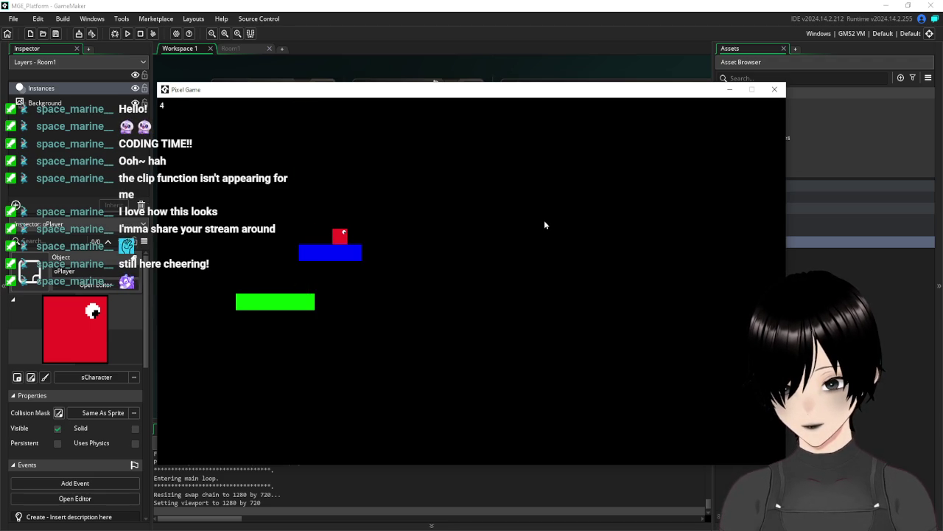
key("Left")
key("space")
key("Right")
key("Left")
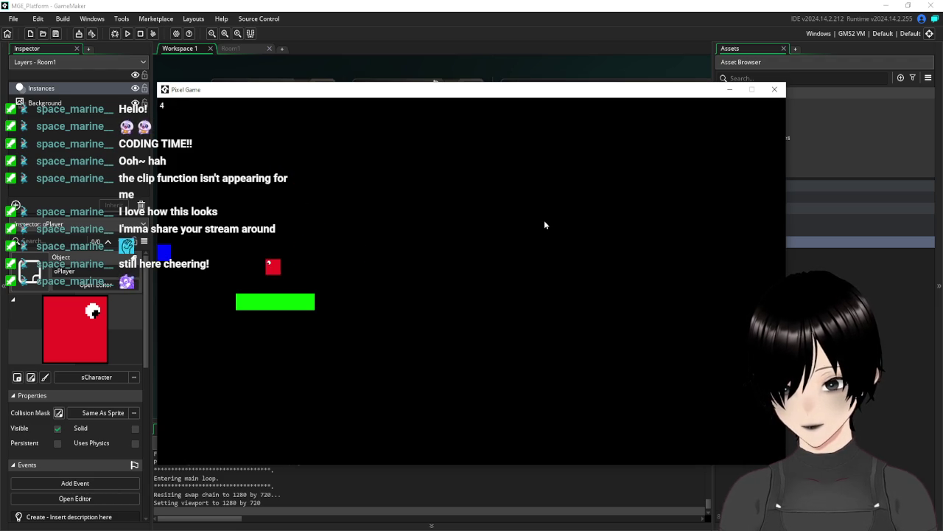
key("Left")
key("space")
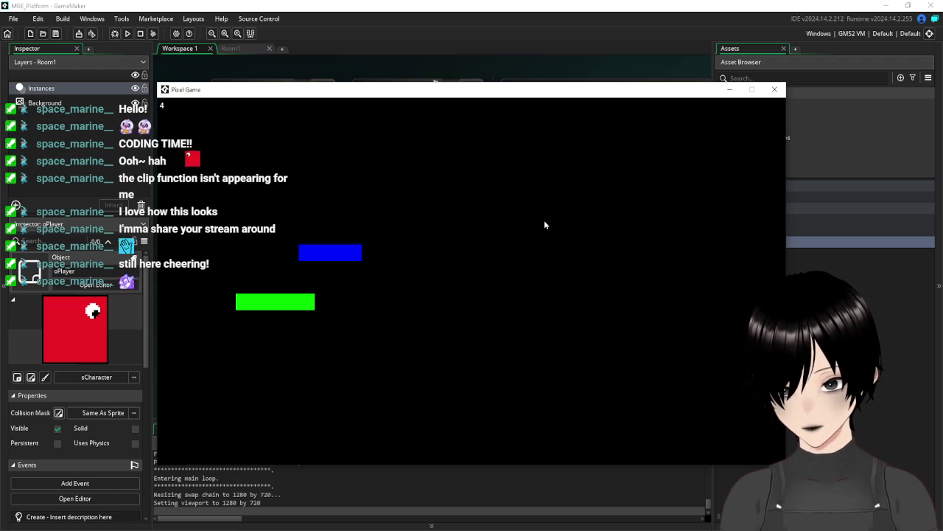
key("space")
key("Right")
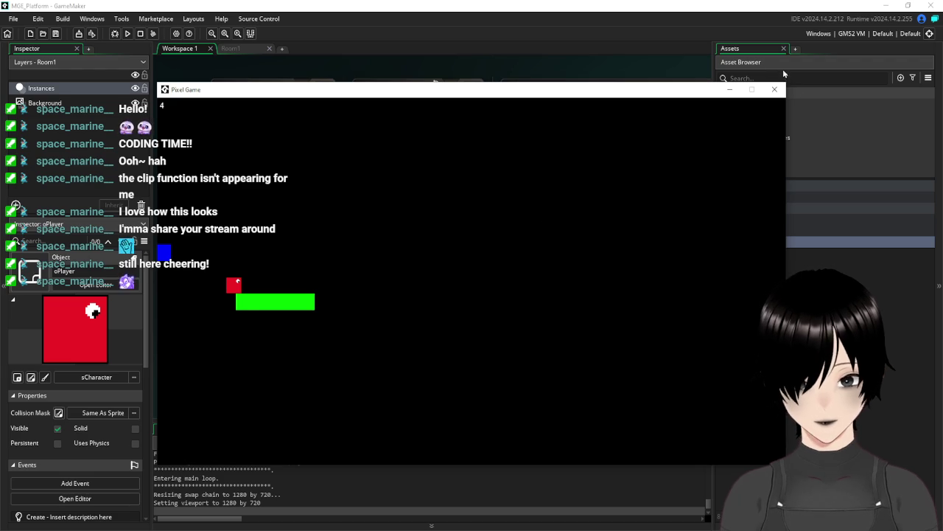
left_click(774, 90)
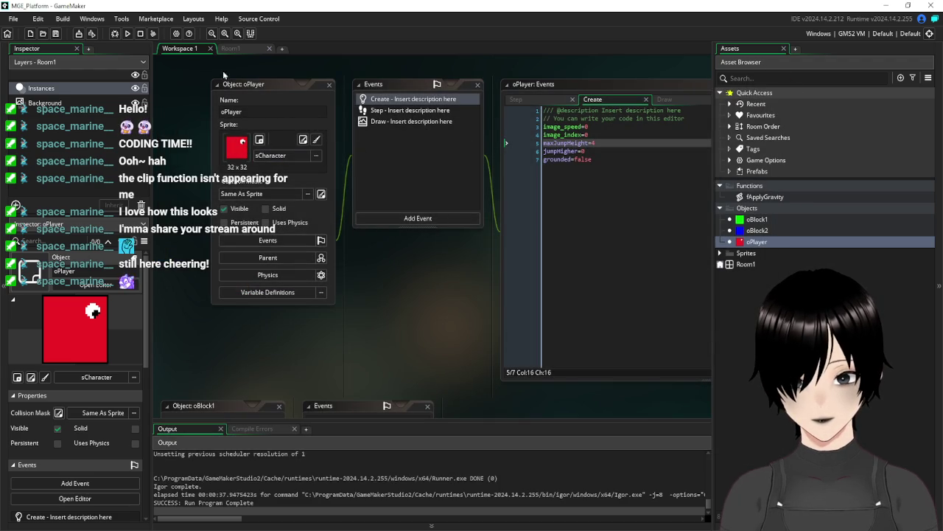
- Open the oBlock2 object and its Step code from the Assets
left_click(232, 48)
left_click(180, 49)
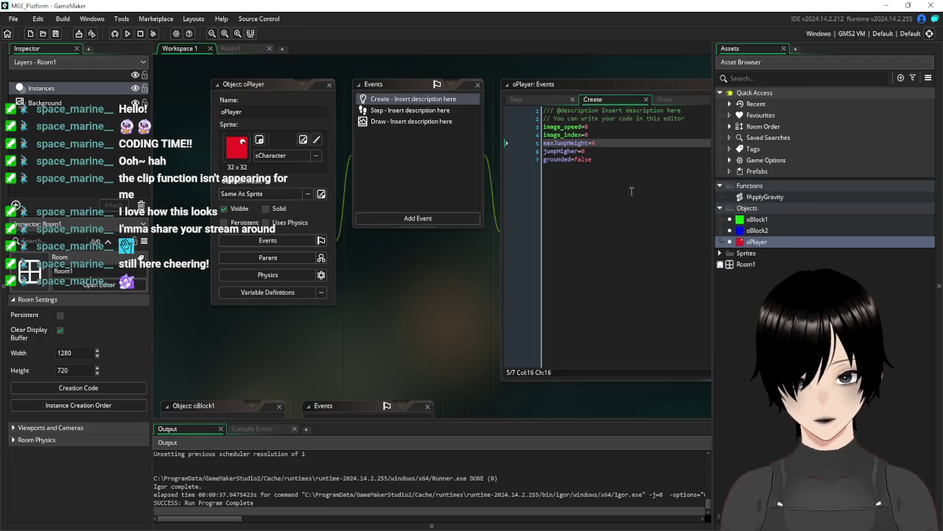
double_click(757, 219)
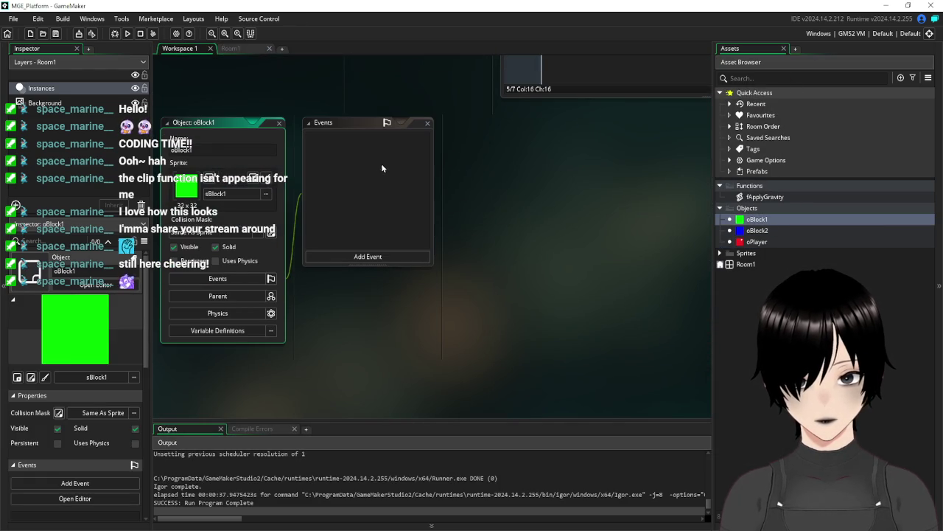
scroll(540, 182, "up", 3)
double_click(757, 230)
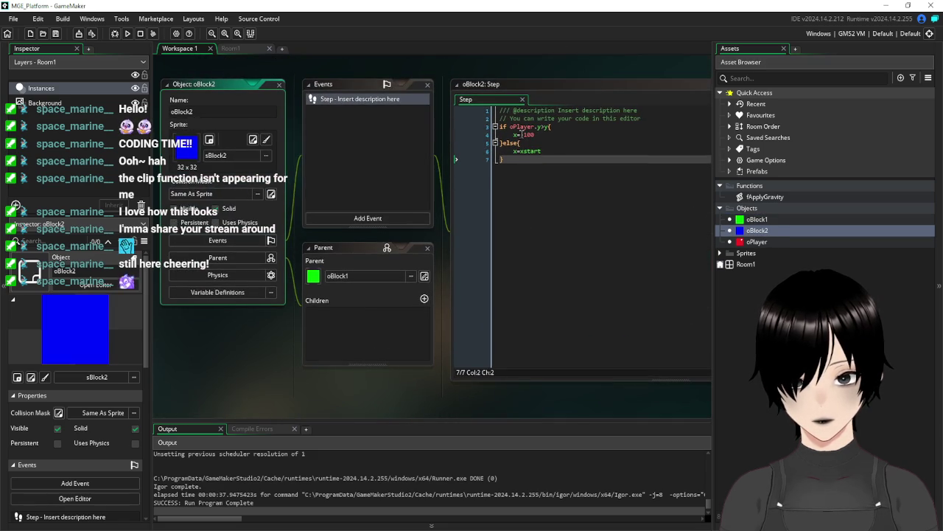
- Edit oBlock2's Step code to x=-10000 when oPlayer.y>y-32, save, and run
left_click(534, 135)
type("0")
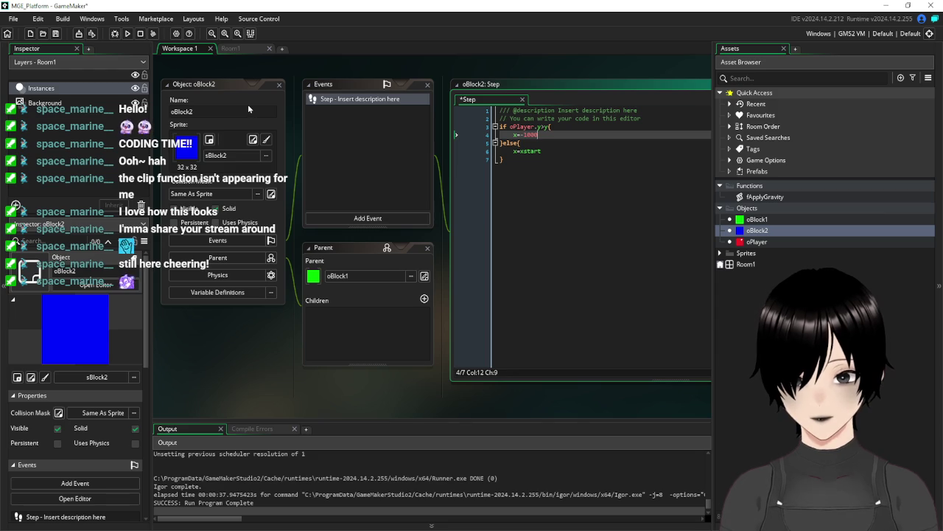
type("0")
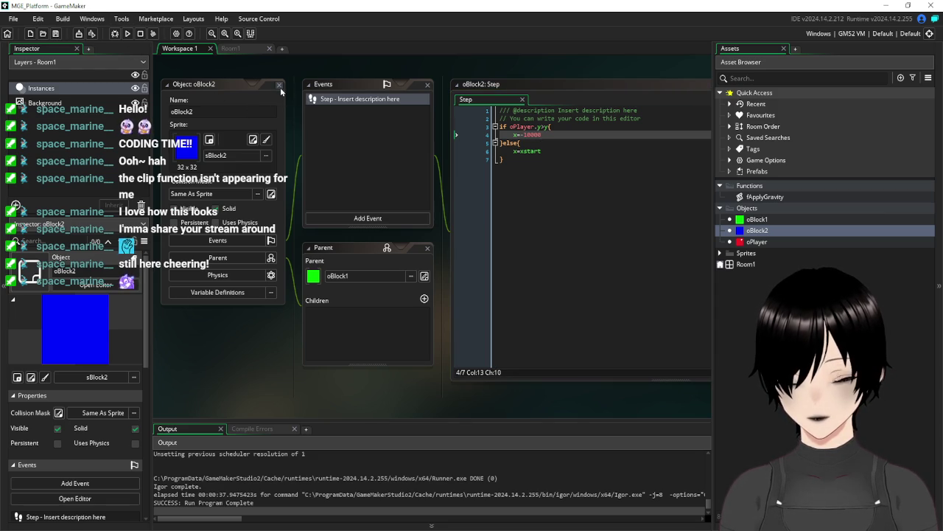
left_click(549, 127)
type("-32")
left_click(638, 201)
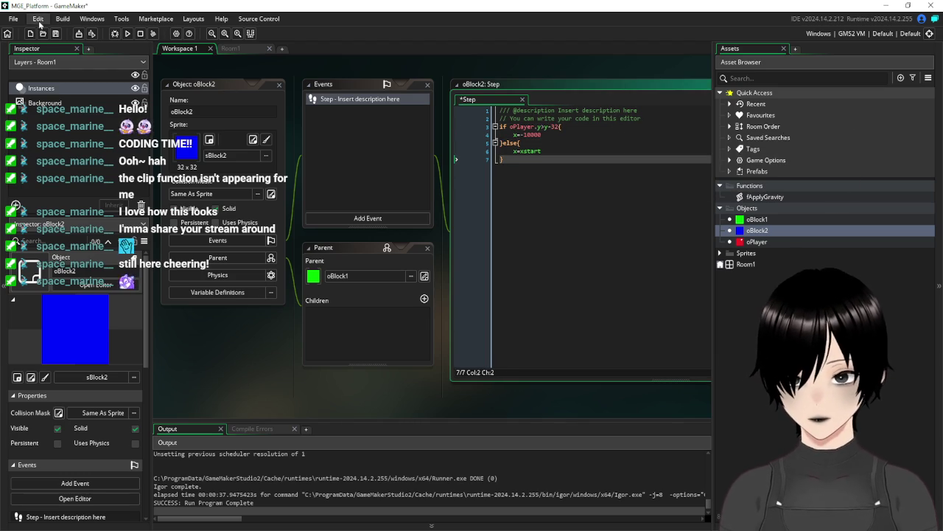
key("ctrl+s")
left_click(129, 36)
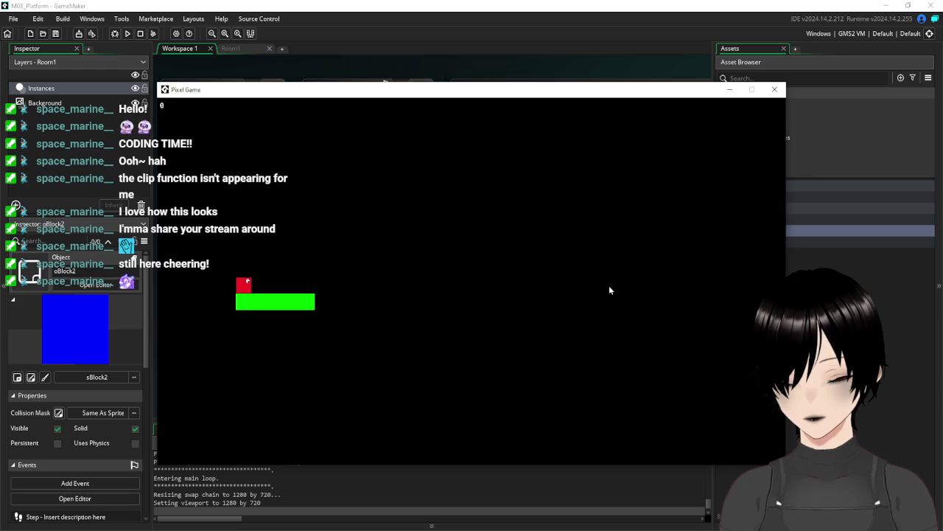
- Playtest the blue block by jumping from the green platform, then close the game
key("space")
key("Right")
key("space")
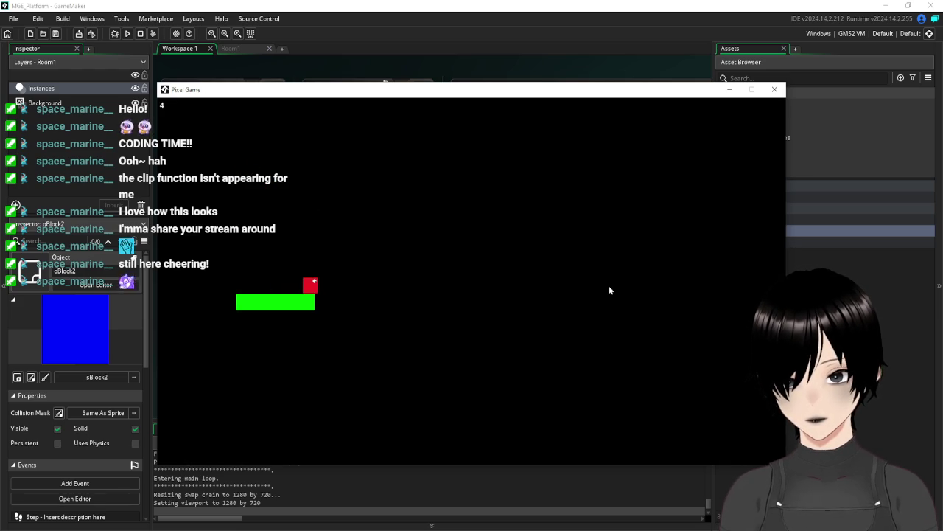
key("space")
key("space")
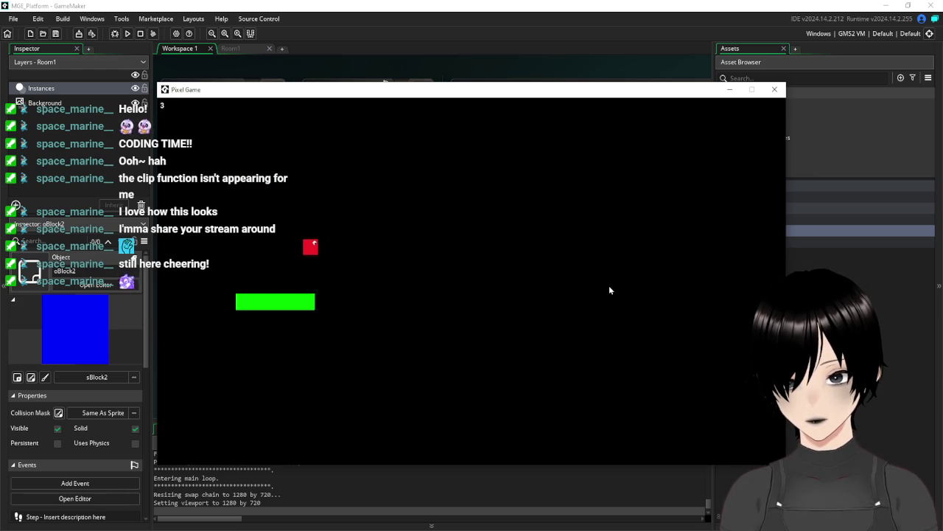
key("space")
key("space")
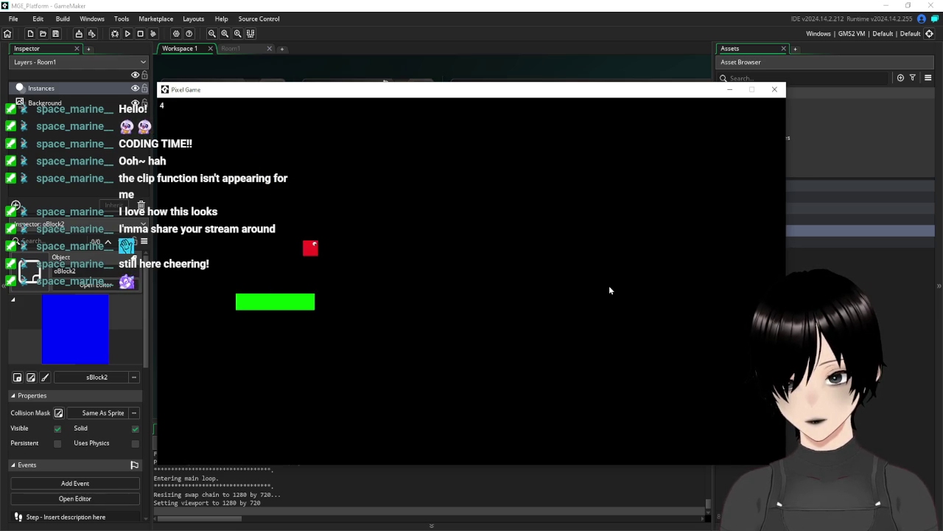
key("space")
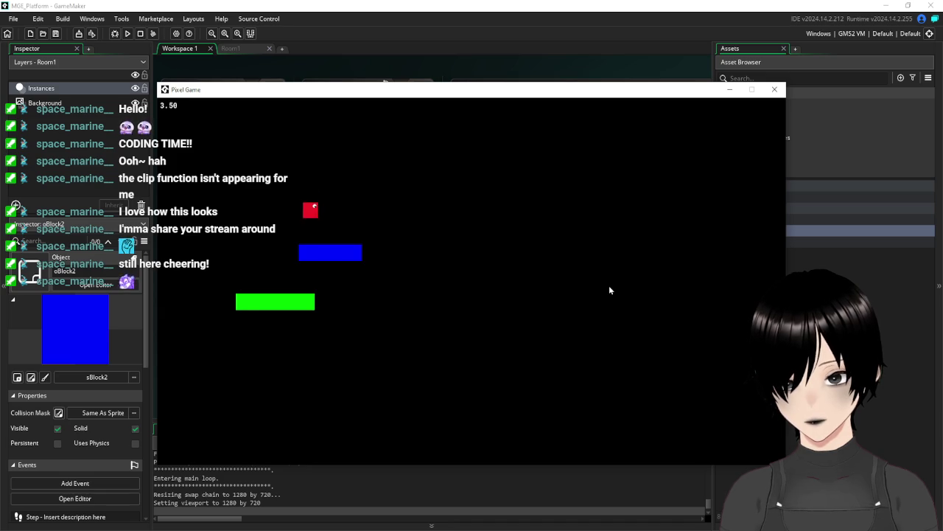
left_click(775, 89)
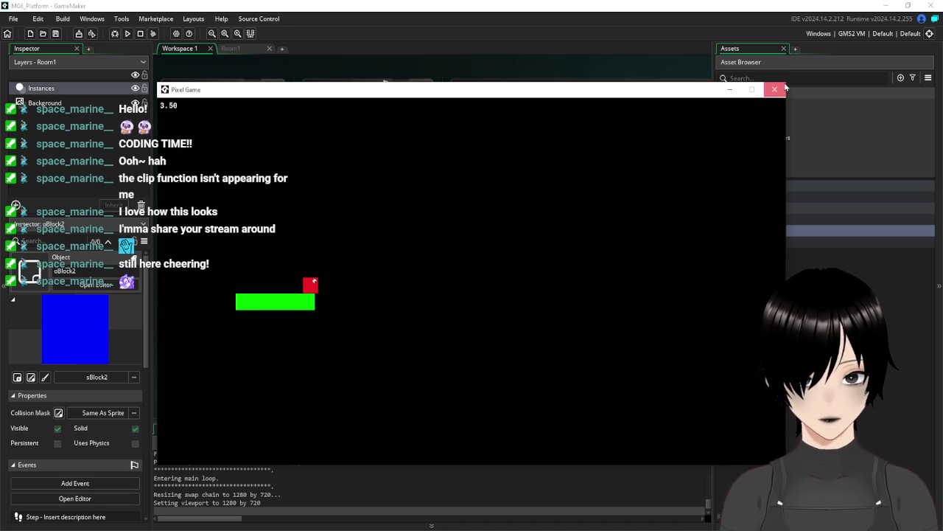
- Change the Step condition offset from 32 to 31 and save the project
left_click(558, 126)
key("BackSpace")
type("1{")
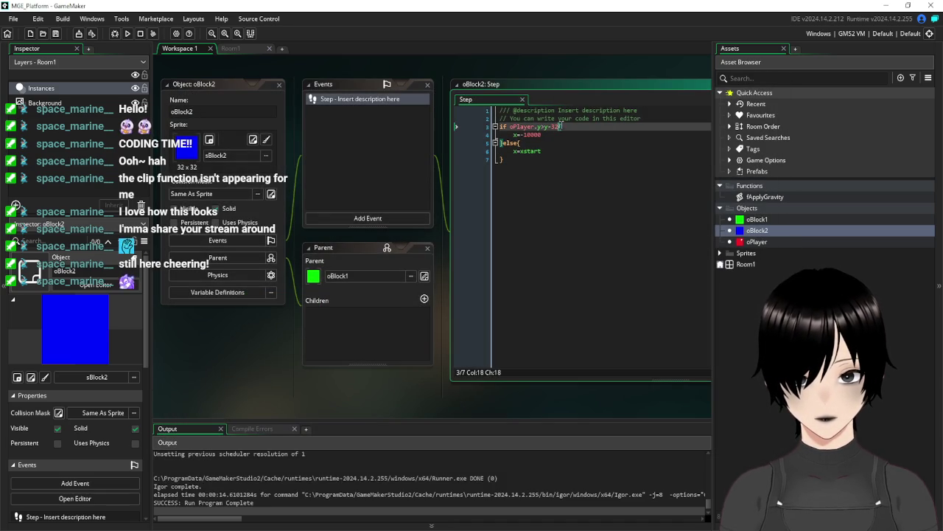
left_click(56, 33)
- Rerun the game, test jumping onto the appearing blue platform, then close it
left_click(129, 36)
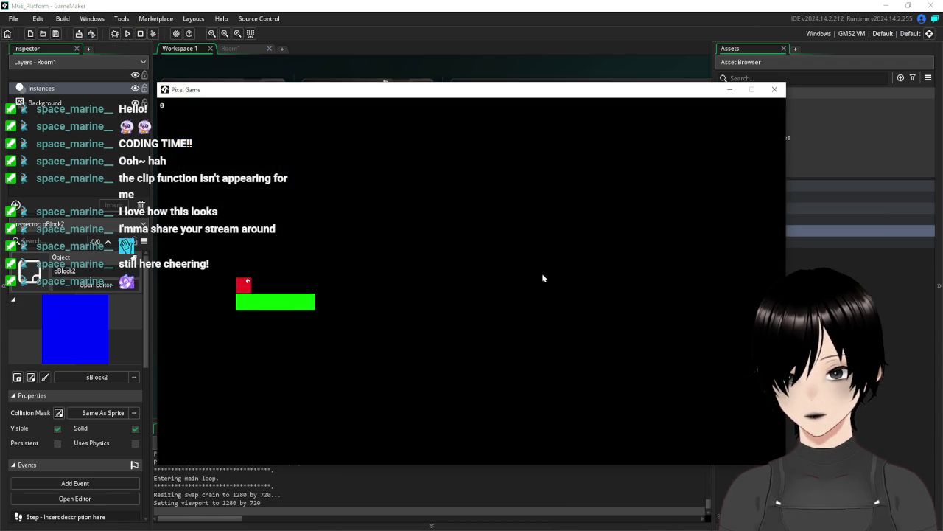
key("Right")
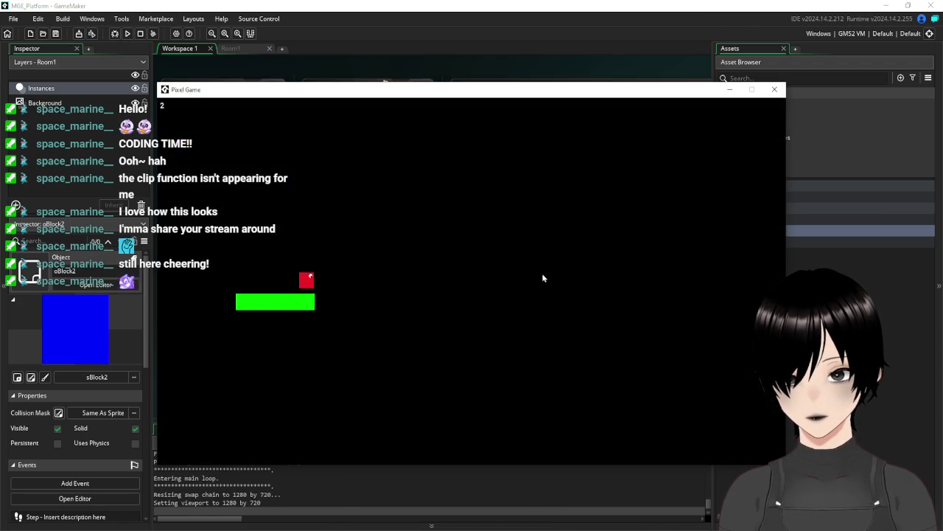
key("space")
key("Right")
key("Left")
key("Right")
key("space")
key("Left")
key("Right")
key("space")
key("space")
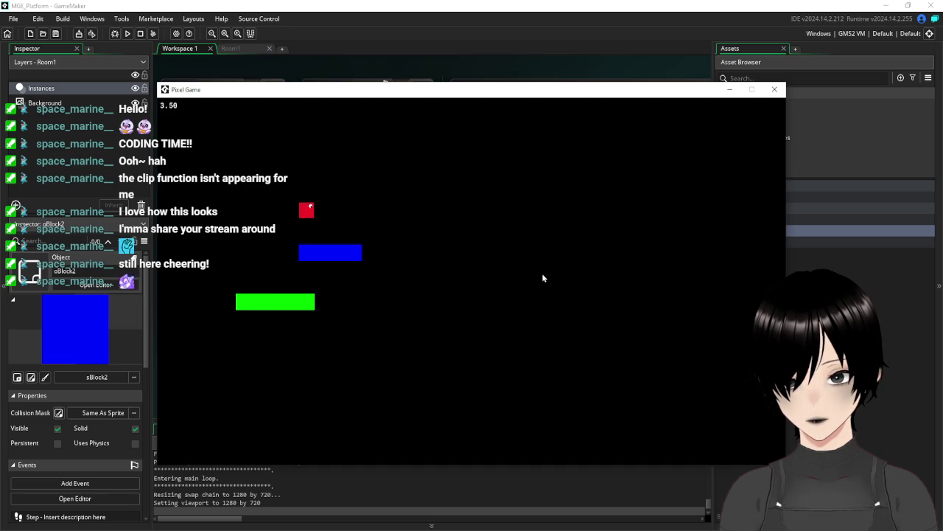
key("Left")
key("Right")
key("space")
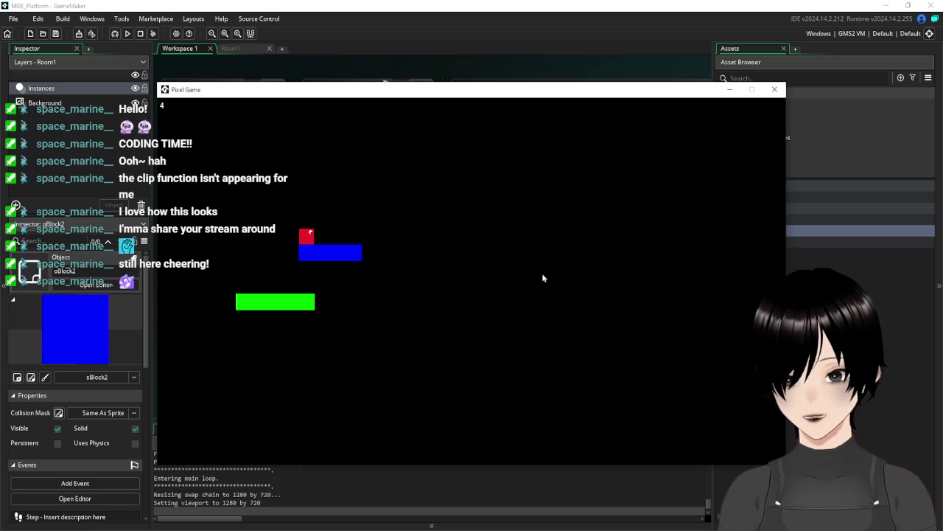
left_click(775, 90)
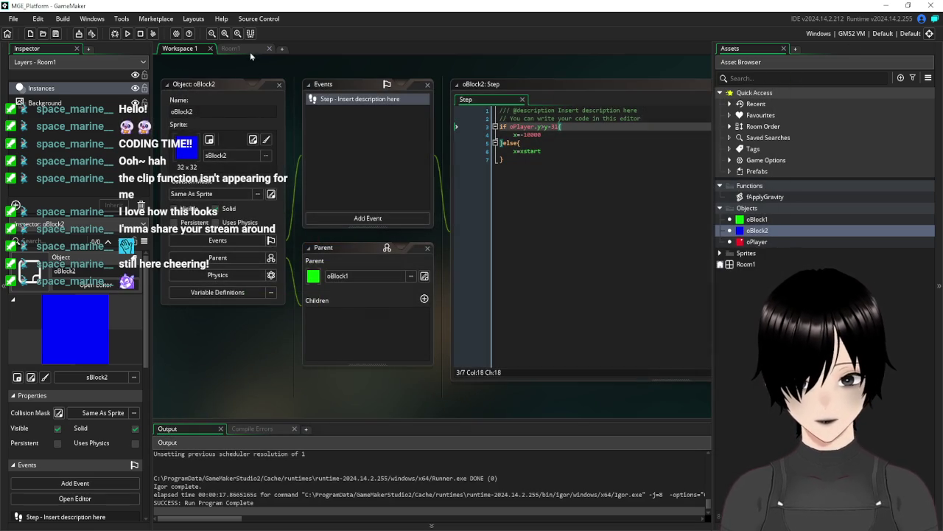
- Add a Draw event to oBlock2 and insert a draw_sprite_stretched call
left_click(374, 217)
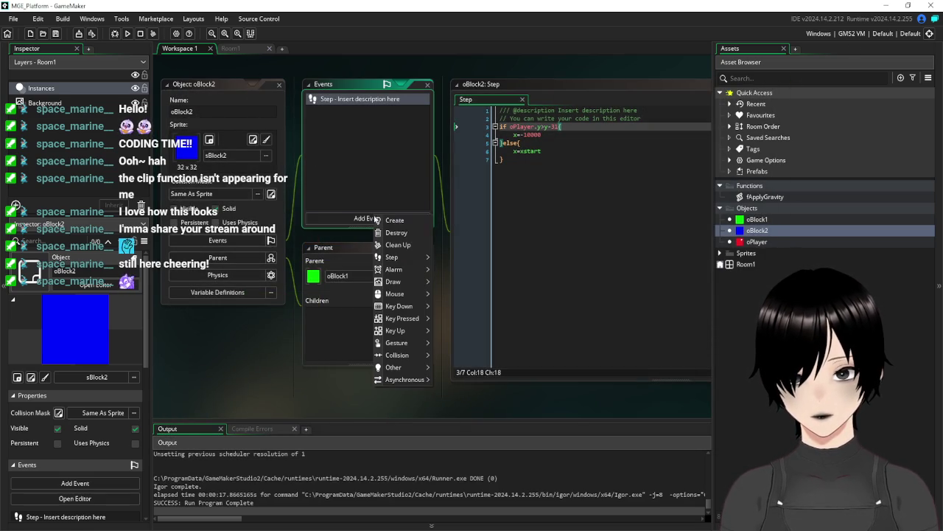
mouse_move(405, 283)
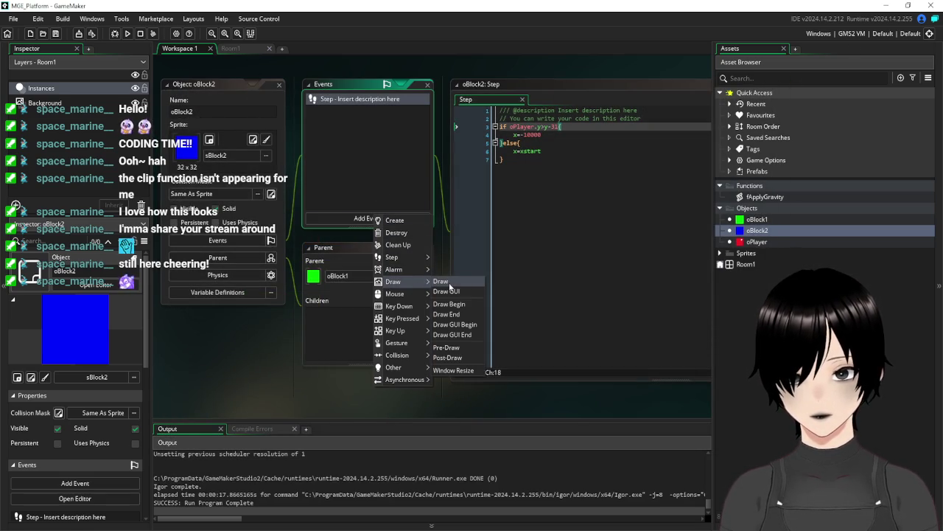
left_click(456, 280)
type("draw_sprit")
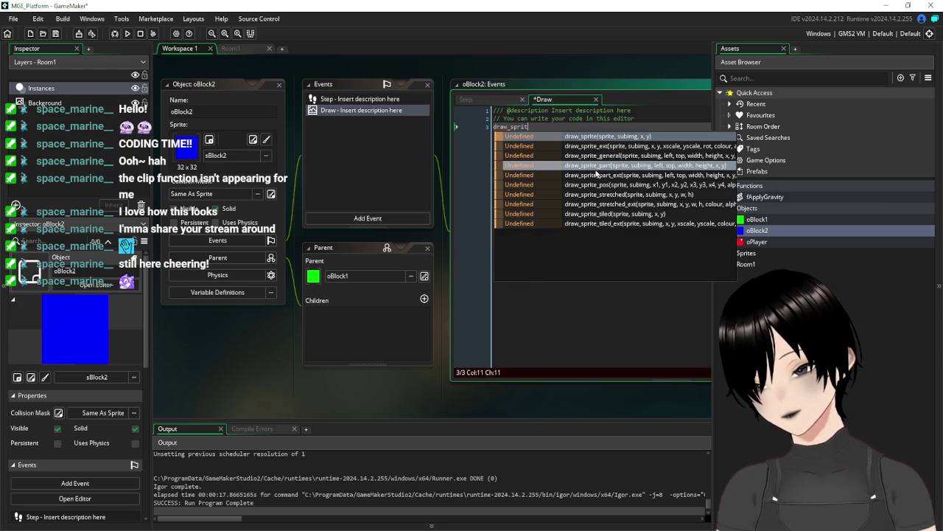
type("e_s")
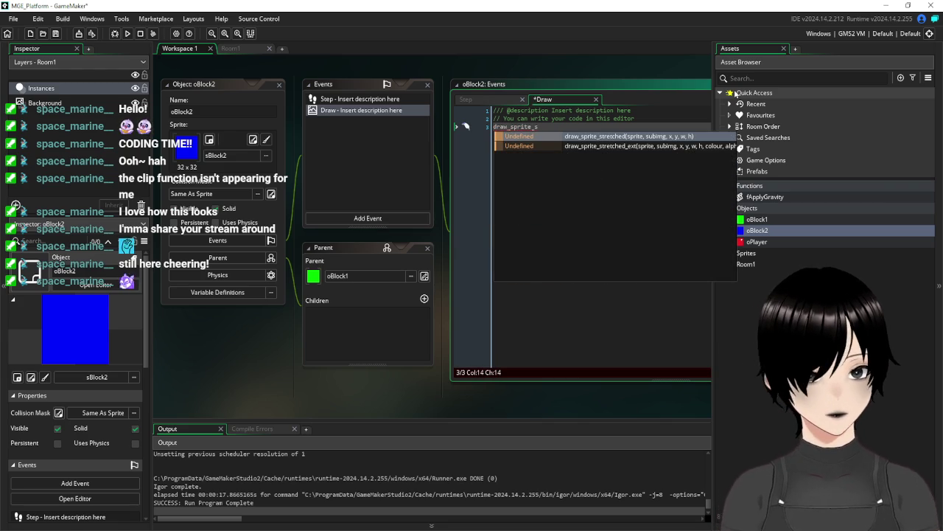
left_click(631, 138)
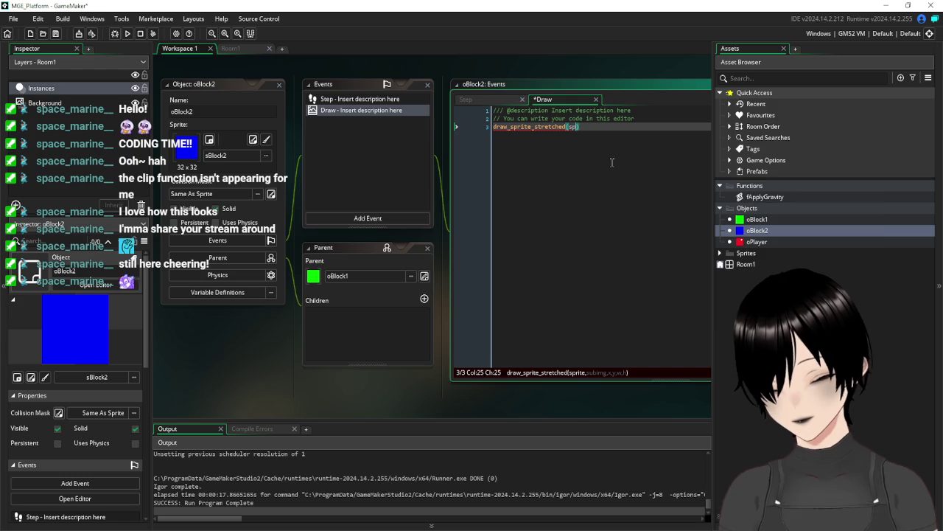
- Give the call arguments sprite_index,0,x,y,sprite_width,sprite_height and run the game
type("sprite_")
type("index,")
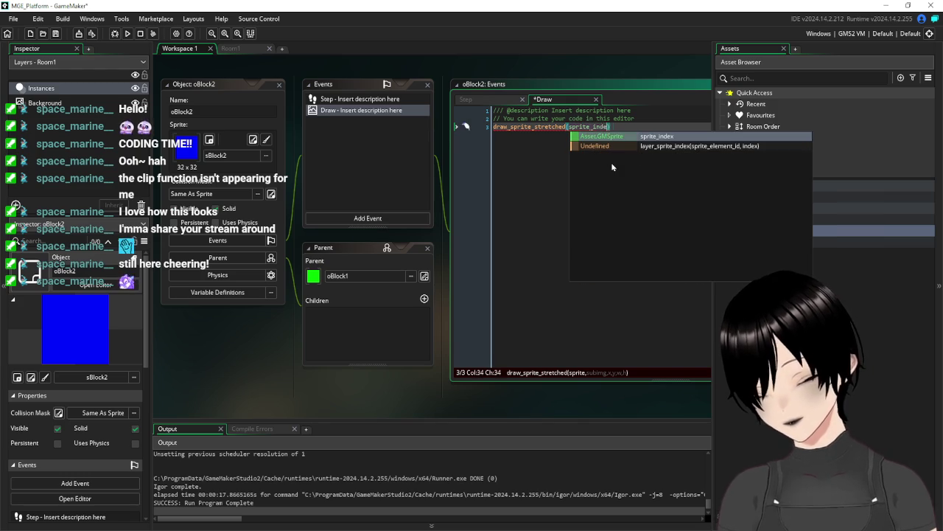
type("0,")
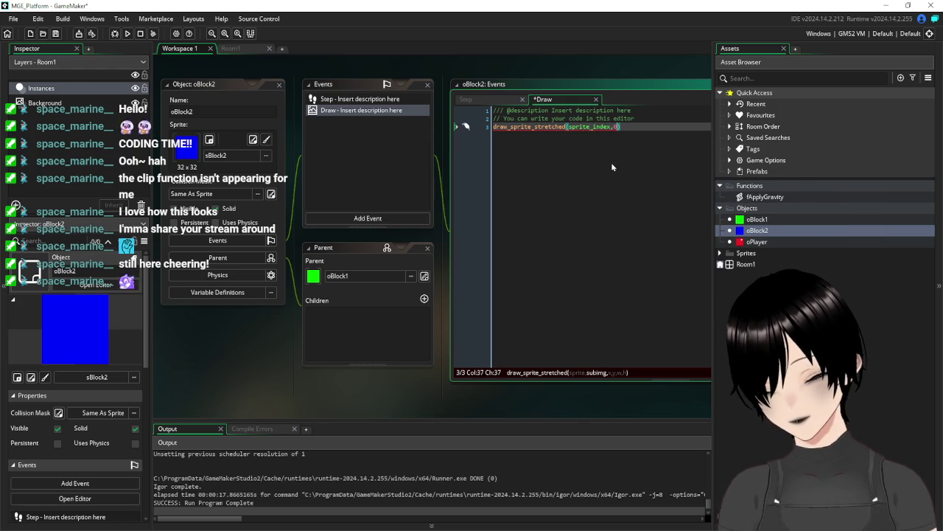
type("x,y,")
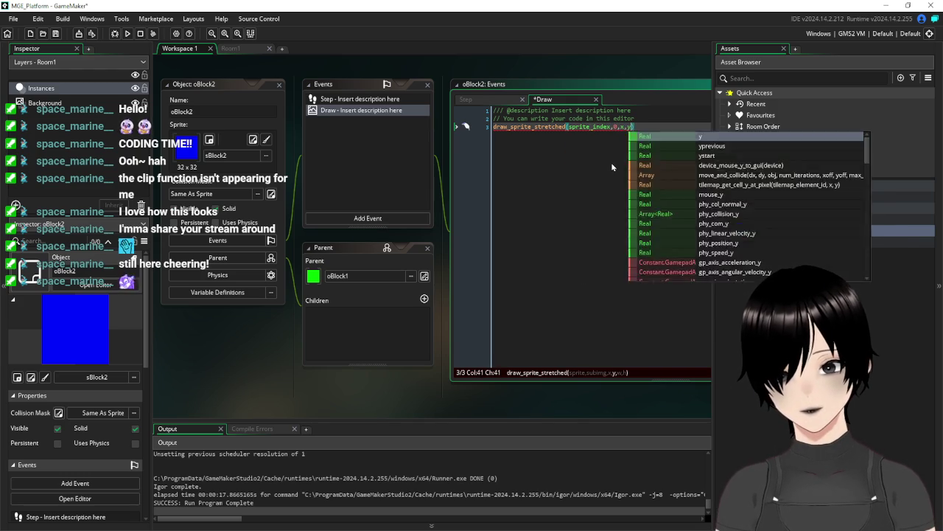
type("sprite_w")
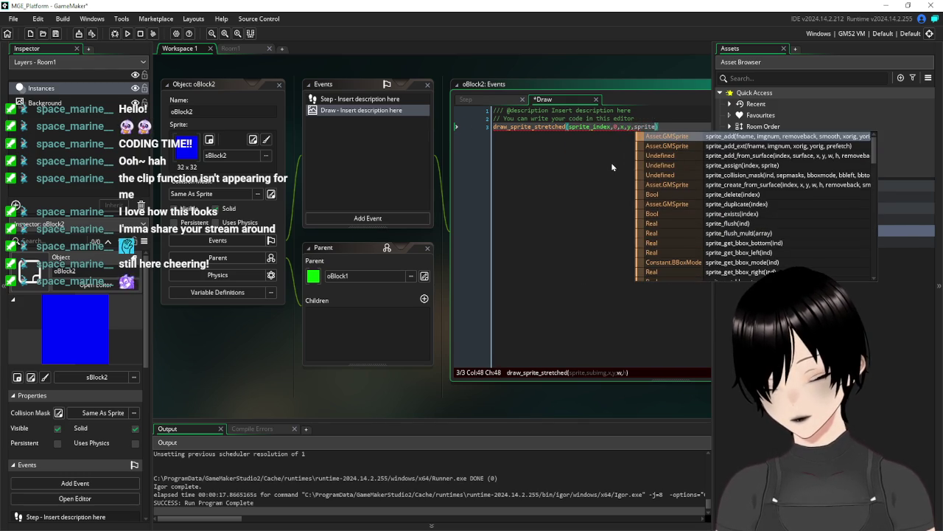
key("Return")
type(",sprite)")
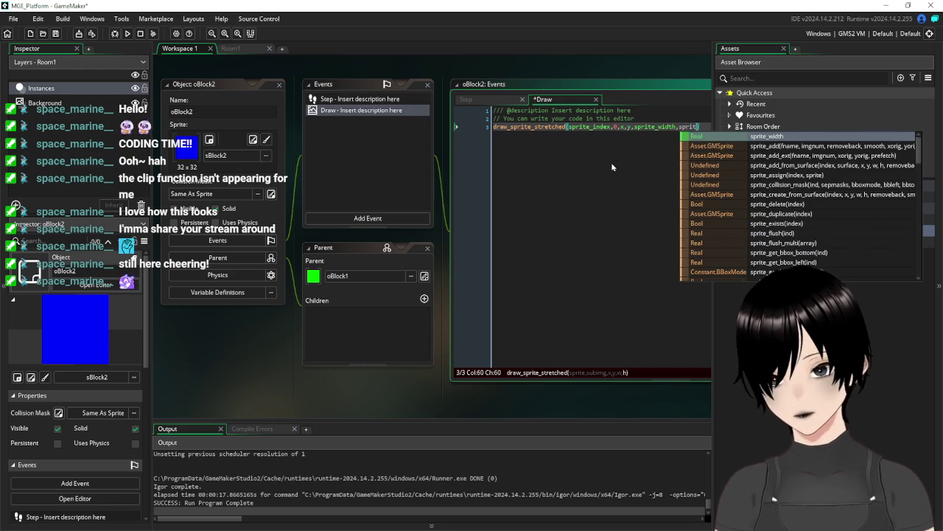
key("Left")
type("_hei")
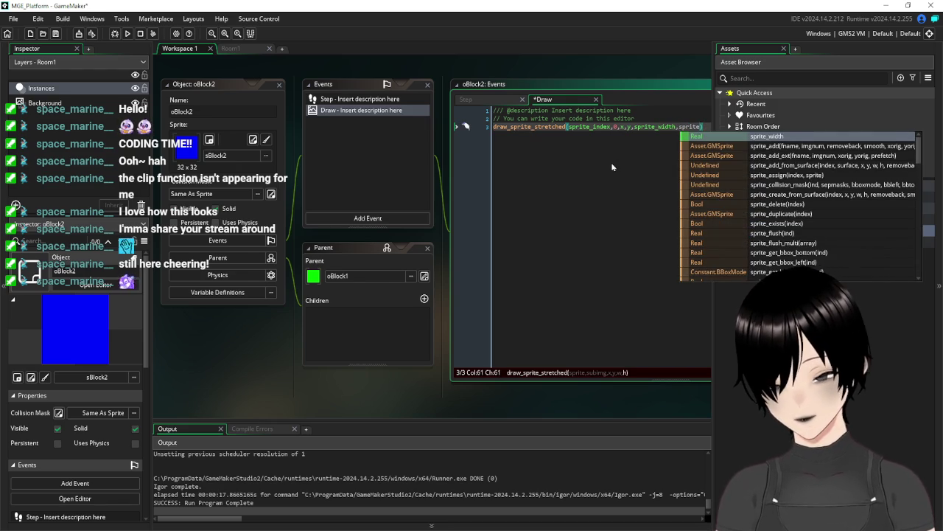
key("Return")
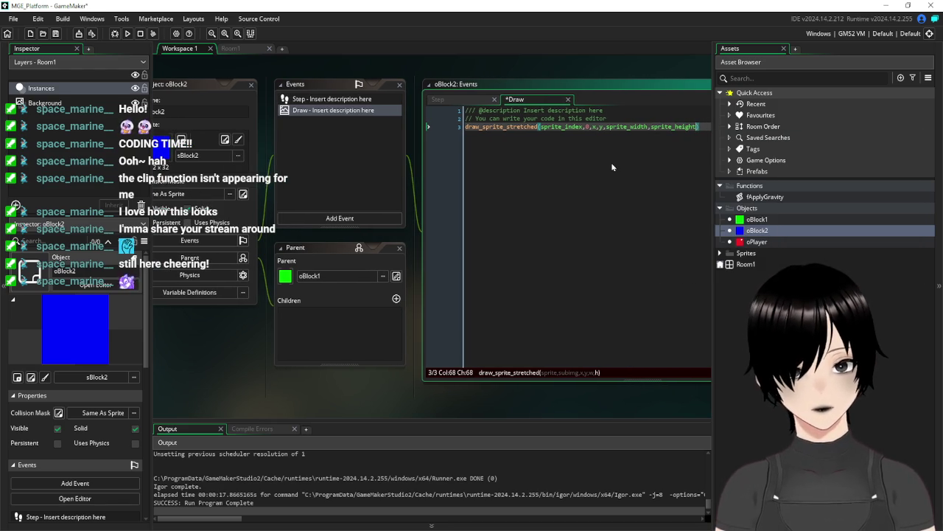
key("Left")
key("Left")
key("Left")
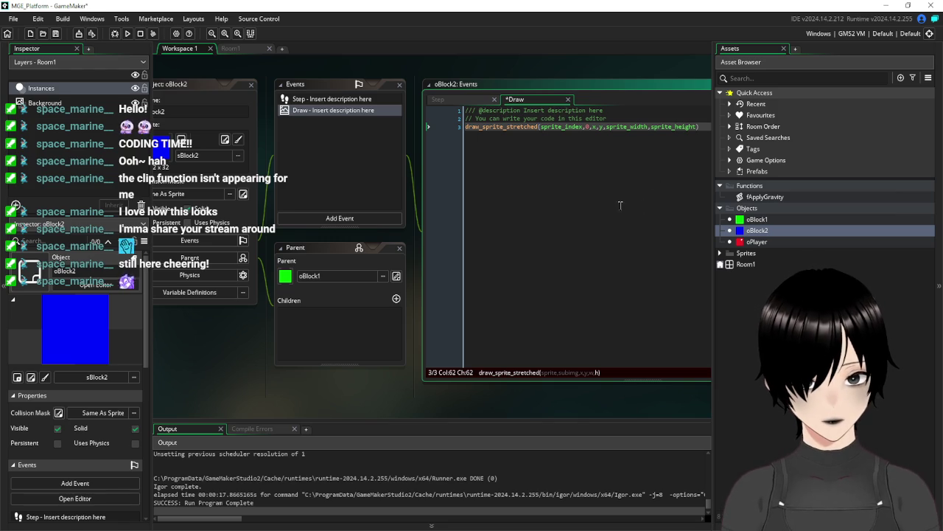
left_click(706, 129)
key("F5")
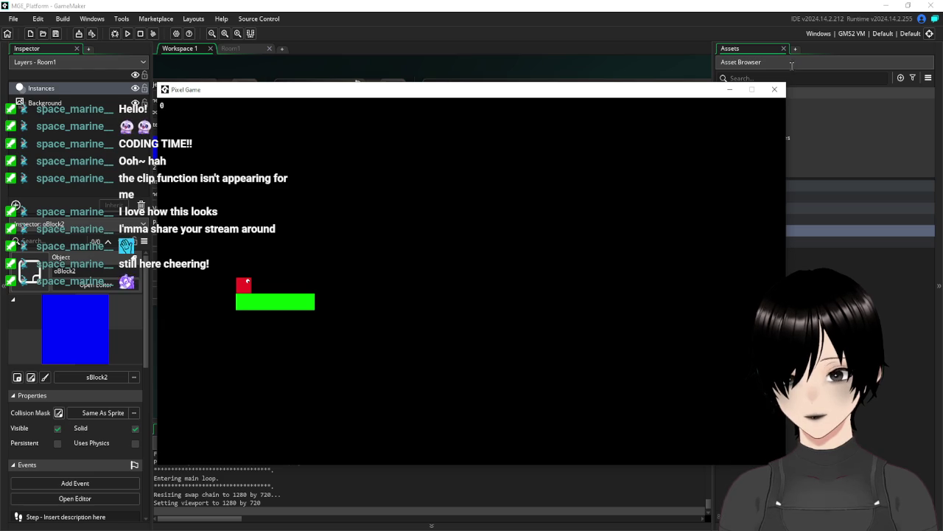
- Change the draw_sprite_stretched position arguments from x,y to xstart,ystart
left_click(777, 89)
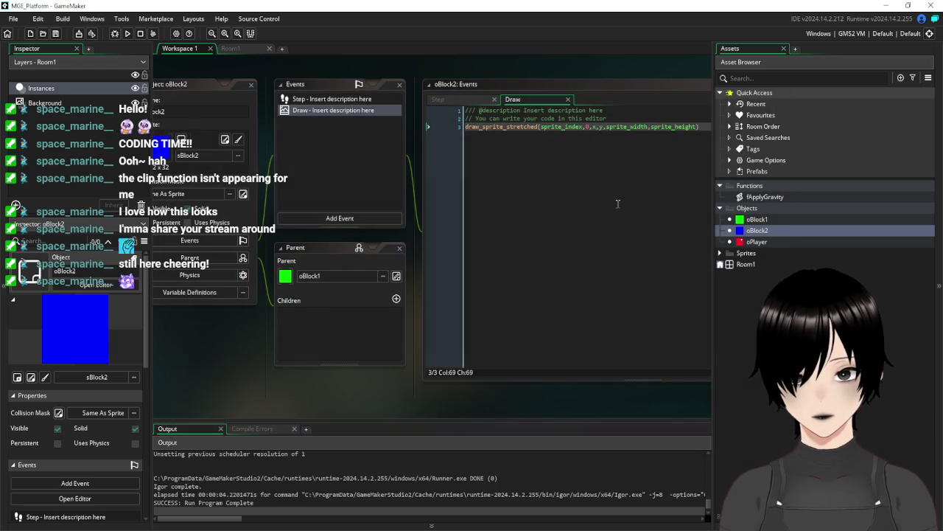
left_click(595, 130)
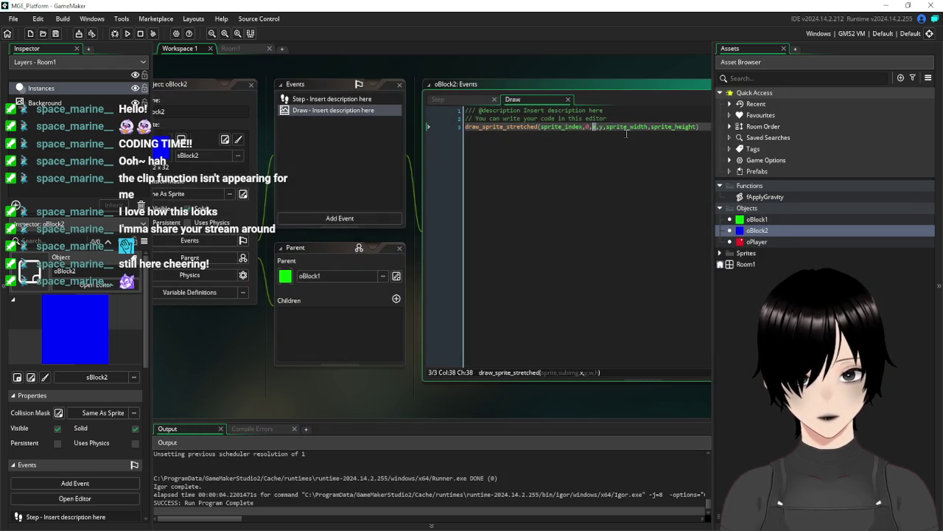
type("xstart")
key("Right")
key("Right")
type("start")
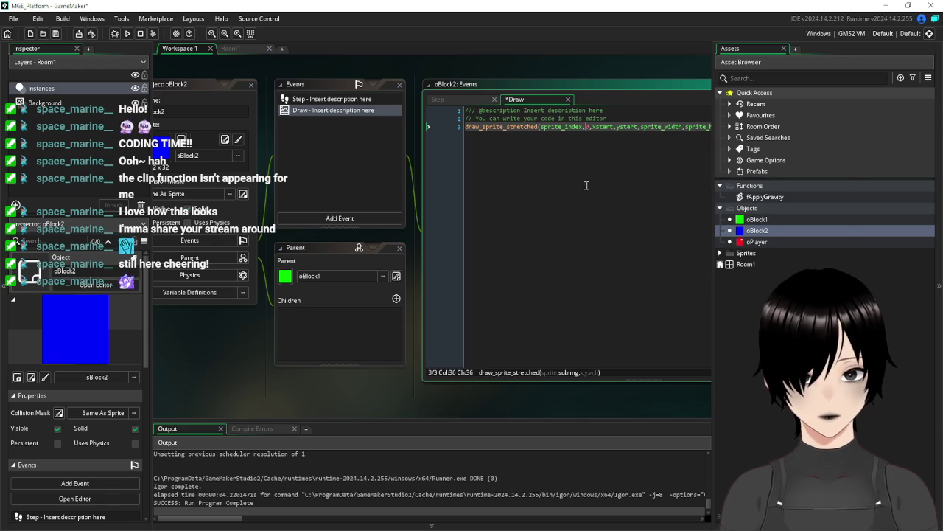
- Run the game, move and jump the player around the blue block, then close it
left_click(128, 34)
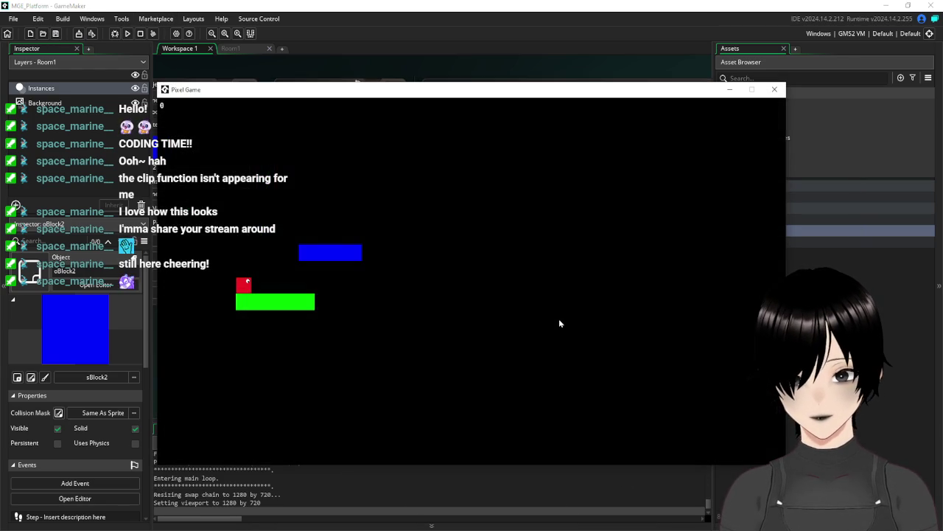
key("Right")
key("space")
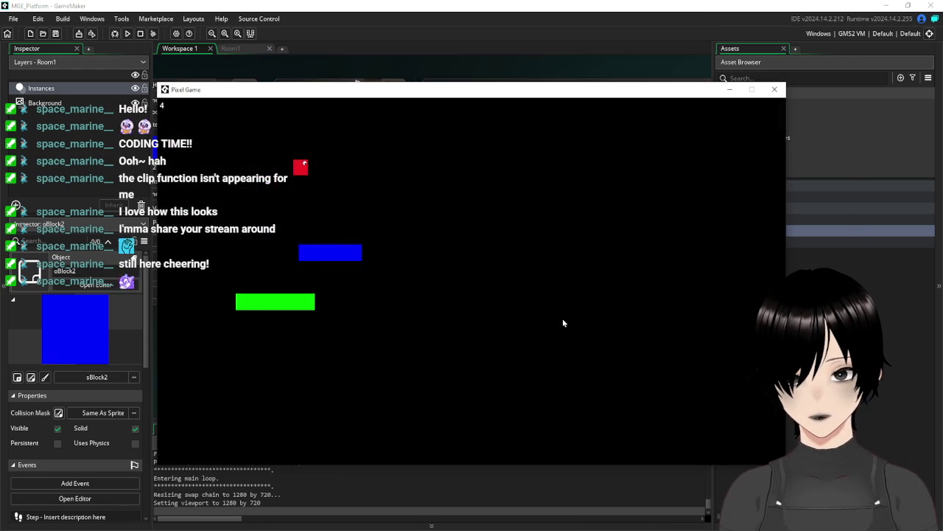
key("Right")
key("Left")
key("Right")
key("space")
key("Left")
key("Right")
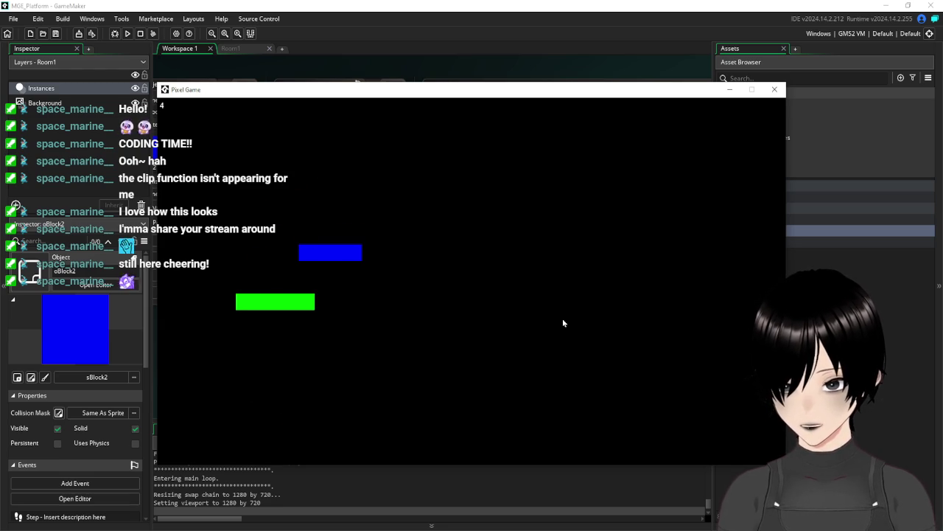
left_click(775, 90)
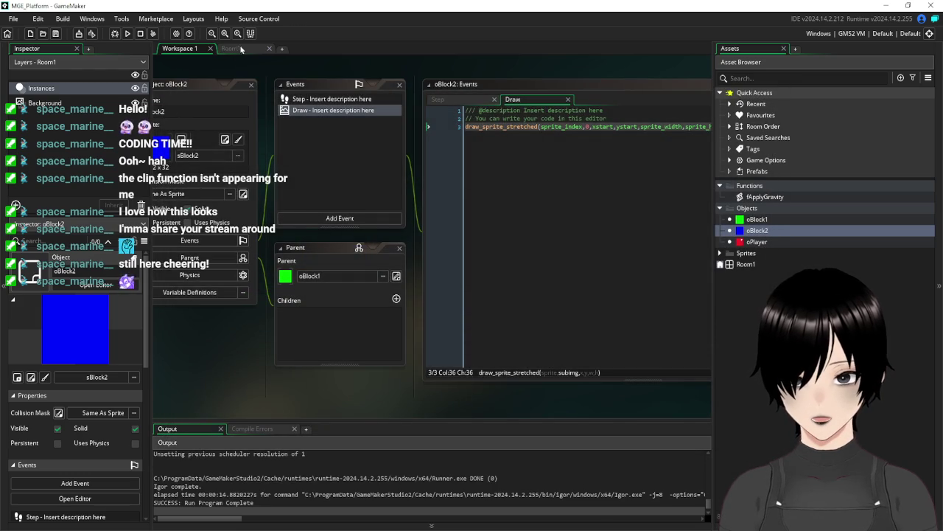
- Place a green oBlock1 left of the blue block in Room1, stretched four times wider
left_click(241, 50)
left_click(759, 219)
left_click_drag(765, 218, 338, 210)
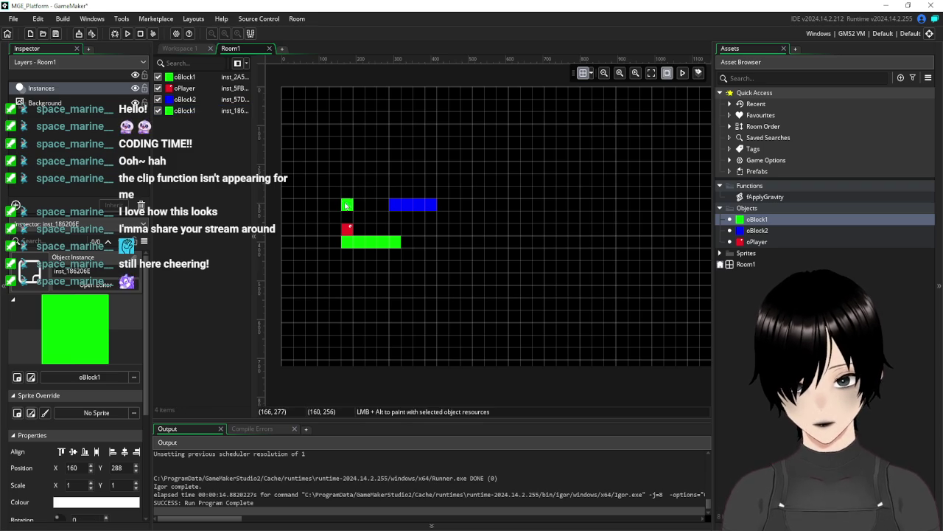
left_click_drag(342, 205, 307, 206)
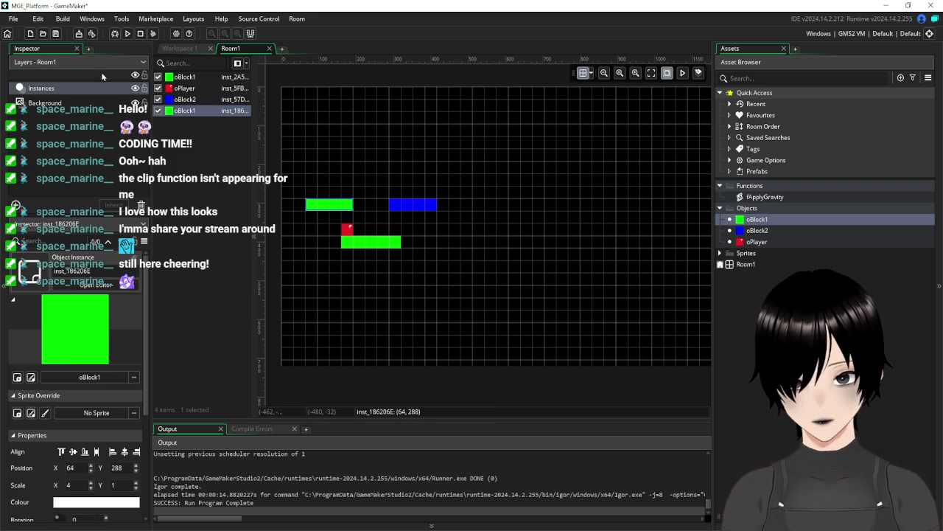
- Playtest jumping between the new green platform and the blue block, then close the game
left_click(130, 34)
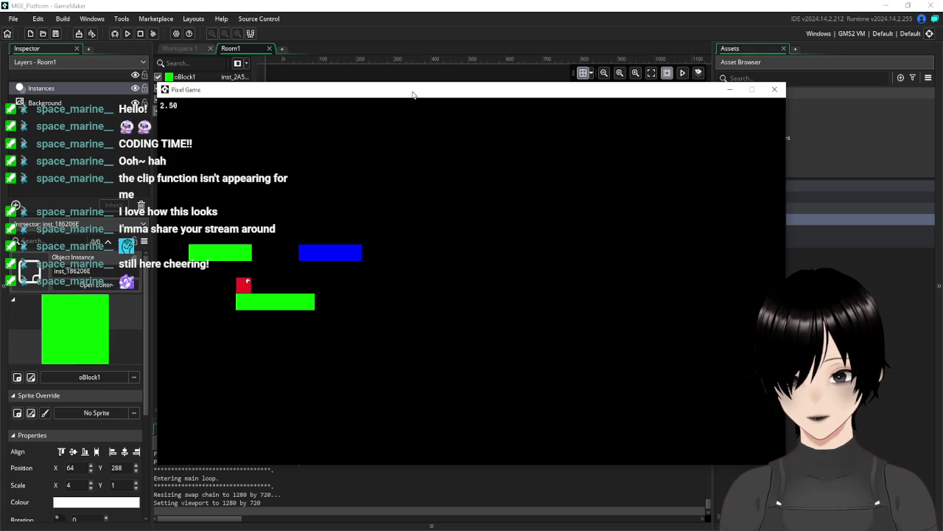
key("Right")
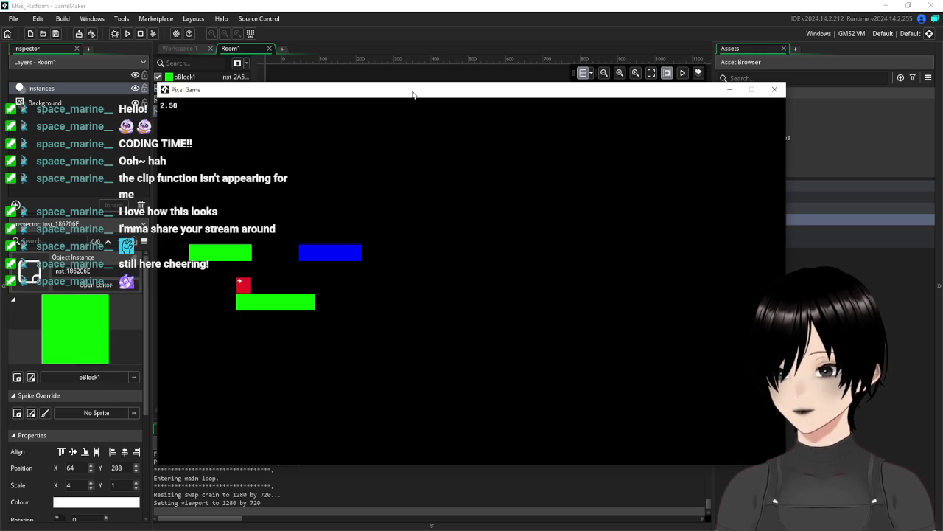
key("Right")
key("space")
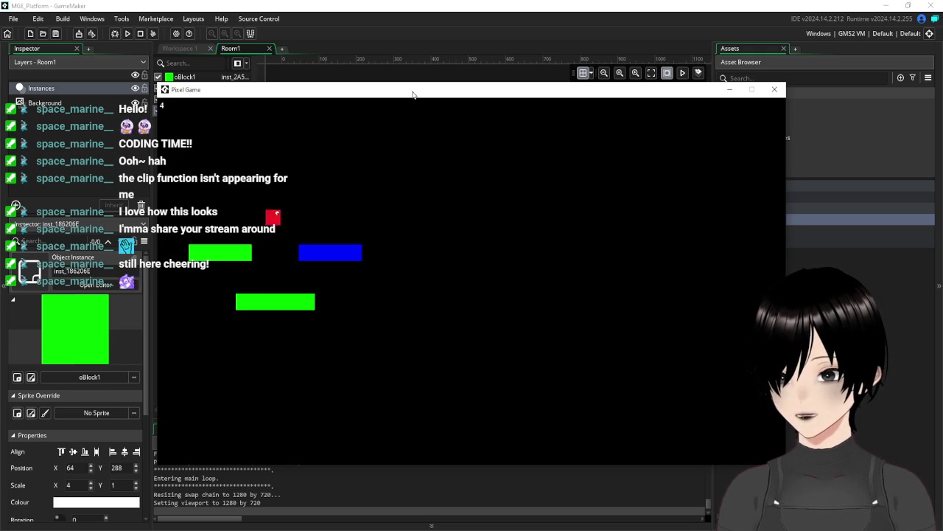
key("Left")
key("space")
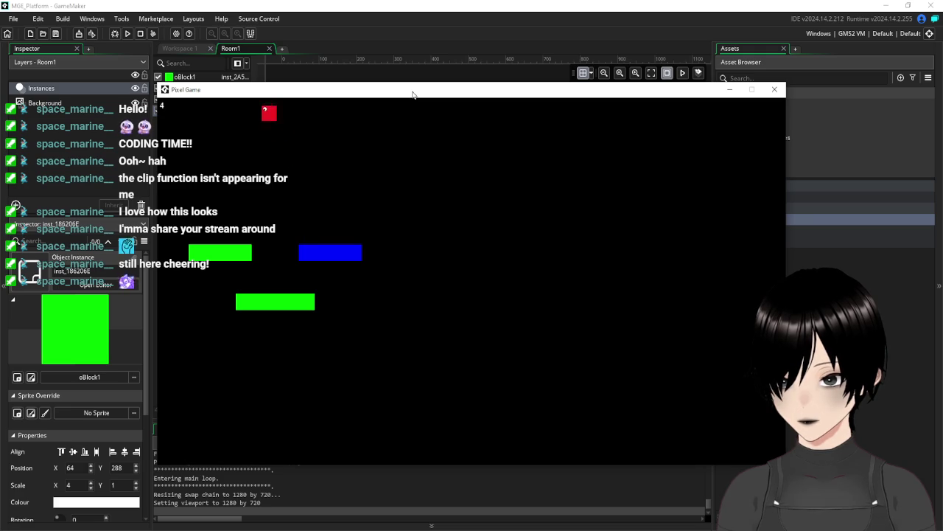
key("Right")
key("Left")
key("space")
key("Right")
key("space")
key("Left")
key("Left")
key("space")
key("Right")
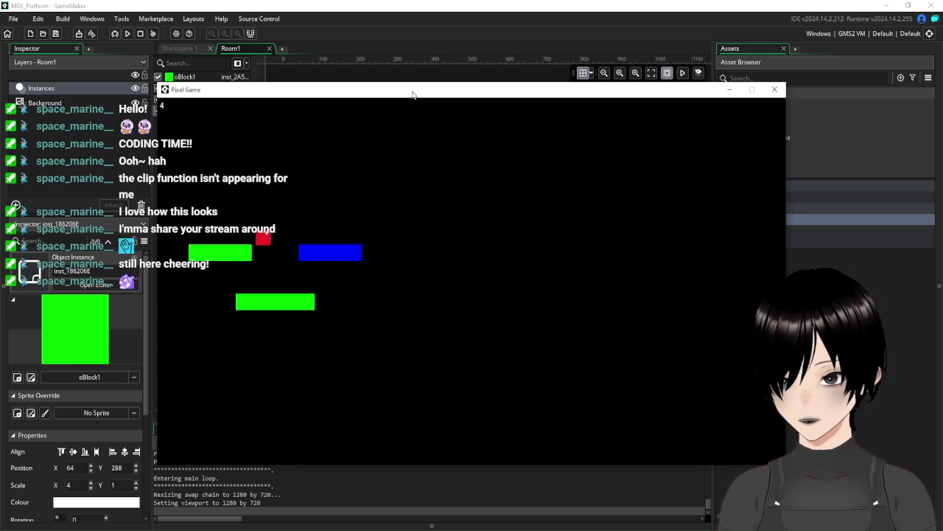
key("space")
key("Right")
key("space")
key("Right")
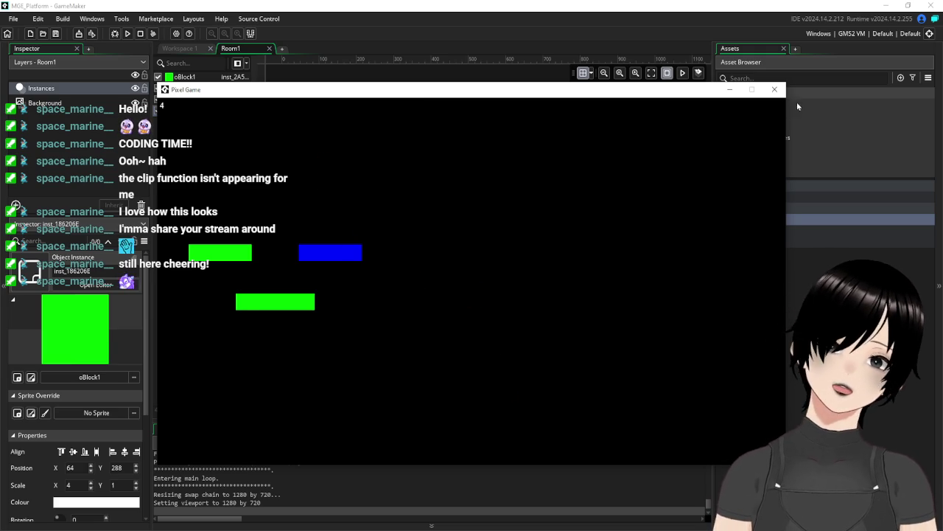
left_click(774, 90)
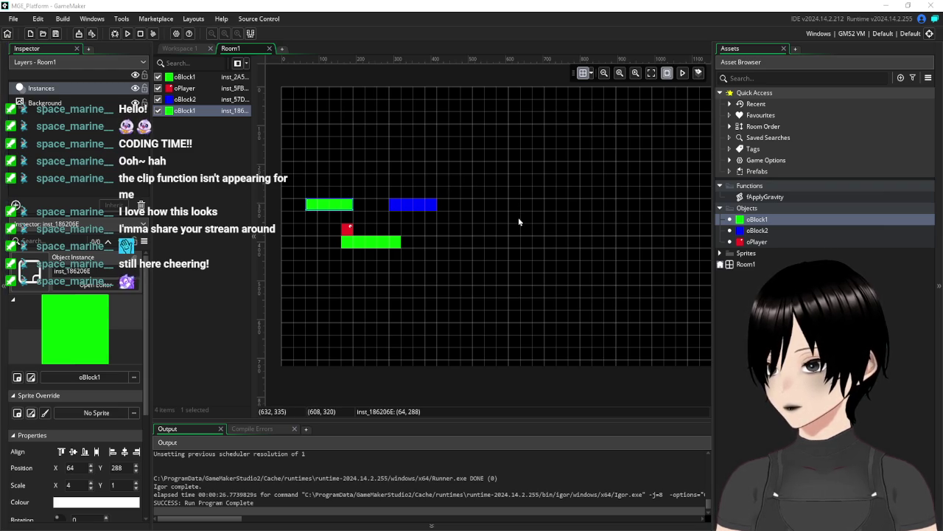
left_click(513, 254)
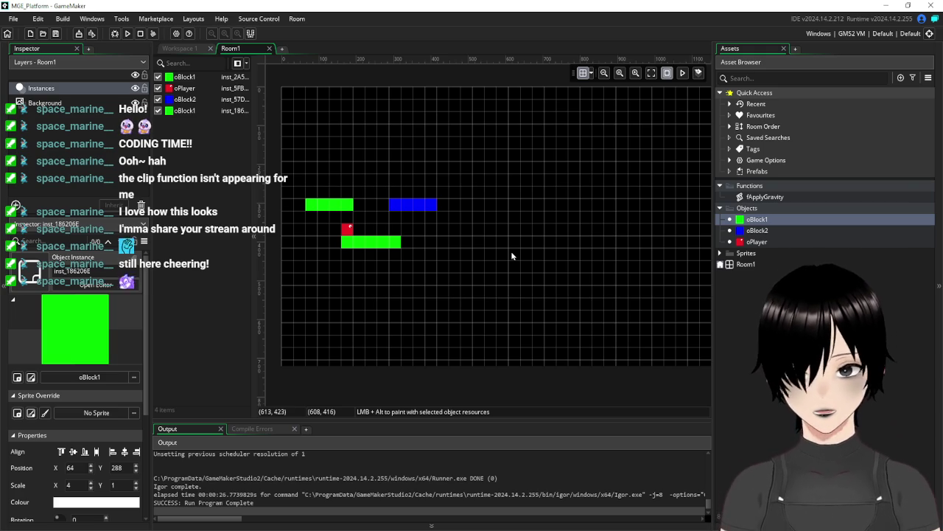
- Drag in two oBlock1 instances: one beside the blue block, one further right
mouse_move(757, 219)
left_mouse_down()
mouse_move(704, 205)
mouse_move(450, 205)
left_mouse_up()
mouse_move(771, 219)
left_mouse_down()
mouse_move(501, 213)
mouse_move(593, 213)
left_mouse_up()
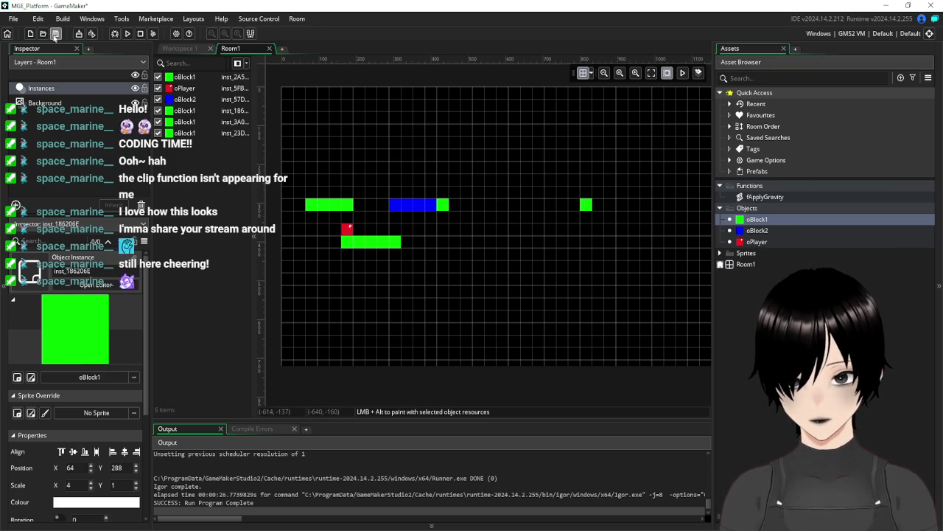
- Close the oBlock2 editor and duplicate sprite sBlock2 as sBlock3
left_click(189, 49)
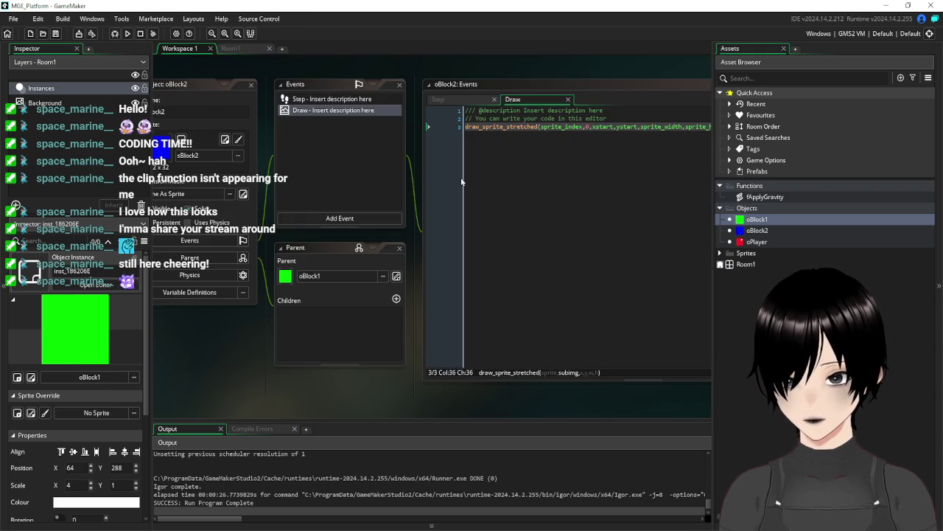
left_click(250, 85)
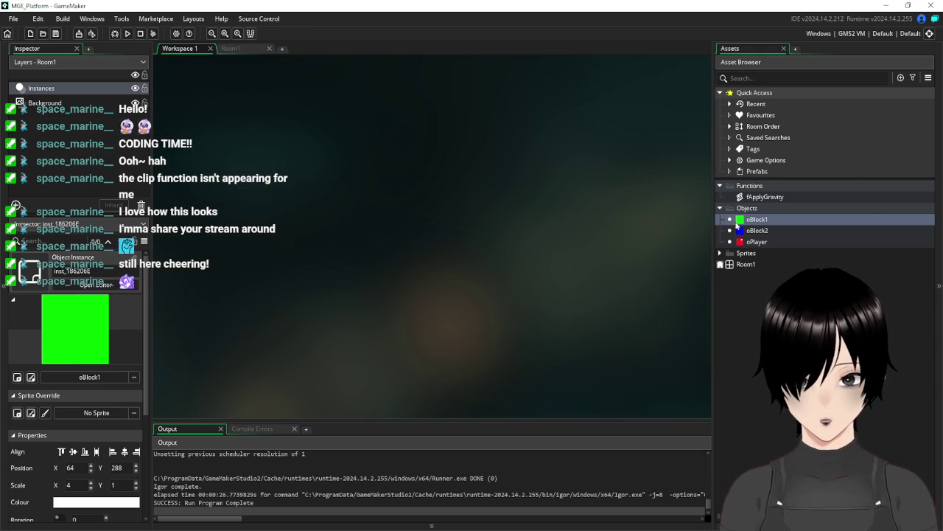
left_click(721, 253)
right_click(767, 276)
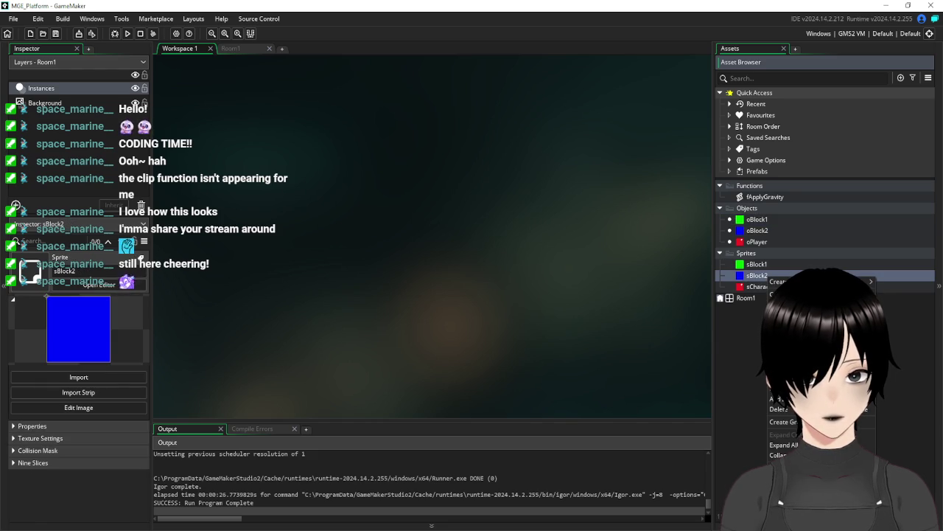
key("ctrl+d")
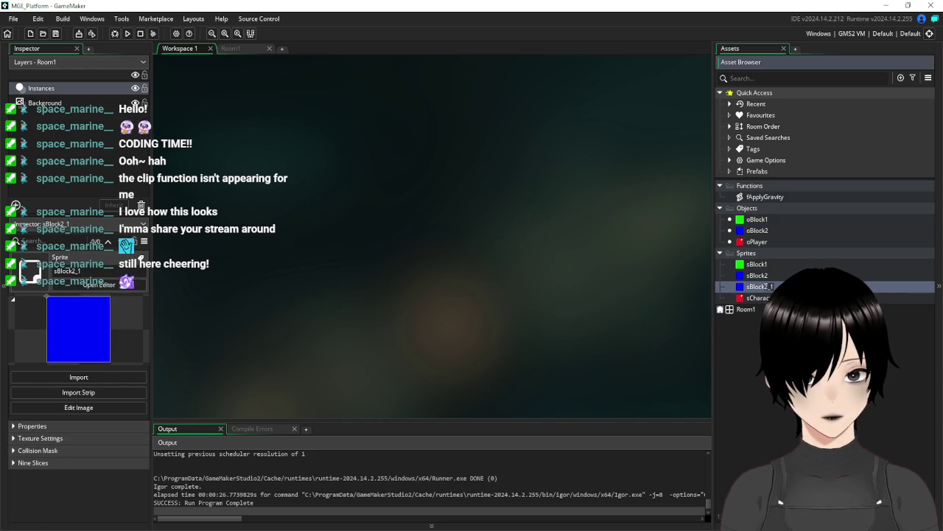
key("Return")
- Fill the sBlock3 image solid magenta and close its editors
double_click(757, 287)
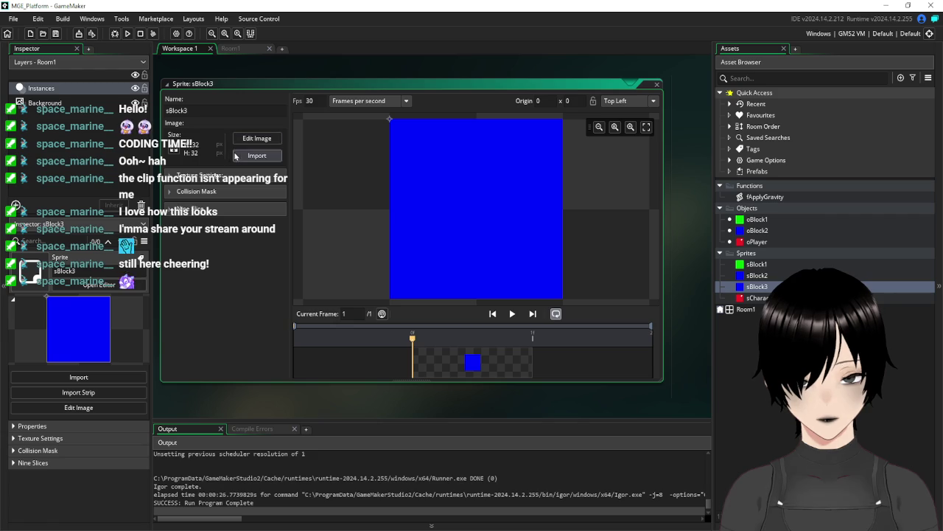
left_click(257, 138)
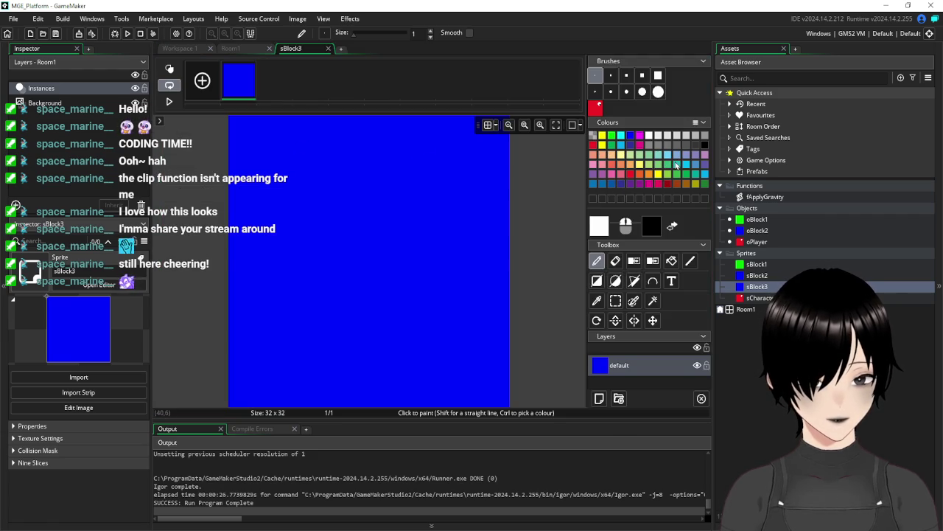
left_click(639, 135)
left_click(671, 260)
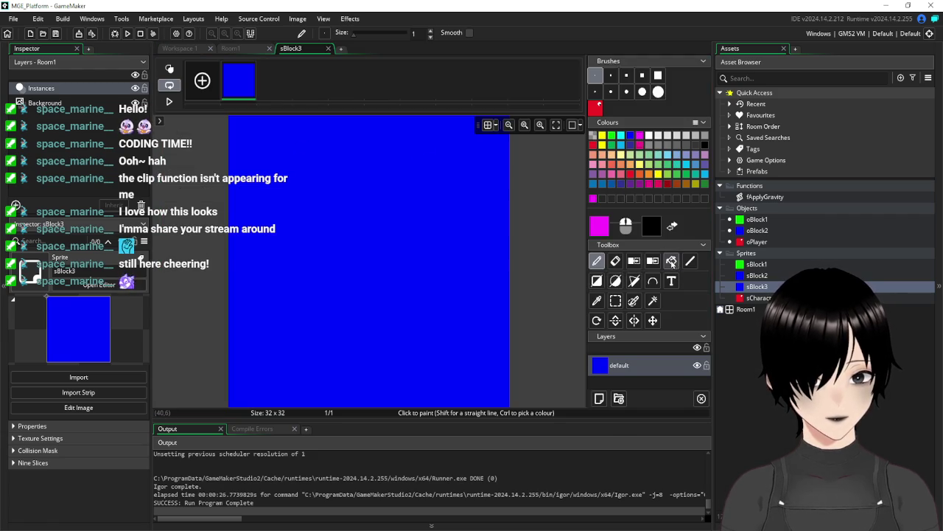
left_click(490, 187)
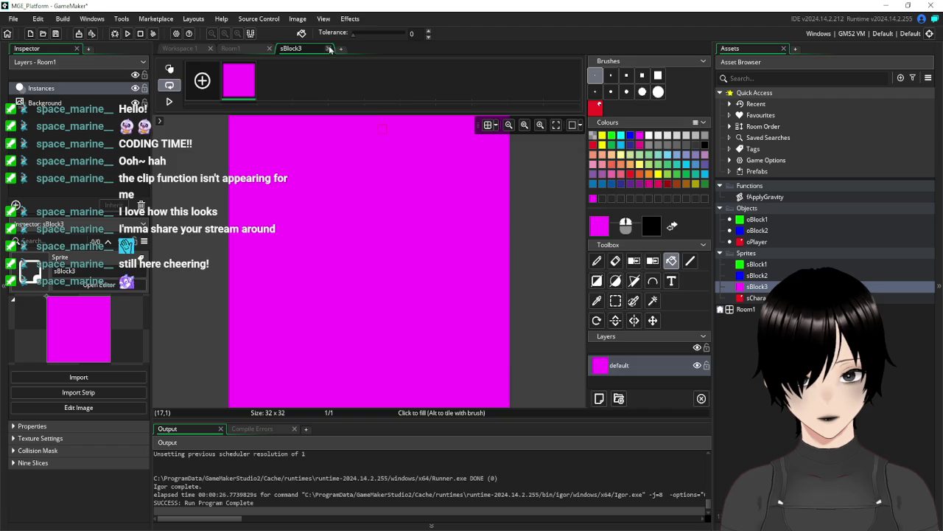
left_click(328, 48)
middle_click(411, 84)
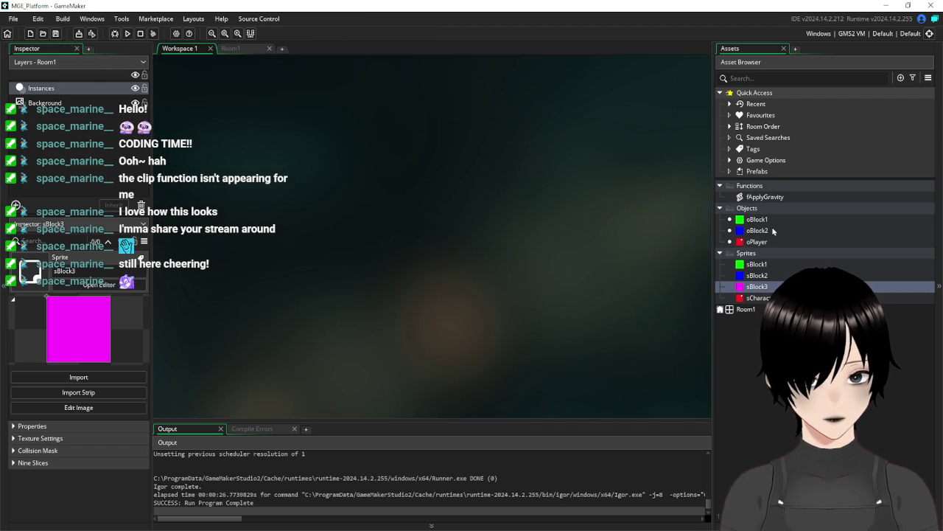
left_click(751, 211)
right_click(751, 212)
- Duplicate the oBlock2 object and name the copy oBlock3
mouse_move(787, 213)
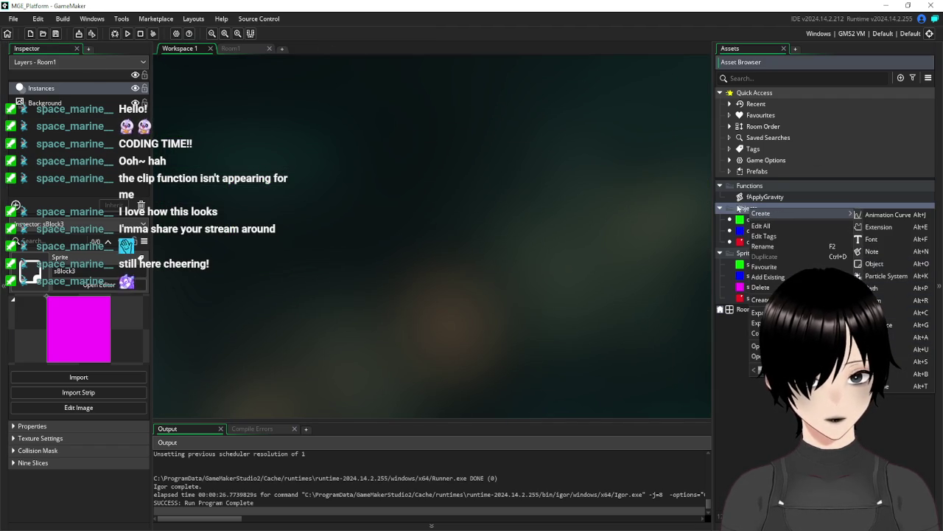
key("Escape")
left_click(758, 230)
right_click(759, 230)
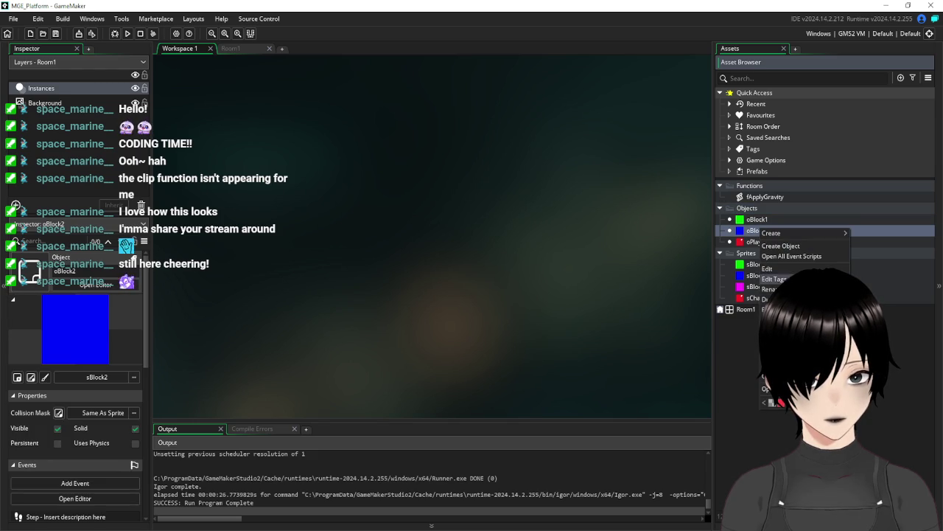
left_click(774, 298)
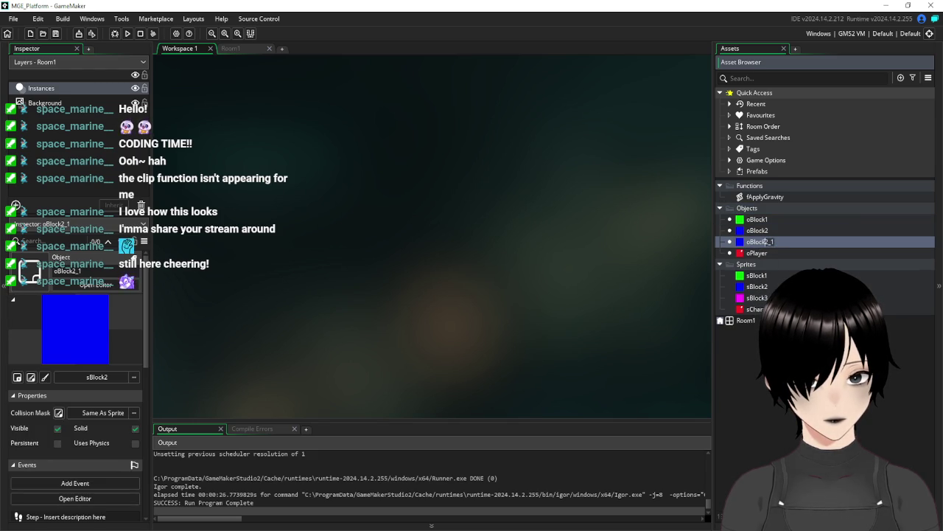
type("3")
key("Return")
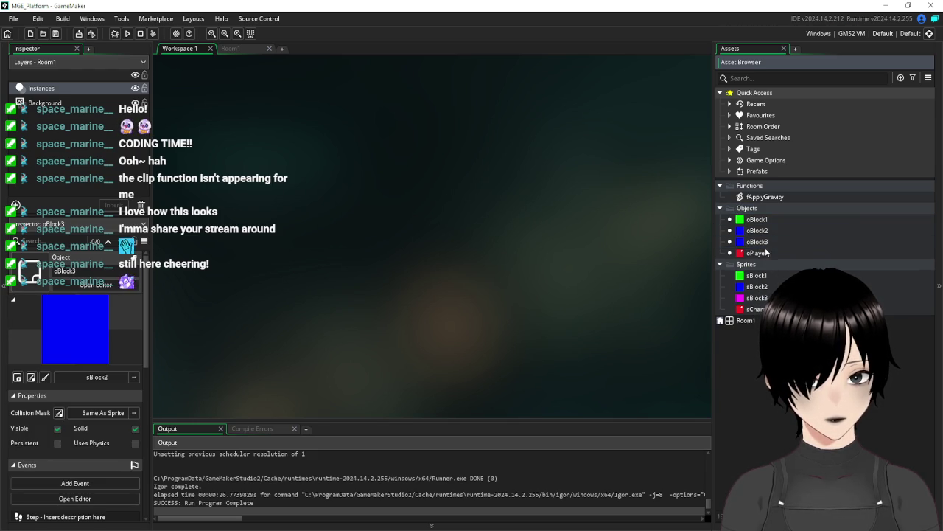
- Assign the magenta sBlock3 sprite to oBlock3
double_click(759, 242)
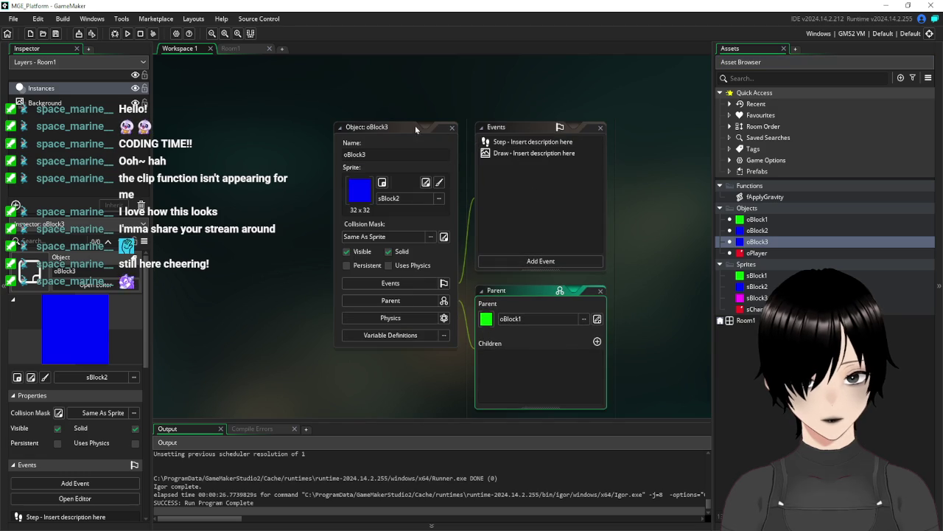
left_click(299, 186)
double_click(455, 214)
double_click(486, 210)
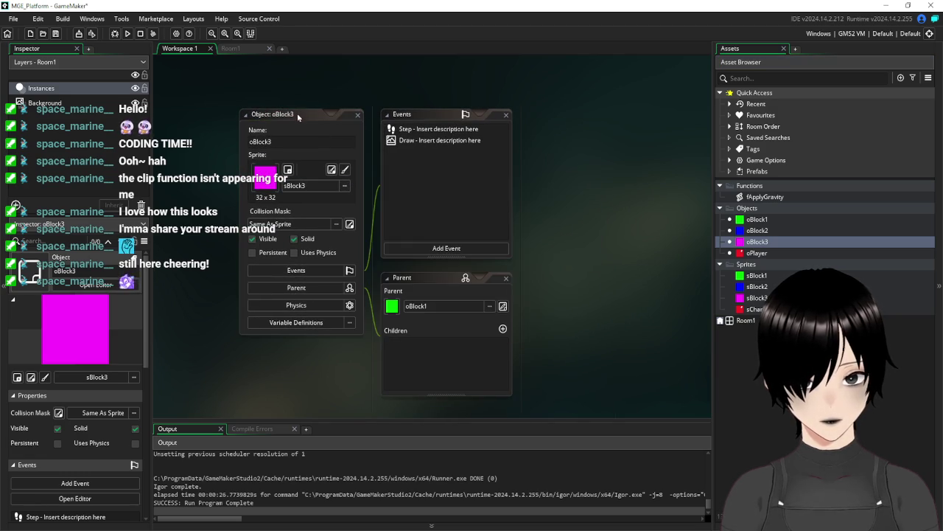
left_click(298, 116)
- Delete oBlock3's Draw and Step events and add a Create event setting hspeed
left_click(367, 132)
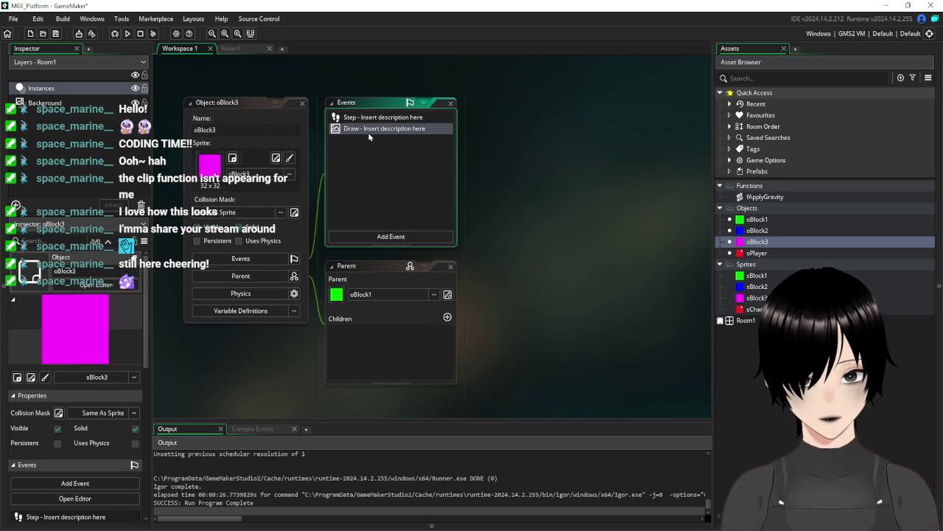
key("Delete")
left_click(360, 120)
key("Delete")
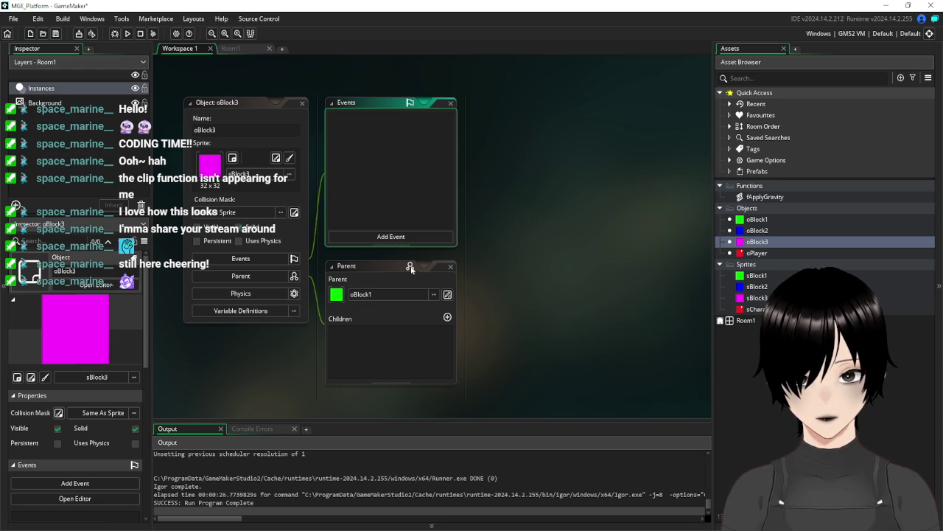
left_click(401, 236)
left_click(427, 256)
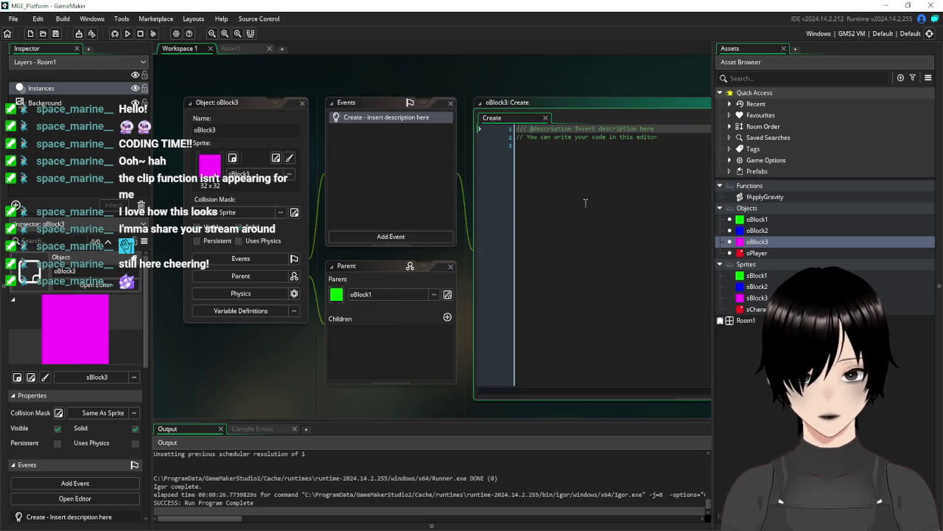
type("hspeed=")
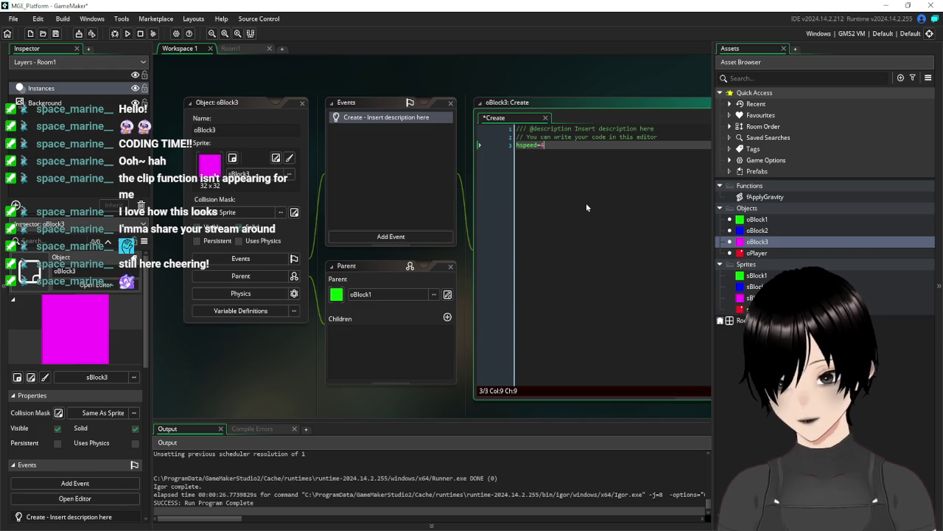
type("4")
- Add a Collision event with oBlock1 to oBlock3
left_click(379, 235)
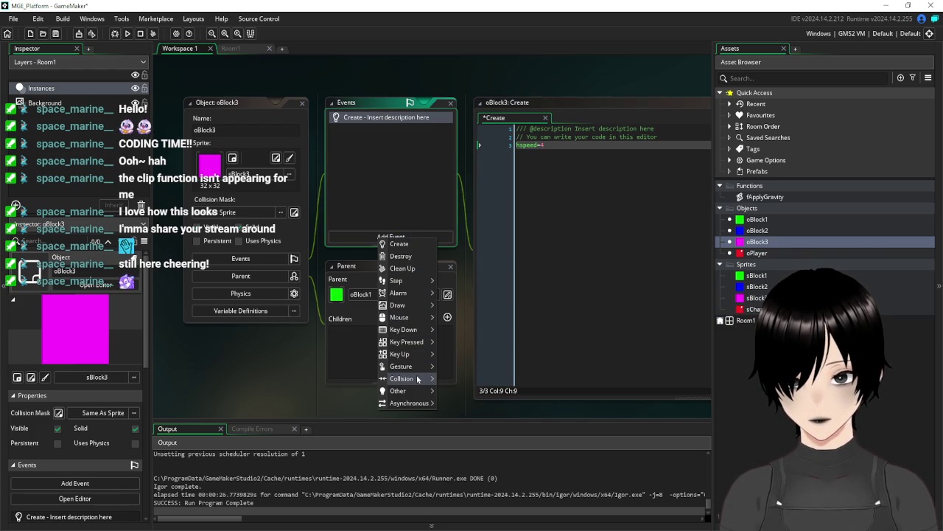
mouse_move(417, 379)
mouse_move(448, 378)
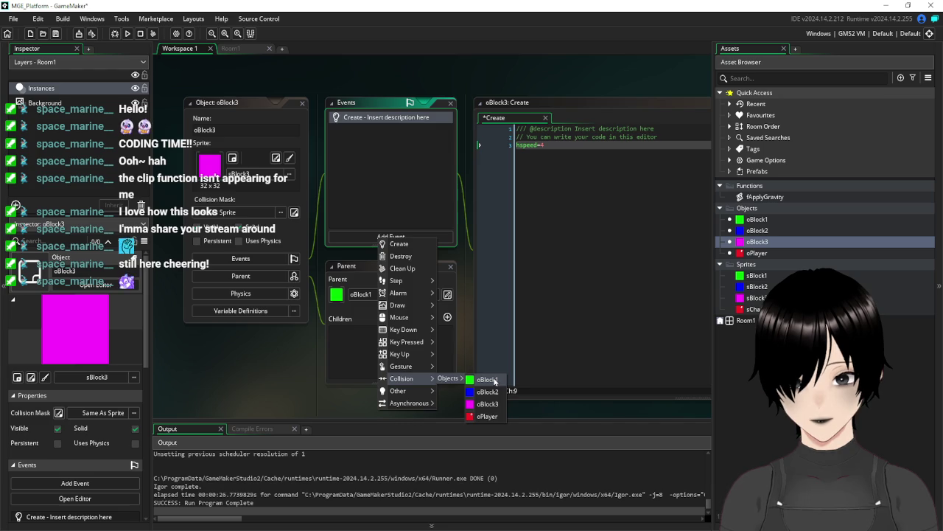
left_click(487, 380)
- Write hspeed=-hspeed in the collision code and save the project
type("hsp")
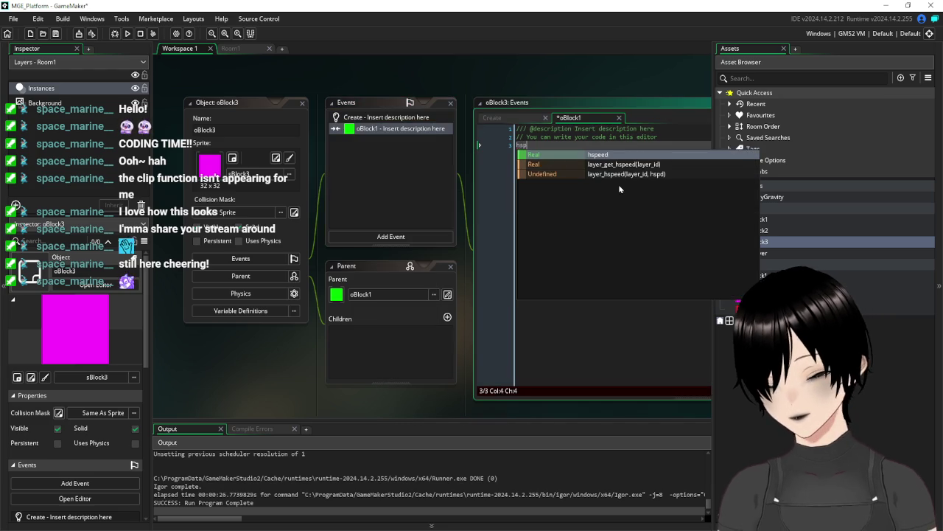
type("eed=")
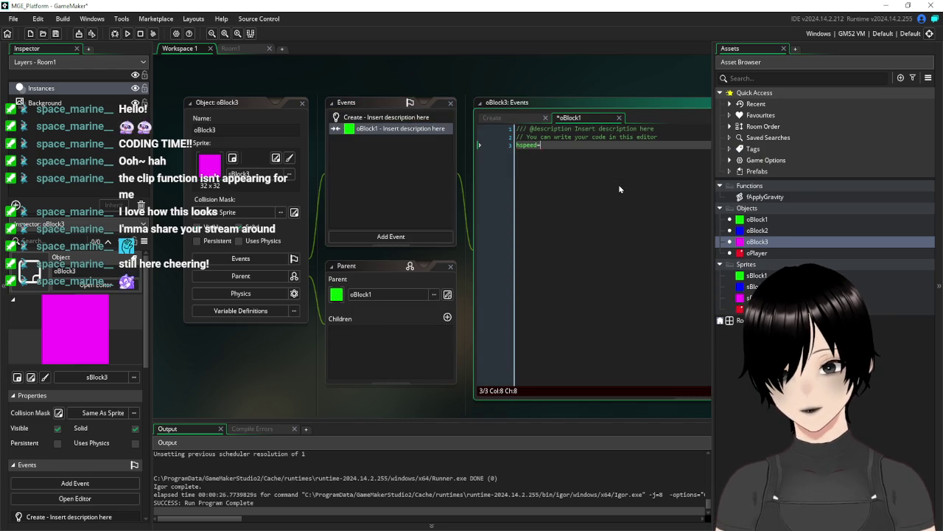
key("BackSpace")
key("BackSpace")
key("BackSpace")
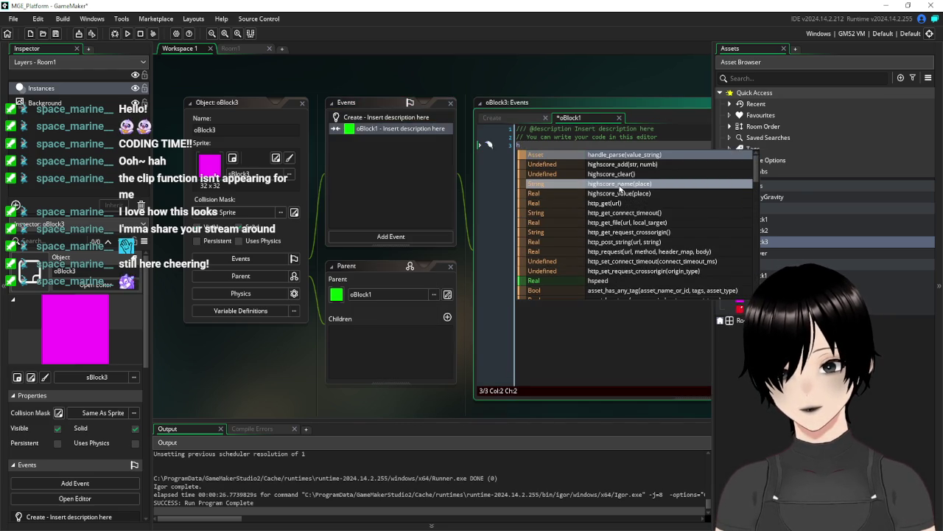
key("BackSpace")
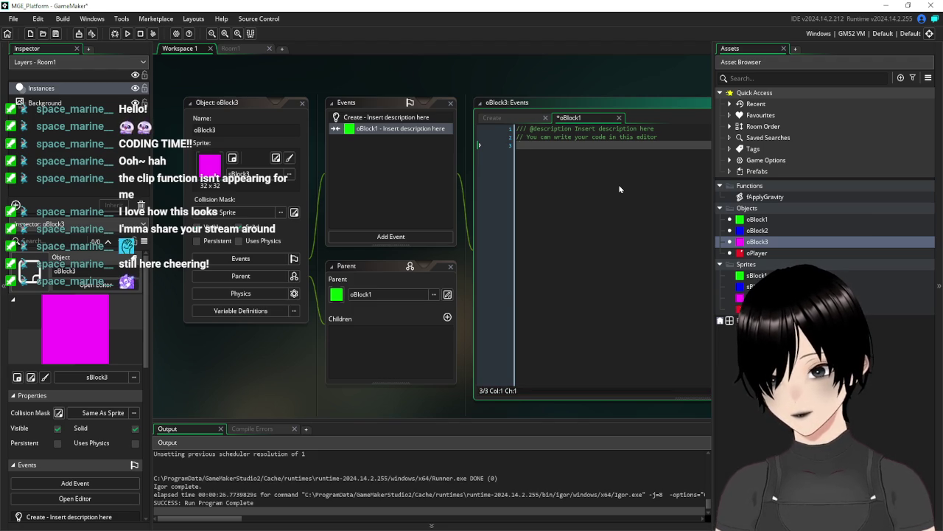
type("reve")
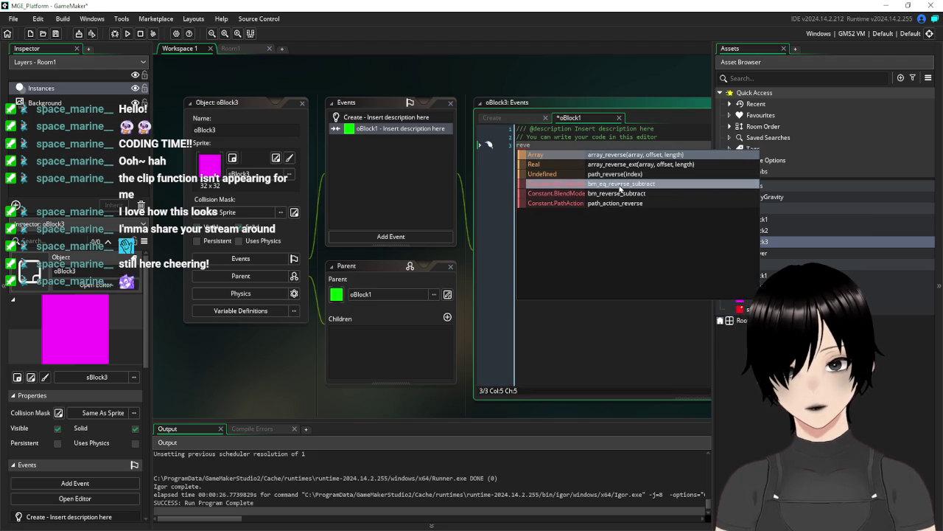
key("BackSpace")
key("BackSpace")
key("BackSpace")
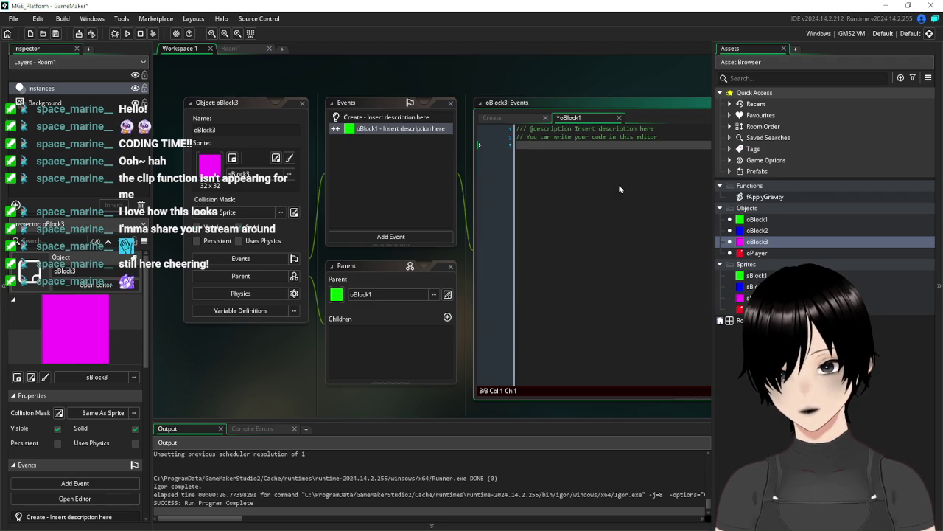
type("hspeed")
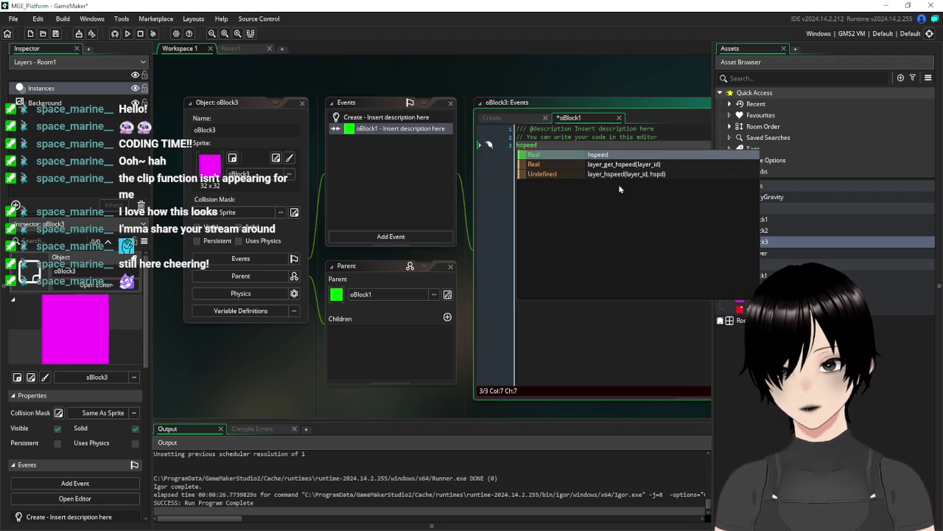
type("=-")
type("hspeed")
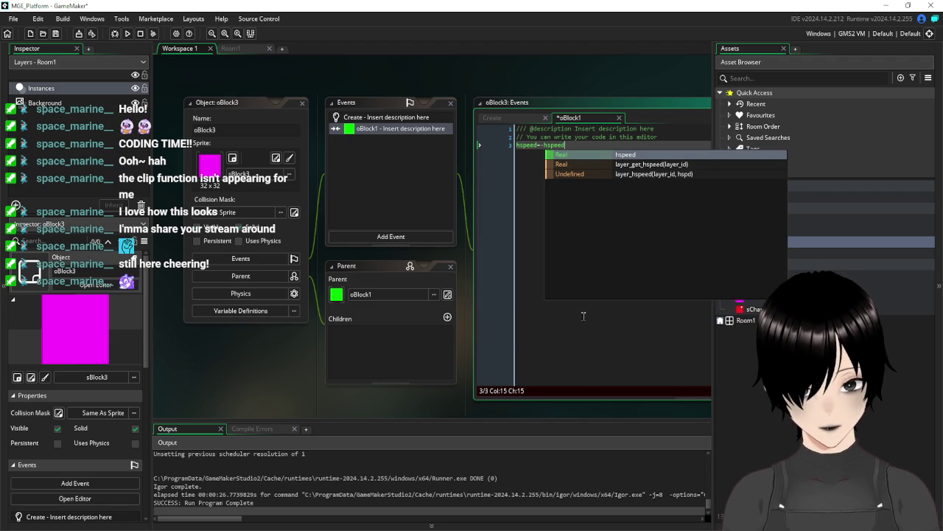
left_click(582, 316)
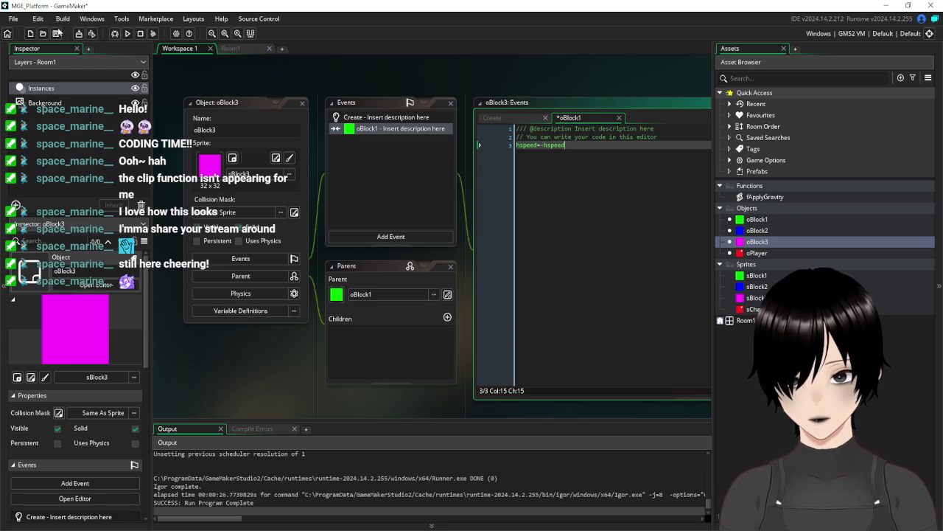
left_click(58, 35)
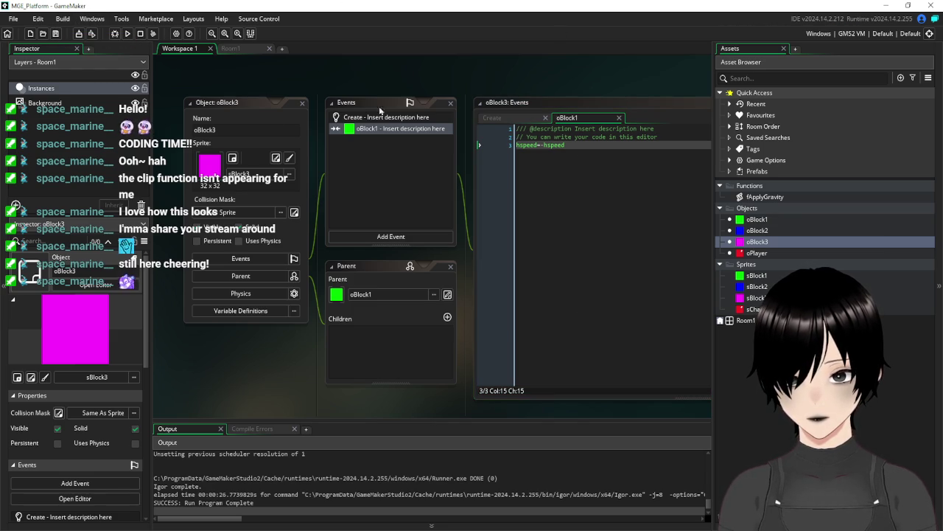
- Place an oBlock3 instance in Room1 right of the blue platform and run the game
left_click(234, 49)
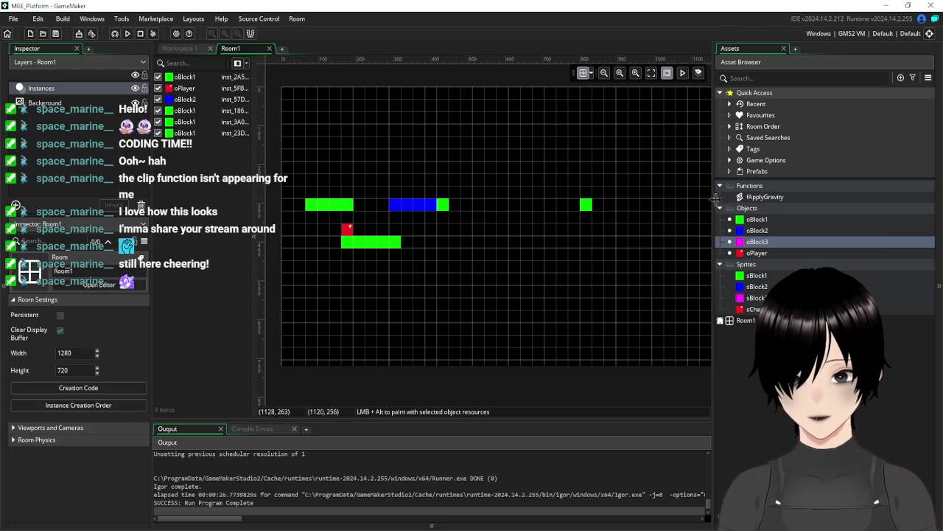
mouse_move(756, 242)
left_mouse_down()
mouse_move(456, 207)
mouse_move(466, 207)
left_mouse_up()
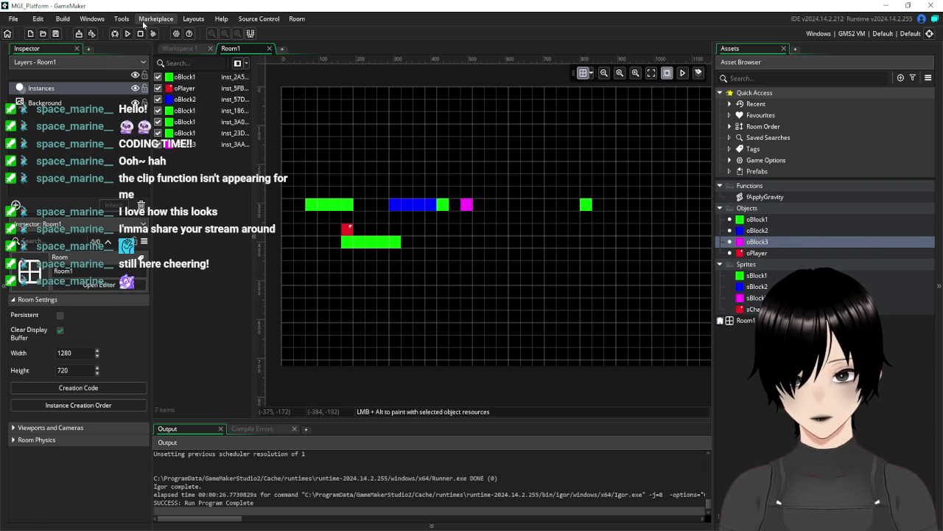
left_click(126, 34)
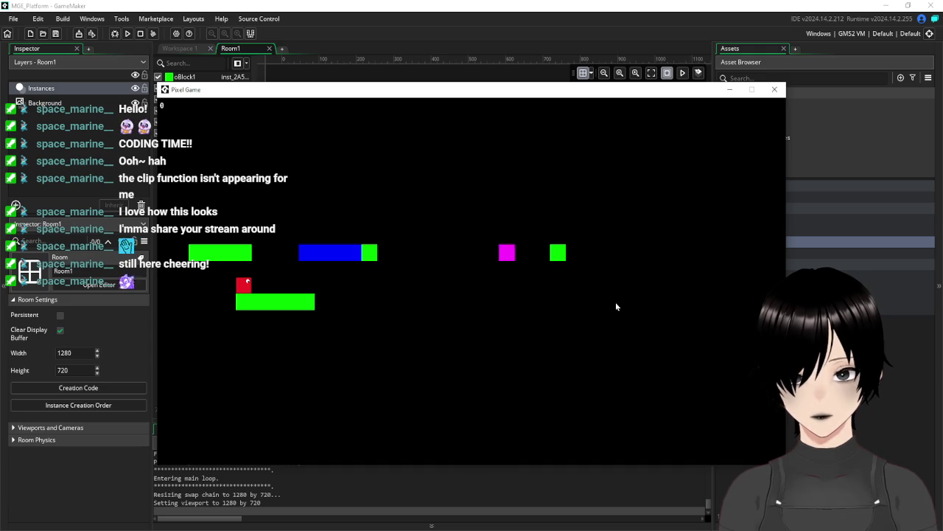
- Move the player right onto the blue platform, close the game, and return to Workspace 1
key("Right")
key("Up")
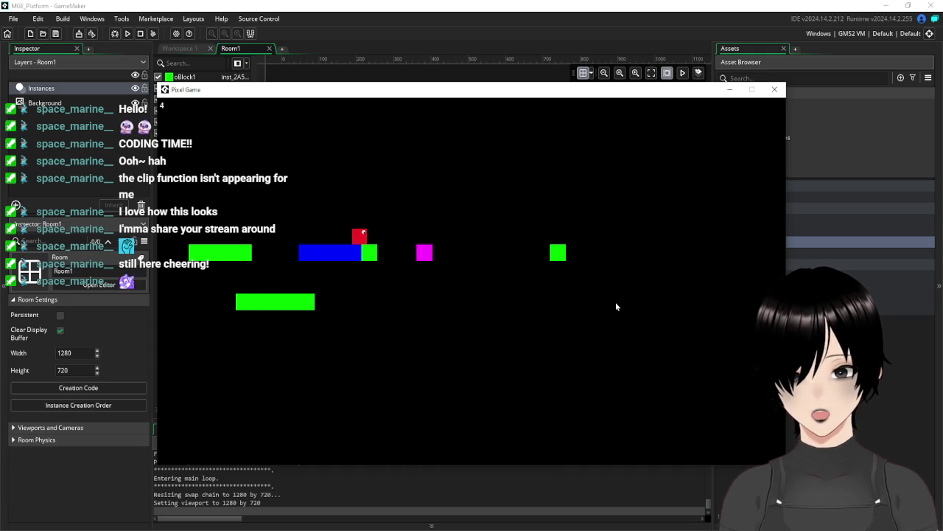
key("Right")
key("Right")
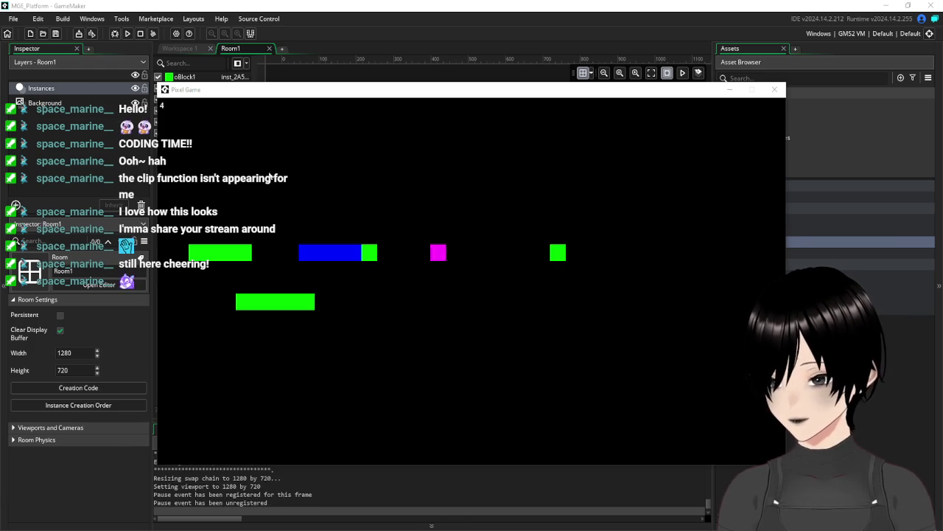
left_click(775, 89)
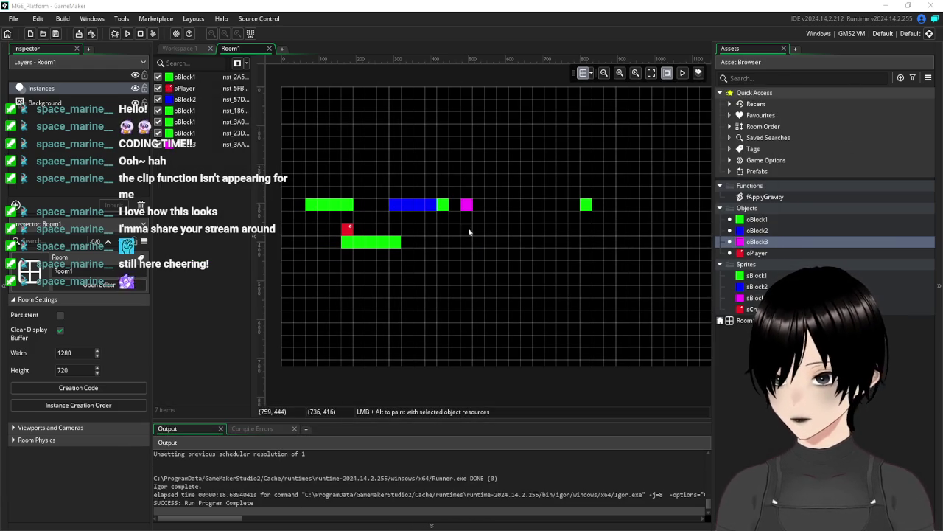
left_click(186, 49)
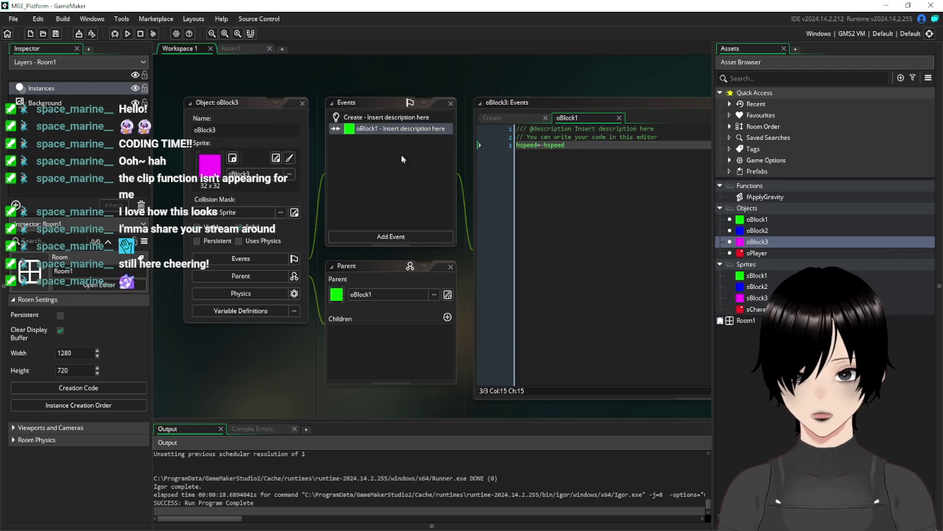
- Set oBlock3's parent to None, then open the oPlayer object editor's event list
left_click(303, 103)
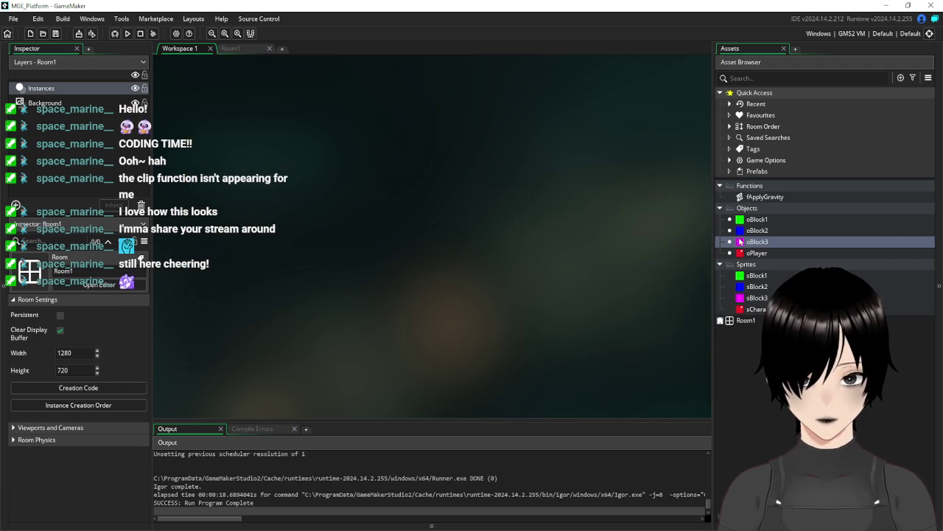
double_click(766, 243)
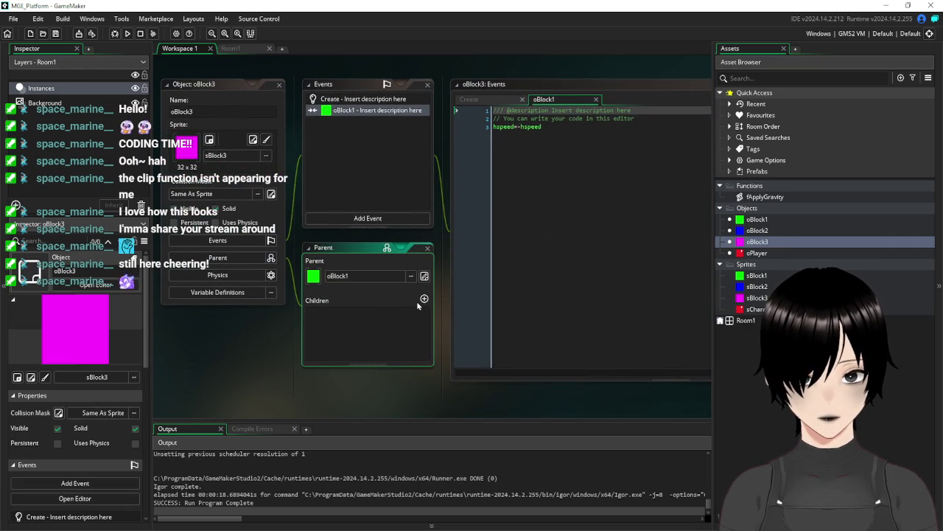
left_click(398, 275)
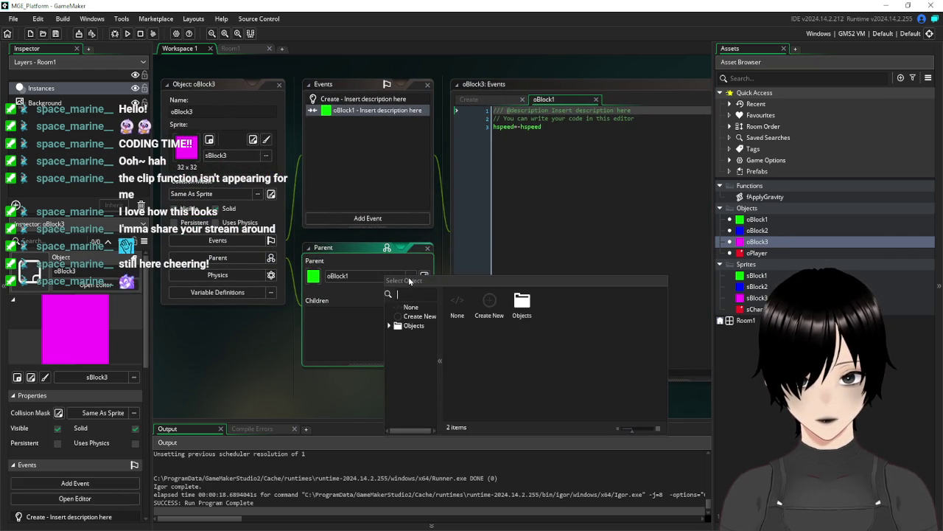
left_click(395, 316)
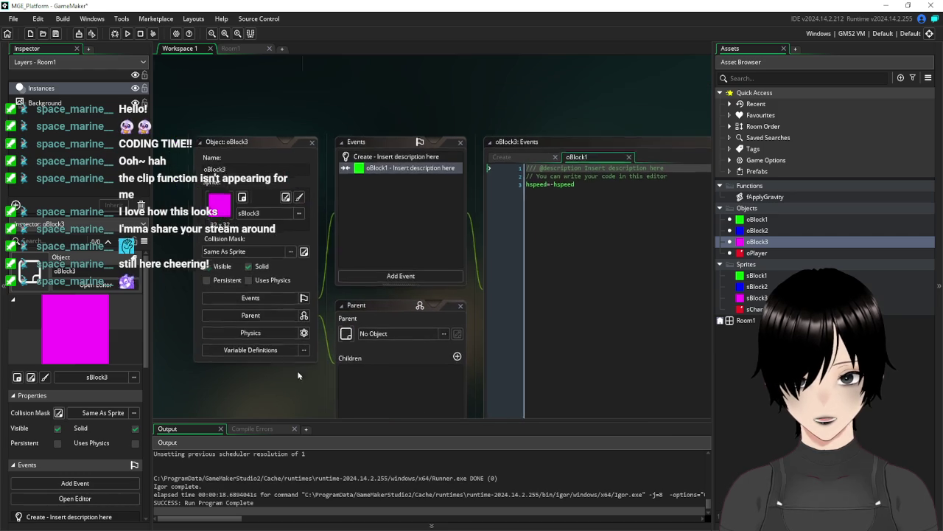
left_click(320, 148)
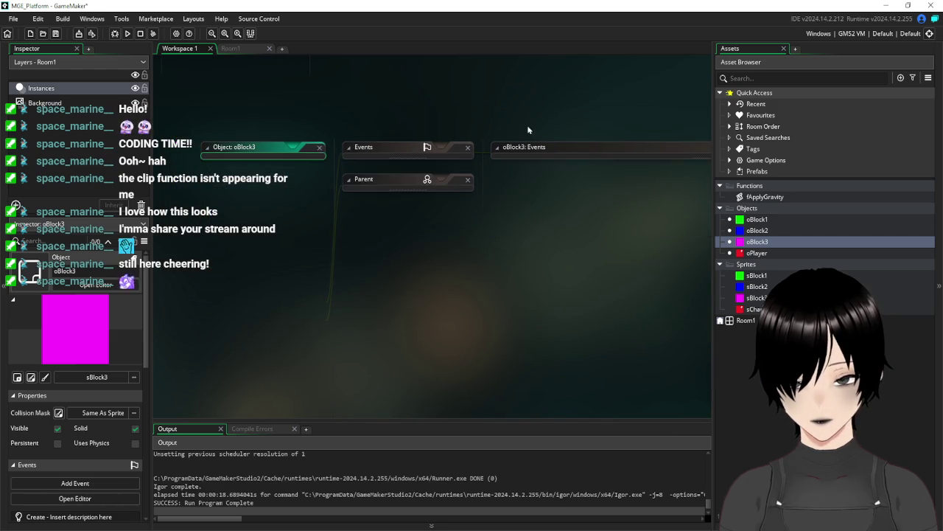
double_click(759, 253)
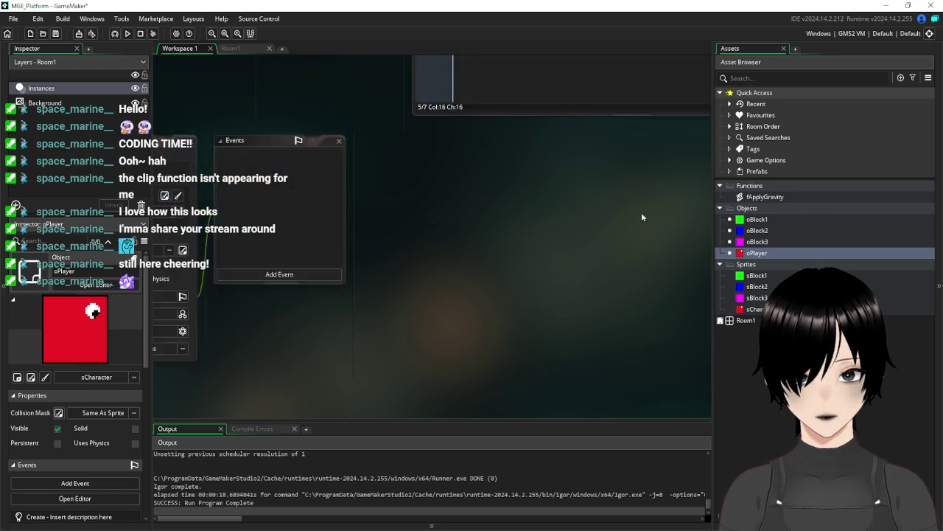
left_click(377, 220)
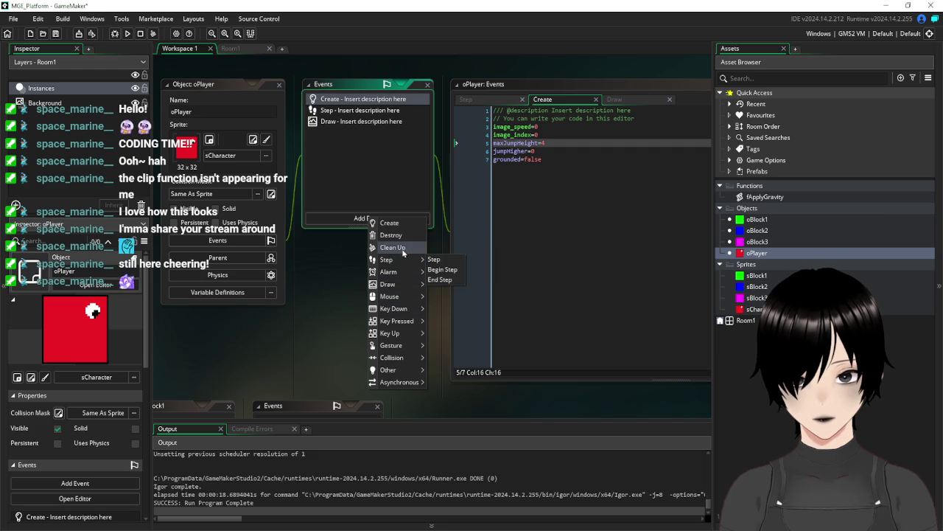
- Add an oBlock3 collision event to oPlayer with hspeed=other.hspeed, then run the game
mouse_move(446, 359)
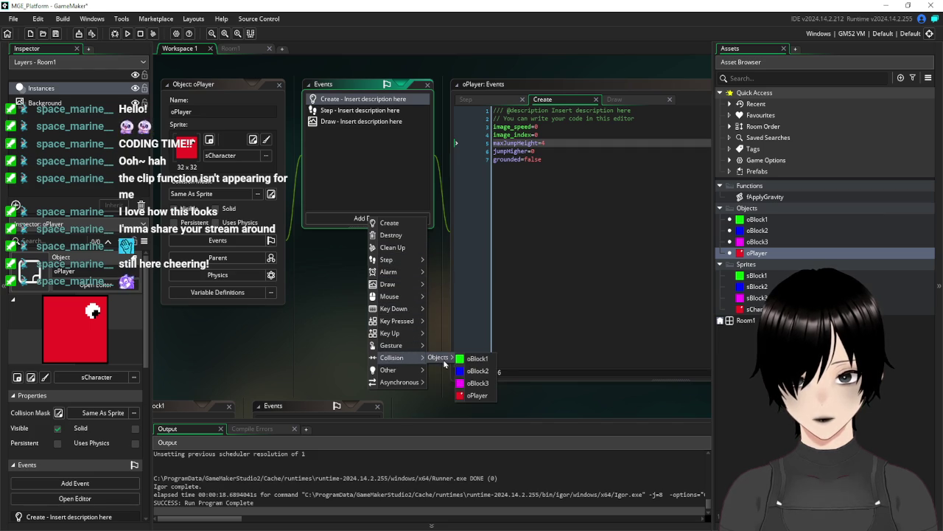
left_click(479, 383)
left_click(529, 155)
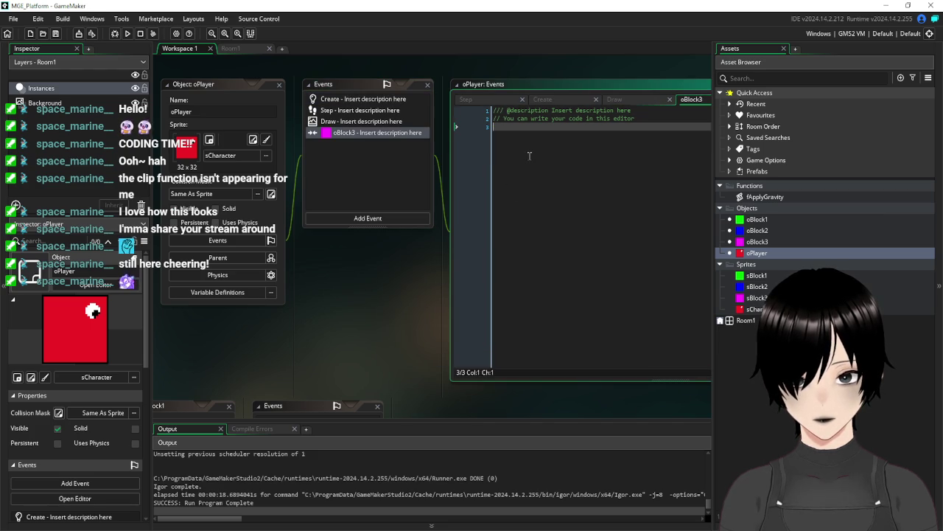
type("hspeed=")
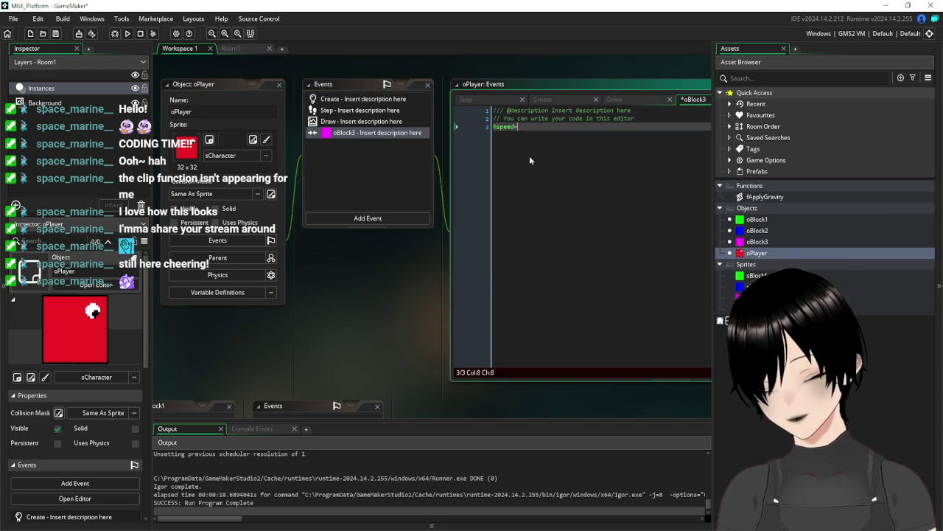
type("other.hspee")
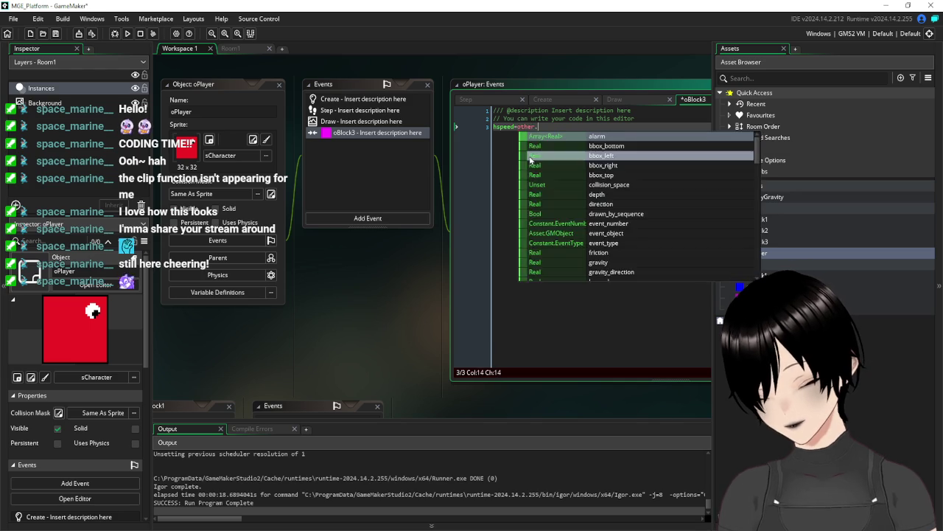
key("Return")
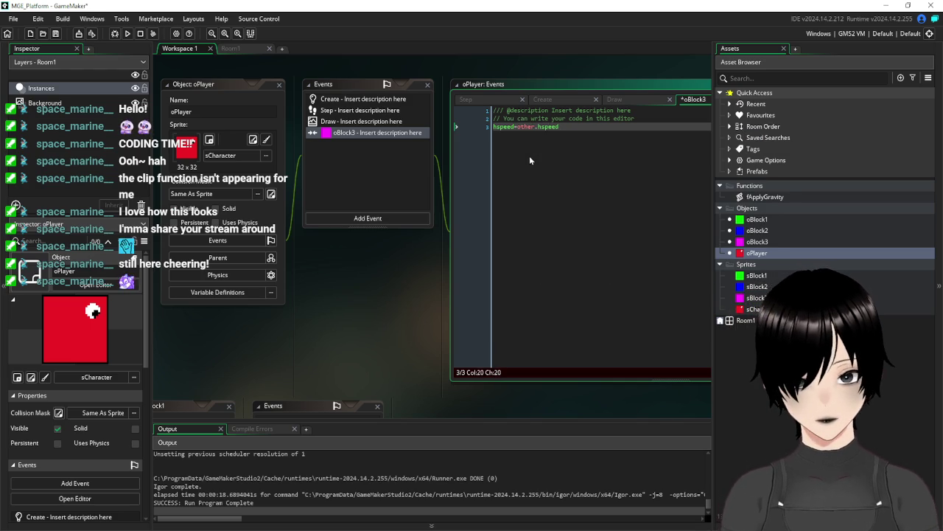
left_click(127, 33)
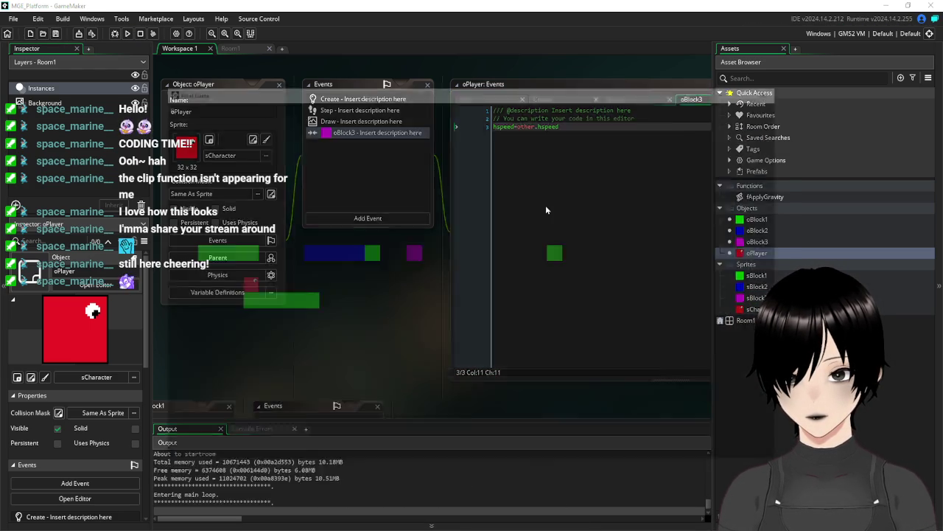
- Move right, jump onto the blue platform, move back left, then close the game window
key("Right")
key("space")
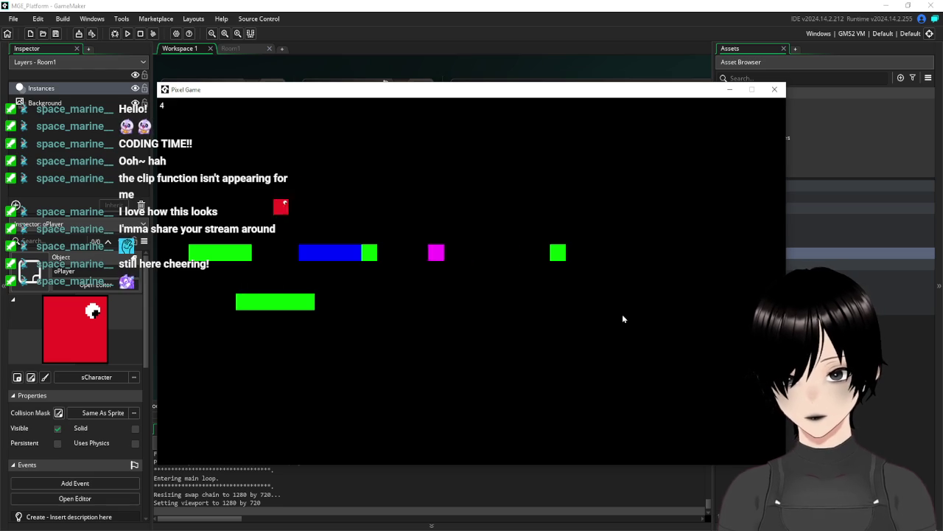
key("Right")
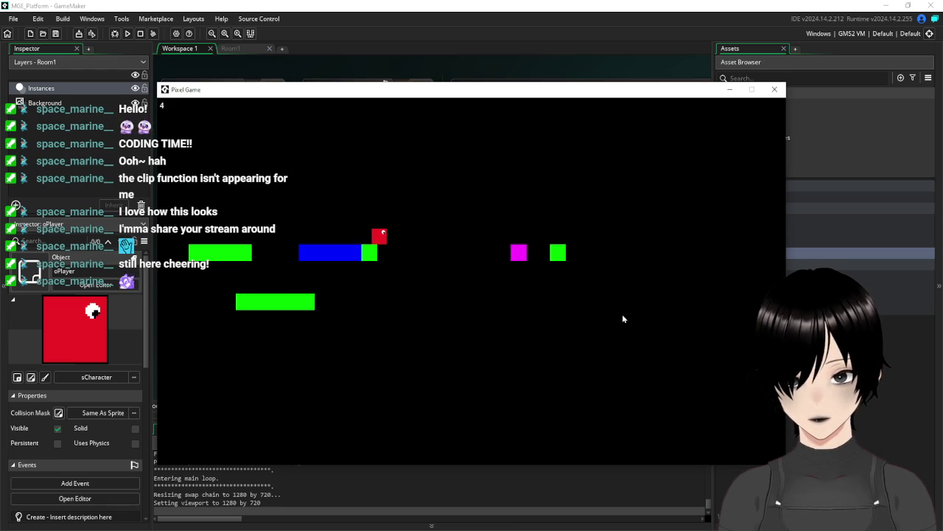
key("Left")
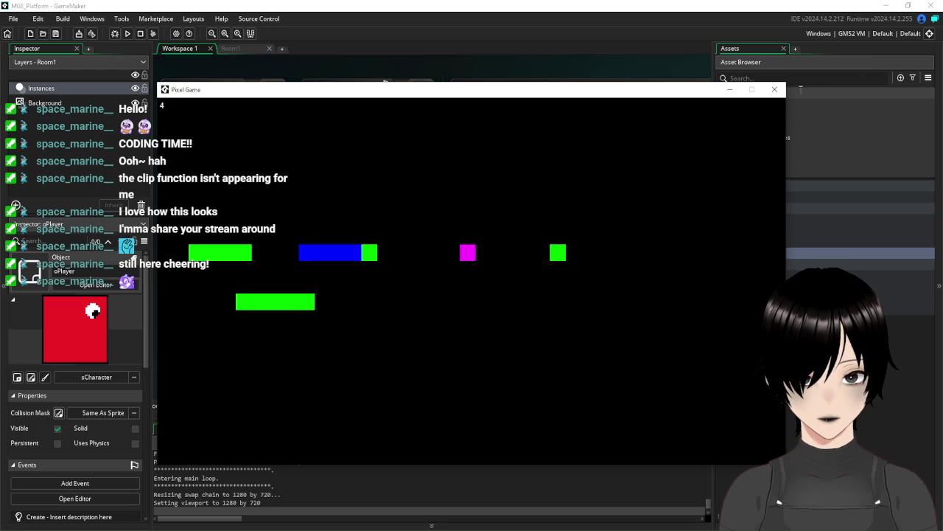
left_click(775, 89)
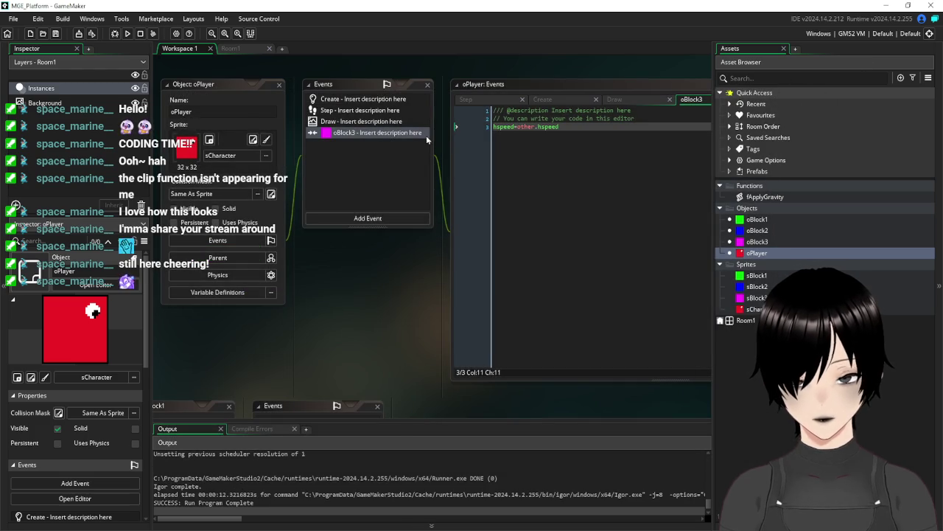
- Delete the collision's hspeed line and add if place_meeting(x,y,oBlock3) to oPlayer's Step code
left_click_drag(590, 126, 457, 129)
key("BackSpace")
key("BackSpace")
left_click(359, 111)
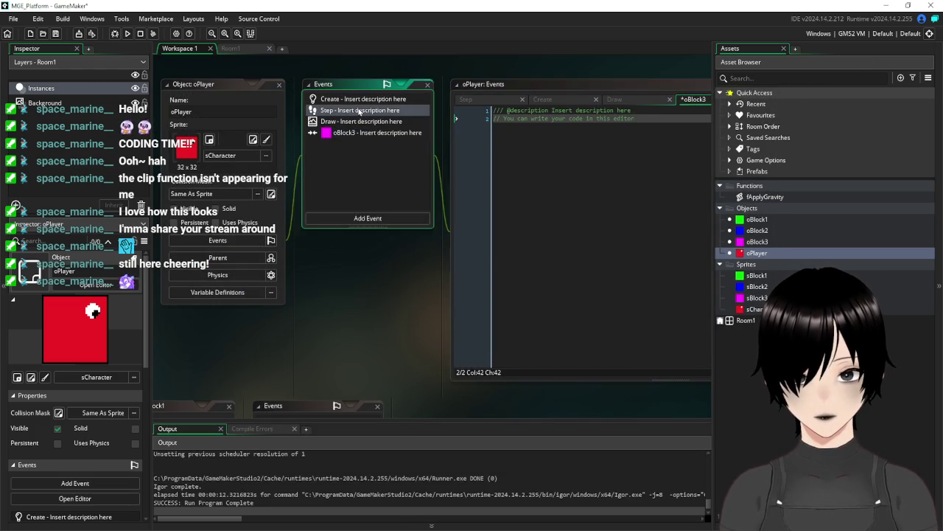
left_click(568, 320)
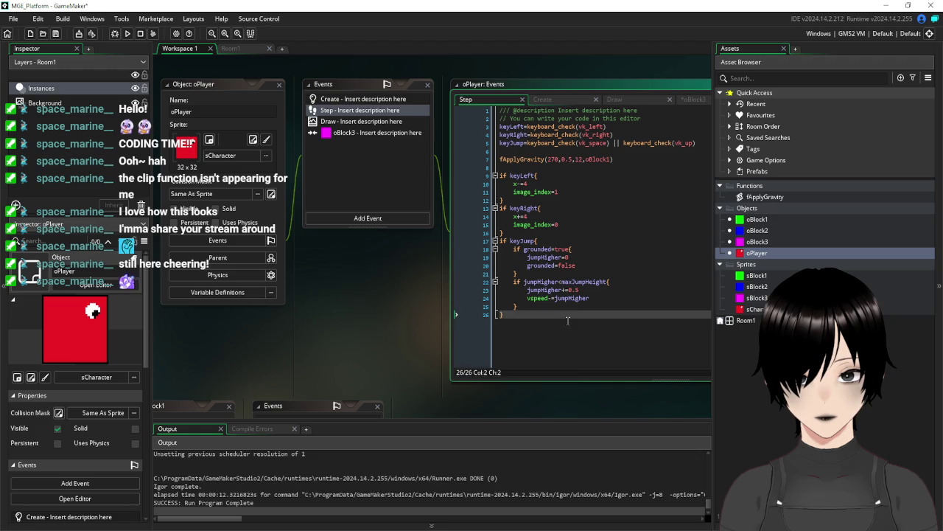
key("Return")
type("i")
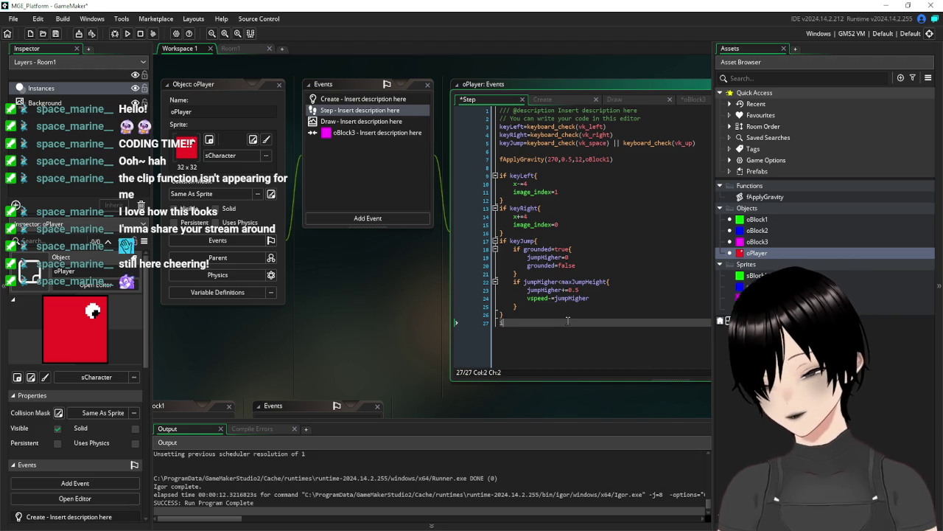
type("f place_me")
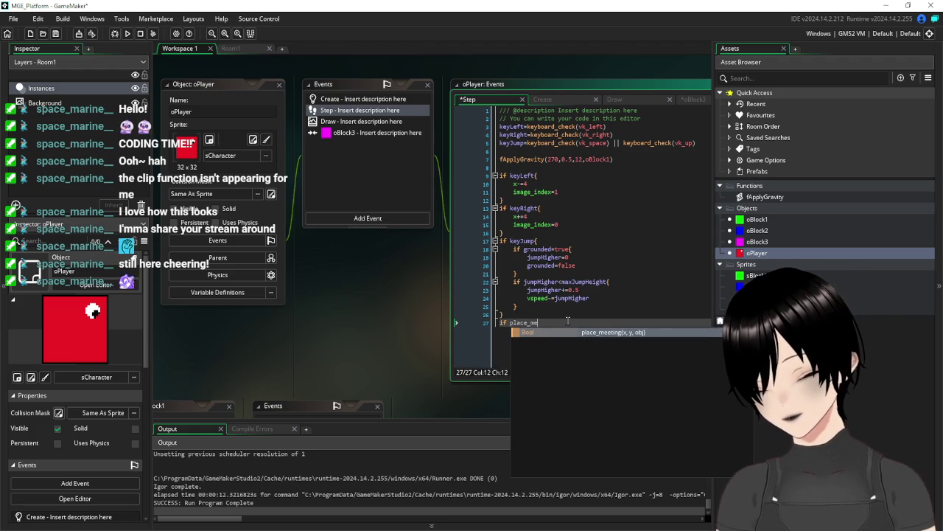
type("eting(")
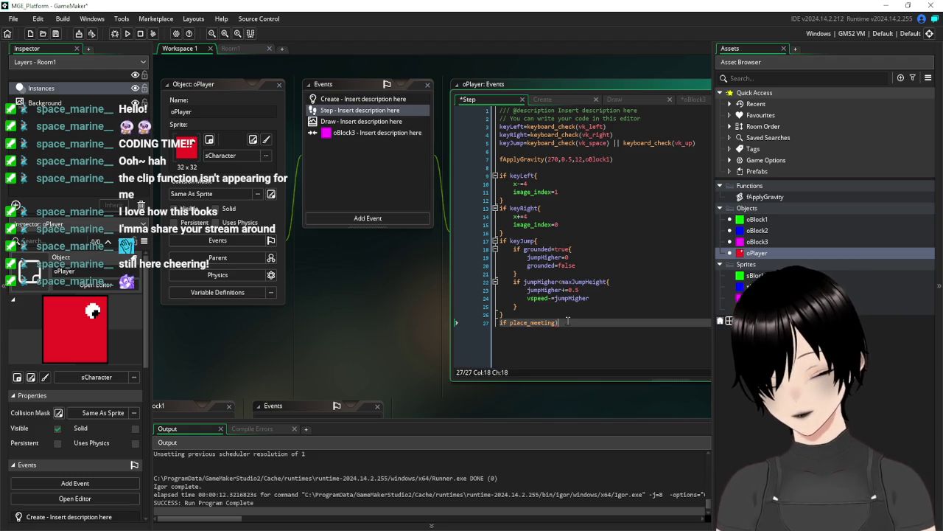
key("BackSpace")
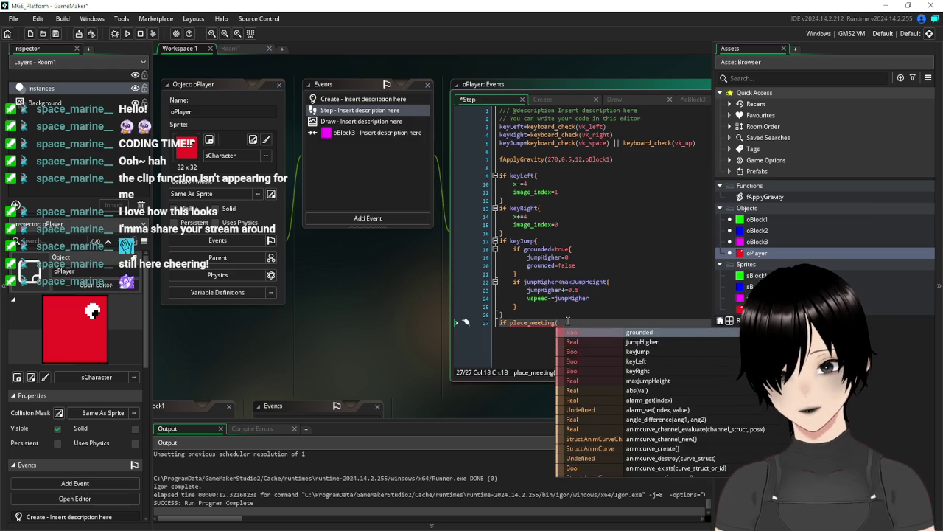
type("x,y,oBlock")
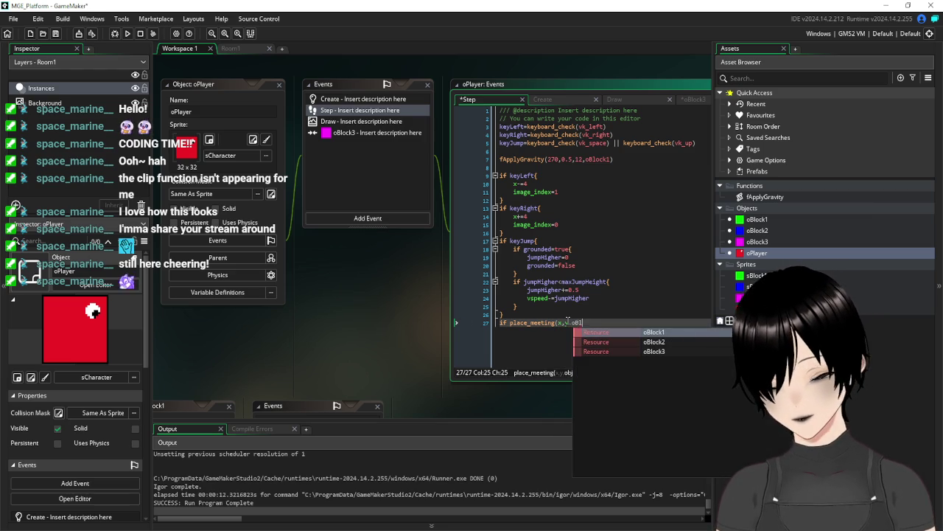
type("3)")
key("Return")
key("Return")
key("Return")
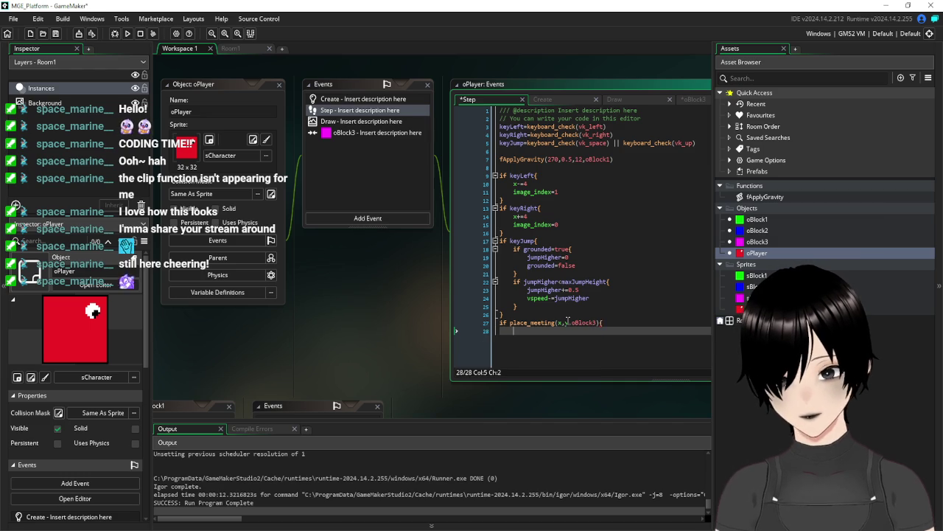
- Inside the if block, set obj=instance_position(x,y+1,oBlock3)
key("Up")
key("Up")
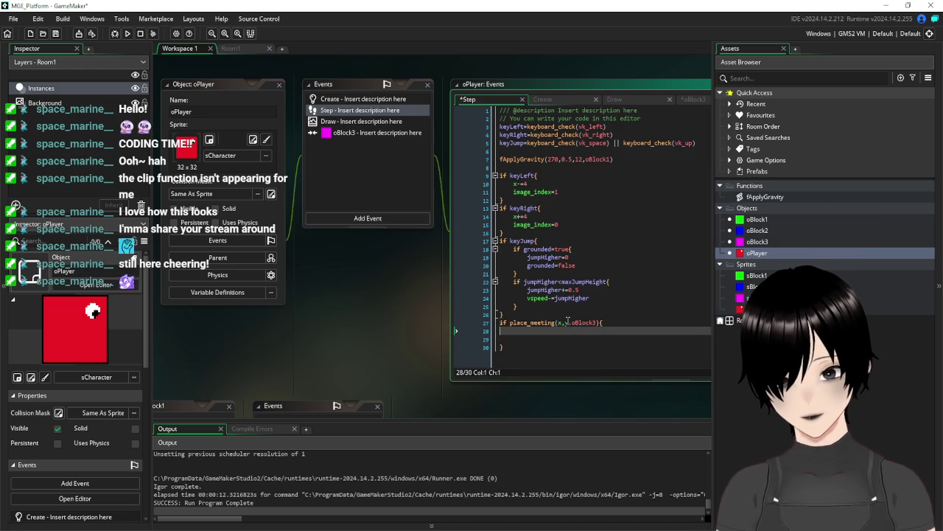
type("o")
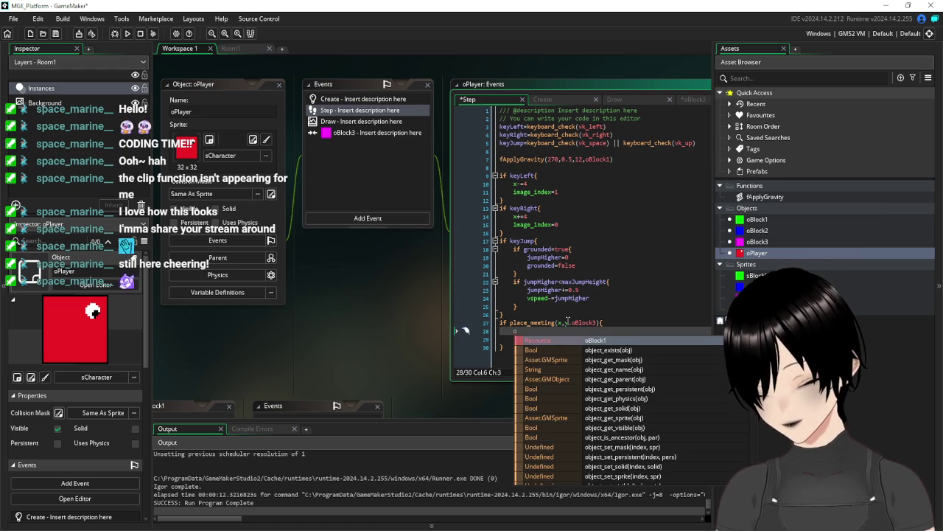
type("bj=")
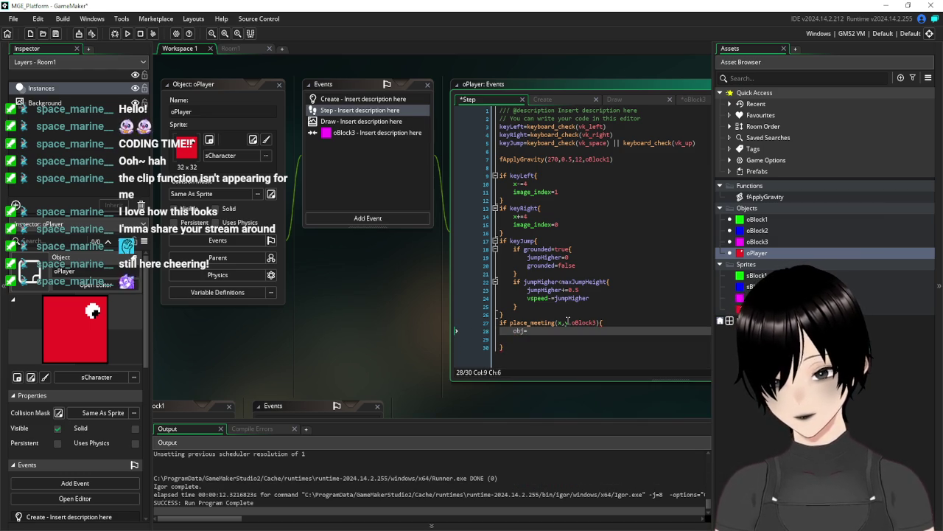
type("instanc")
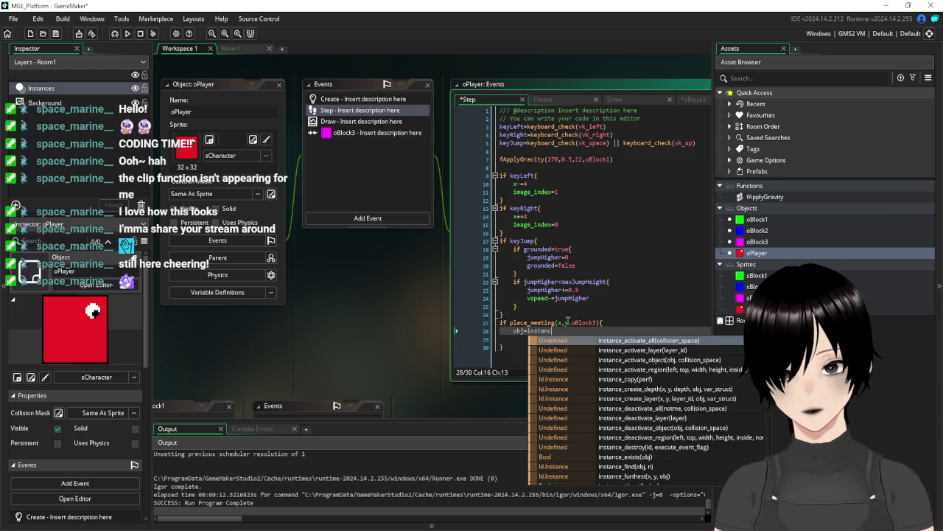
type("e()")
key("BackSpace")
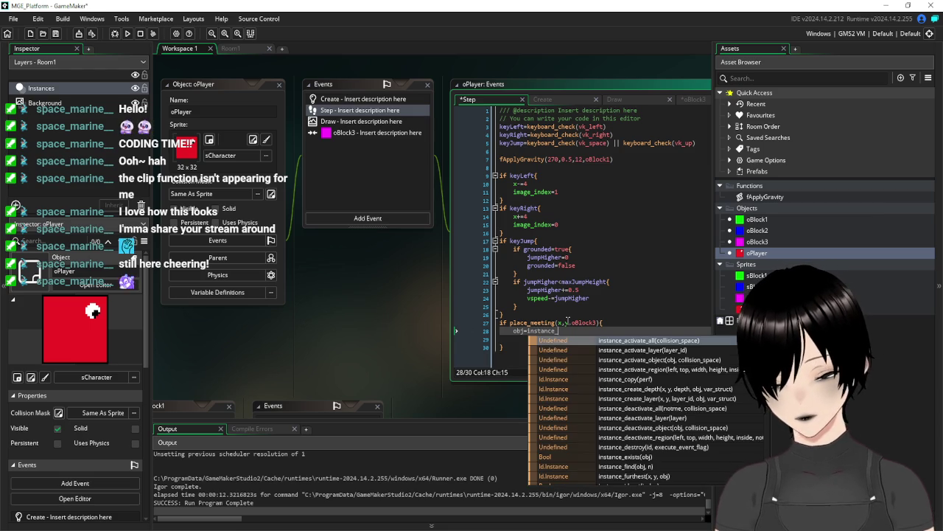
type("p")
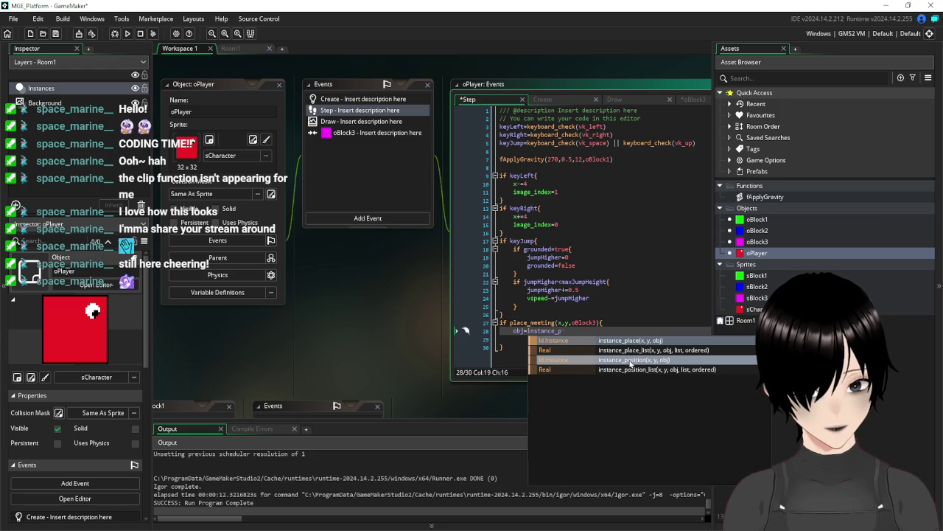
left_click(630, 360)
type("x,y")
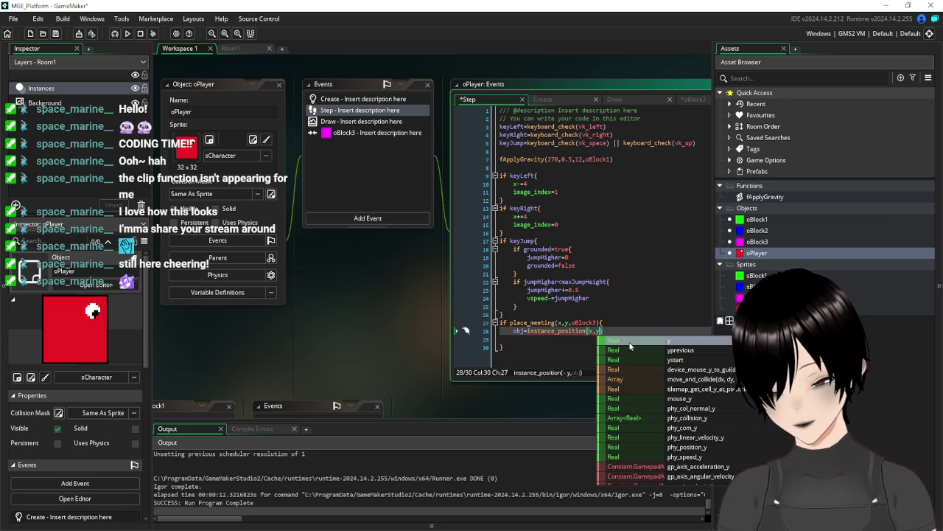
type("+1")
key("Up")
key("Left")
key("Left")
key("Left")
key("Left")
key("Left")
key("Left")
type("+1")
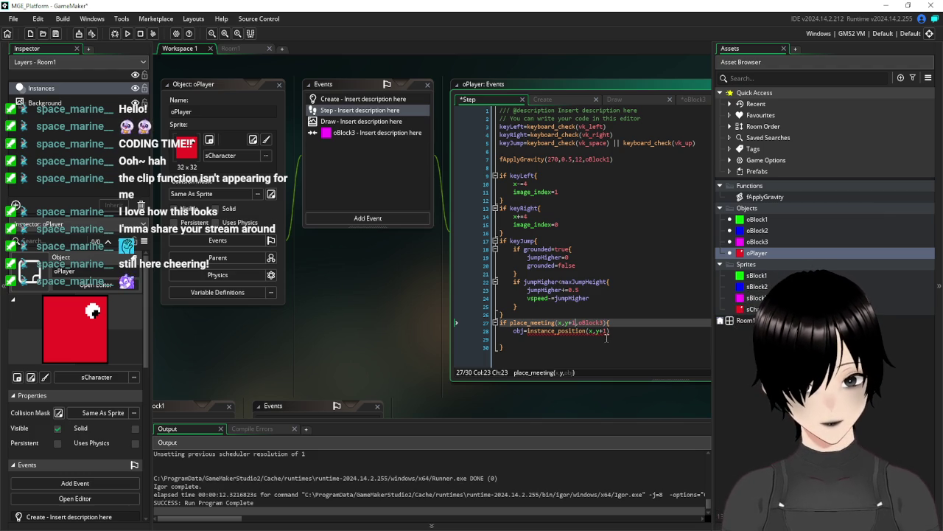
left_click(607, 331)
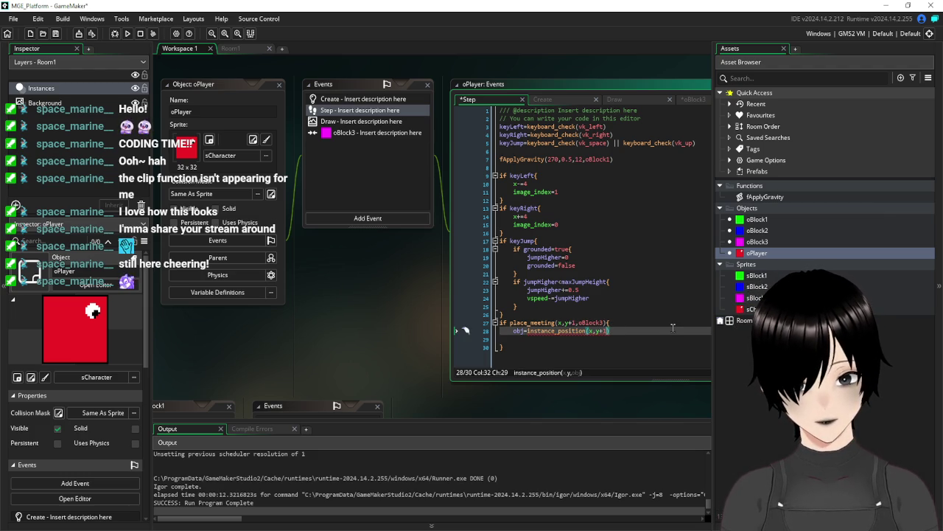
type(",")
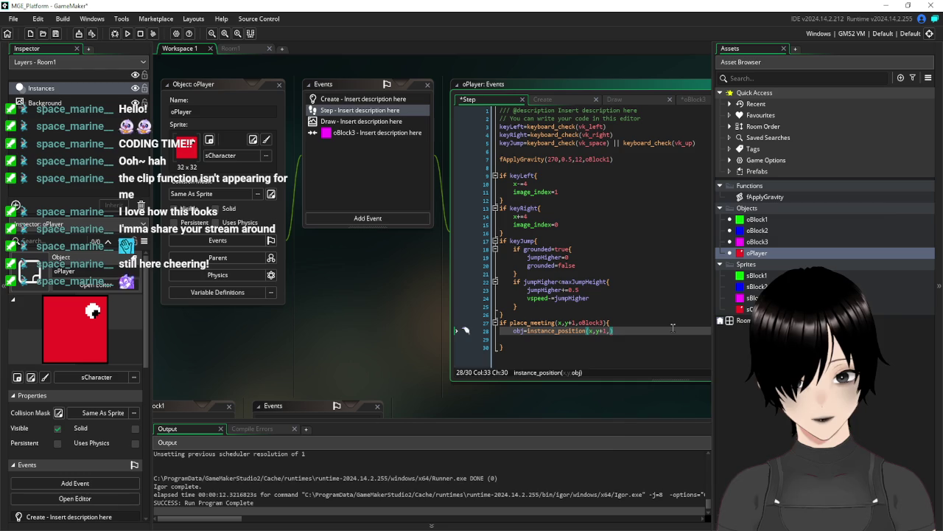
type("oBlock3")
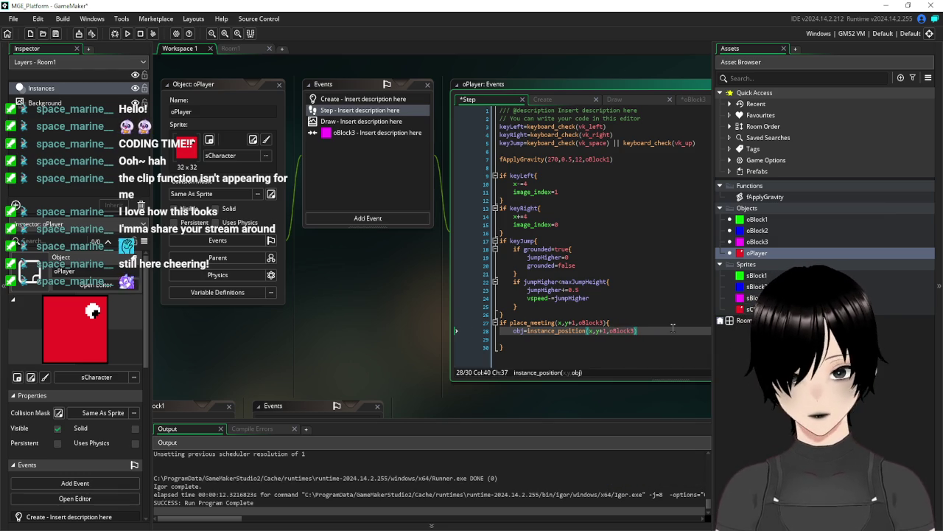
- Add hspeed=obj.hspeed inside the block and open the oBlock3 object
key("Down")
key("Down")
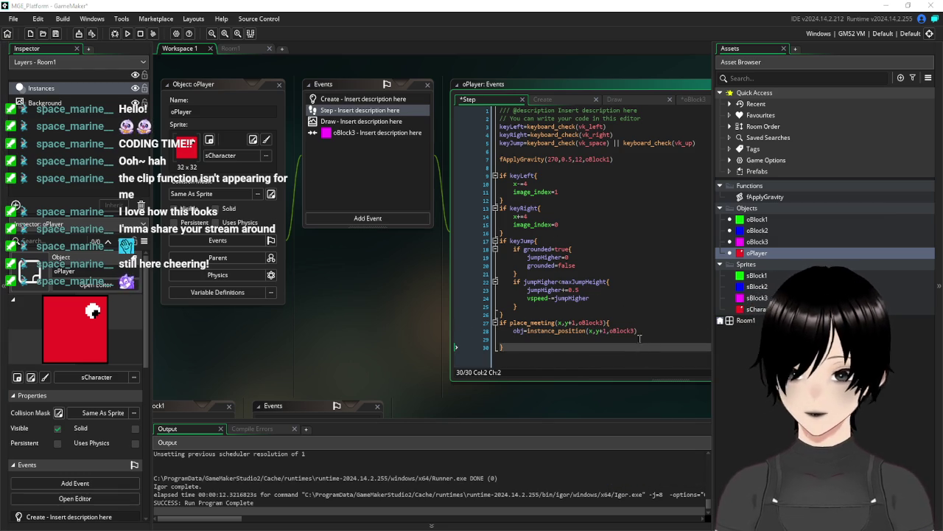
left_click(603, 338)
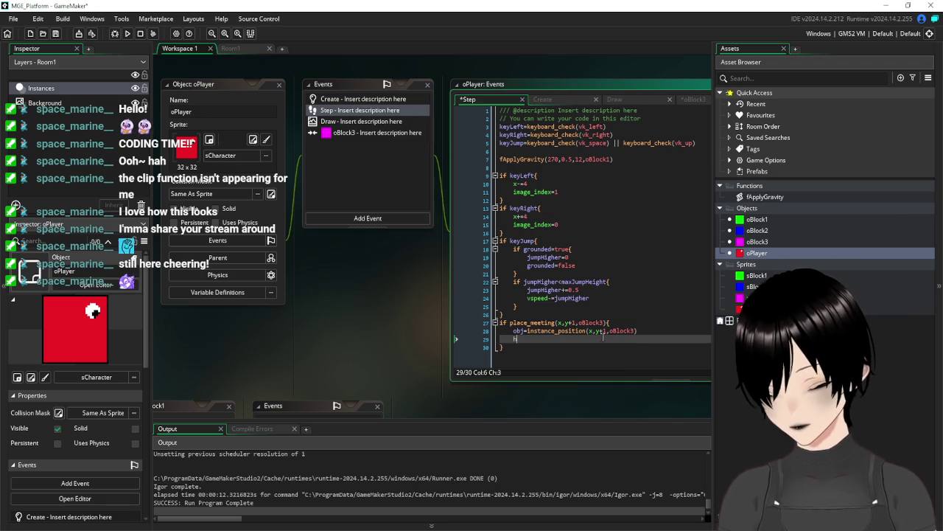
type("hspeed=o")
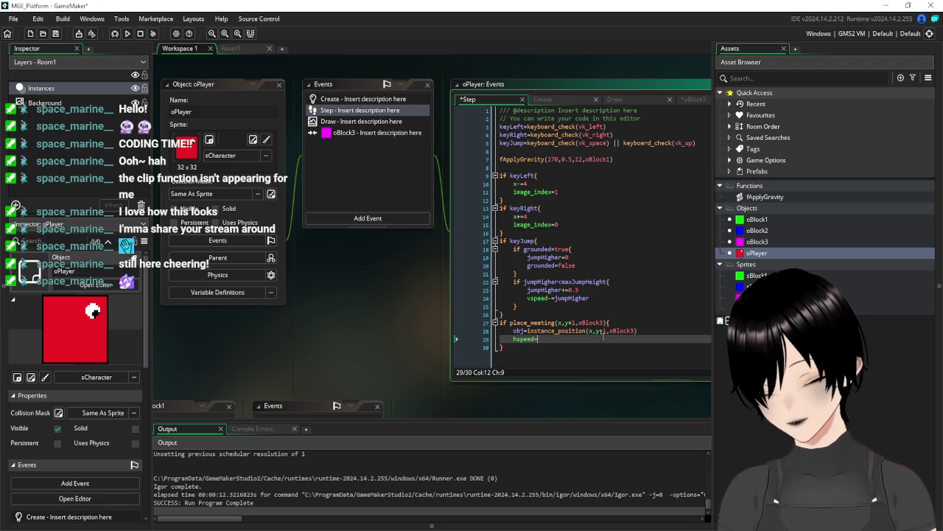
type("bj.hspeed")
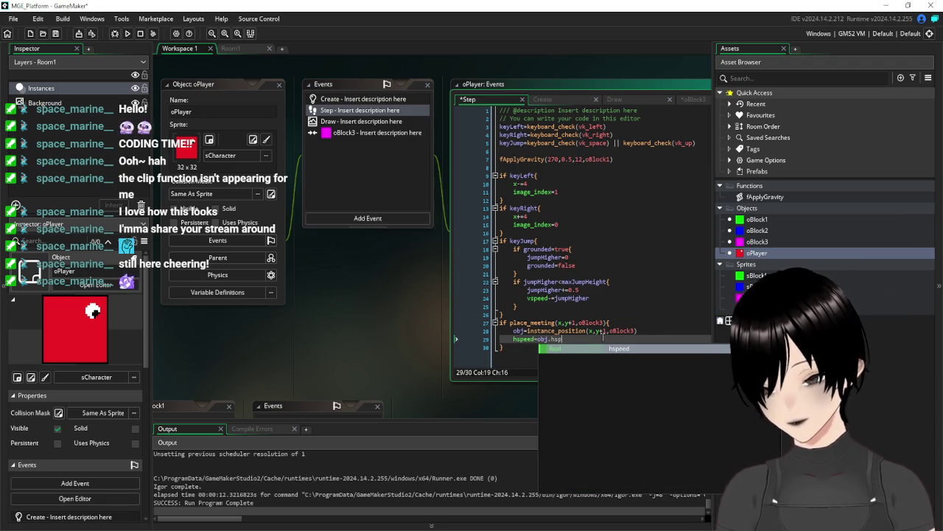
left_click(636, 281)
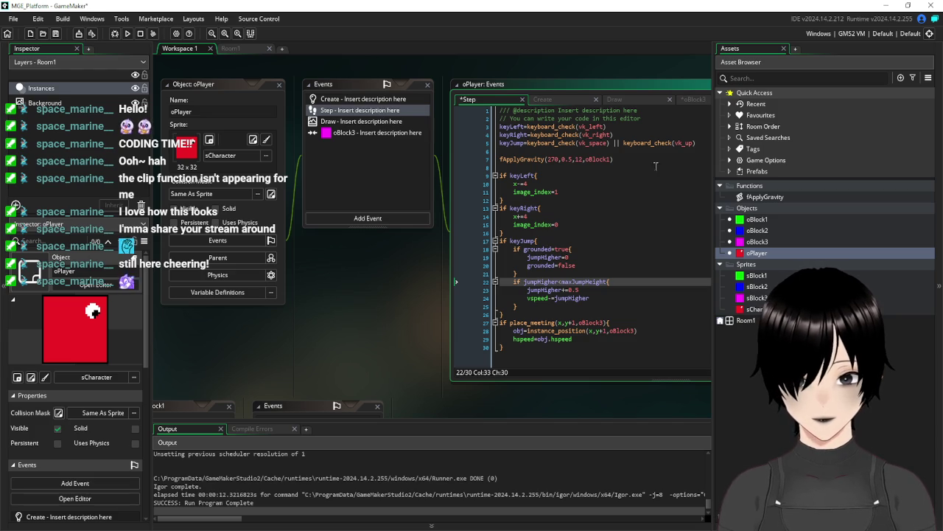
double_click(759, 241)
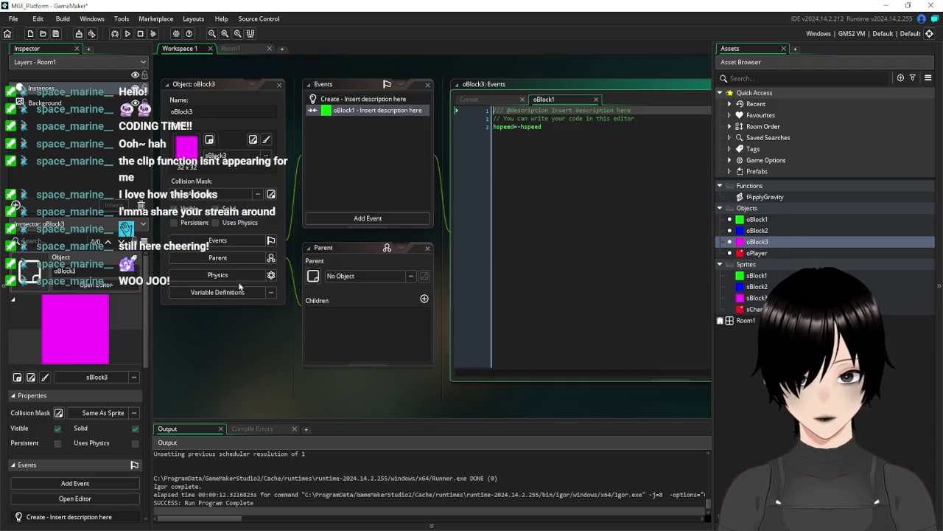
- Pick oBlock1 in oBlock3's Parent field and save the project
left_click(411, 276)
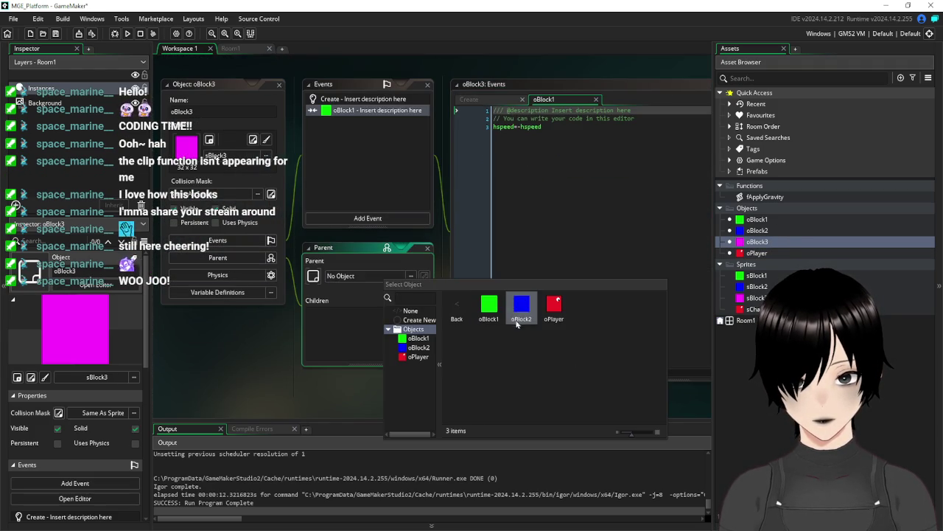
double_click(490, 309)
left_click(55, 33)
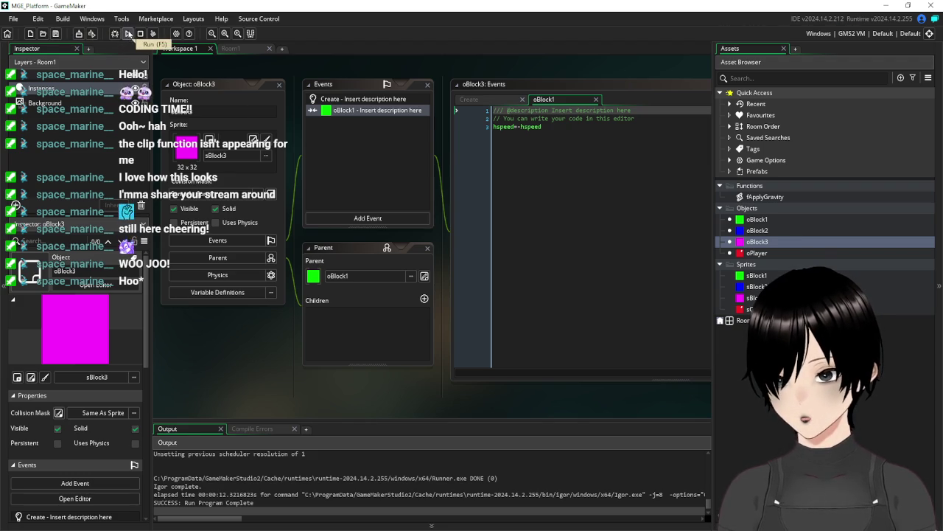
- Run the game and move the red player right onto the platform
left_click(129, 34)
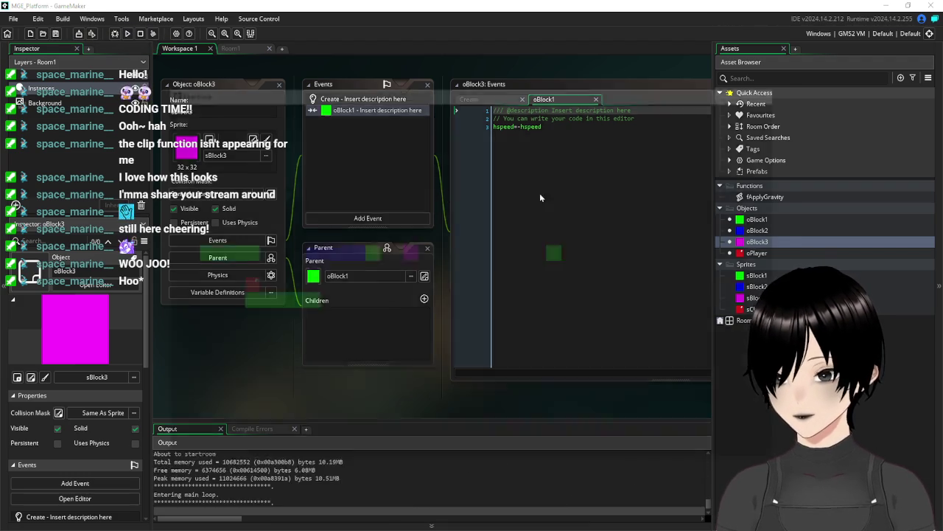
key("Right")
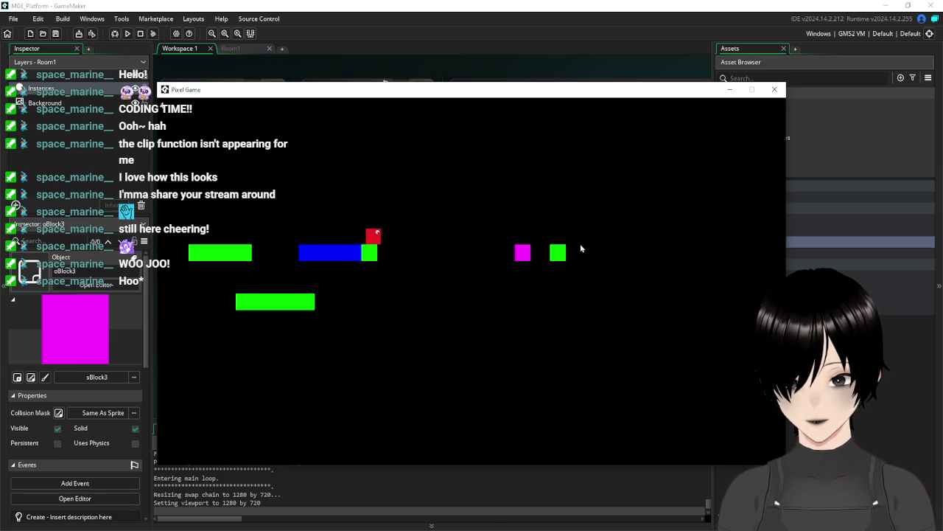
key("Right")
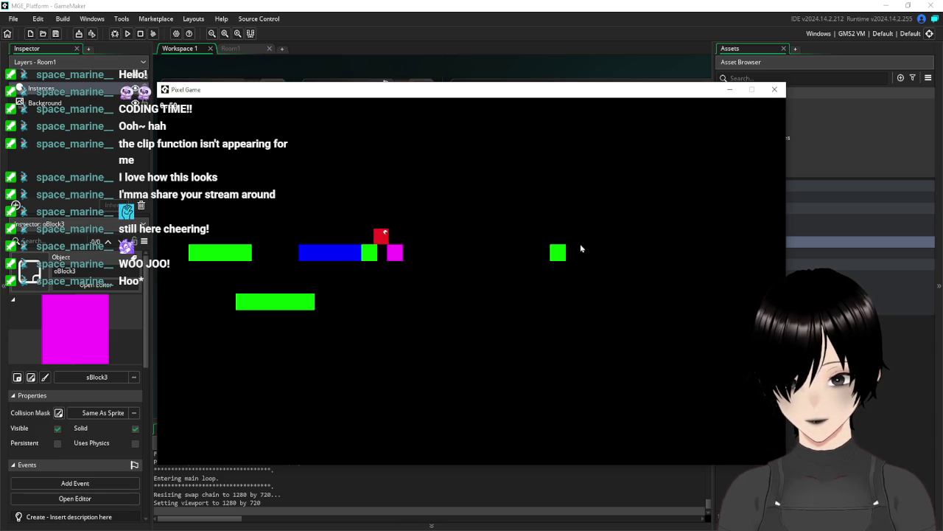
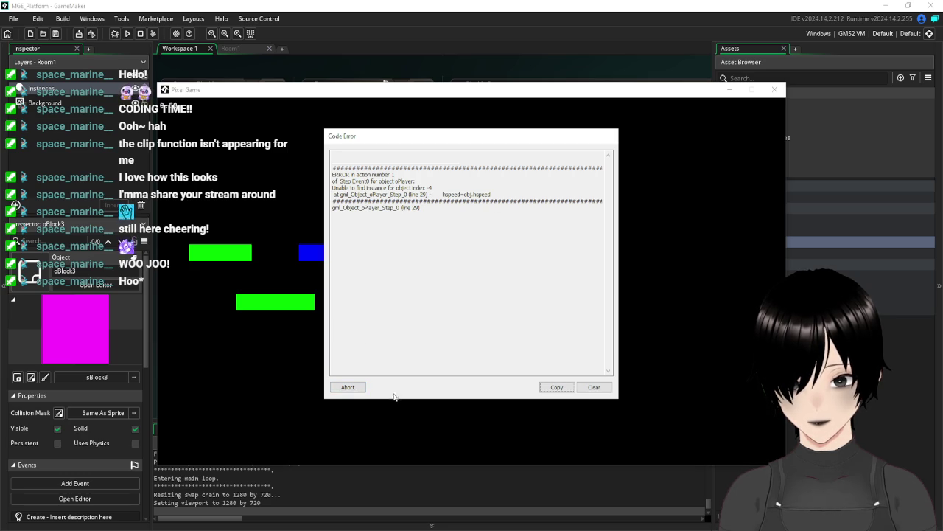
- Dismiss the error, change line 28 of oPlayer's Step code to instance_place, save and run
left_click(344, 387)
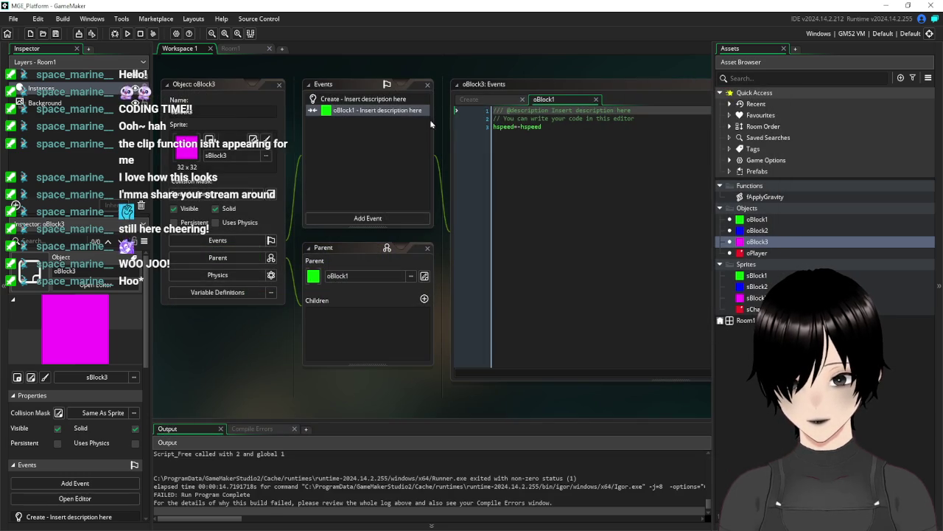
double_click(759, 253)
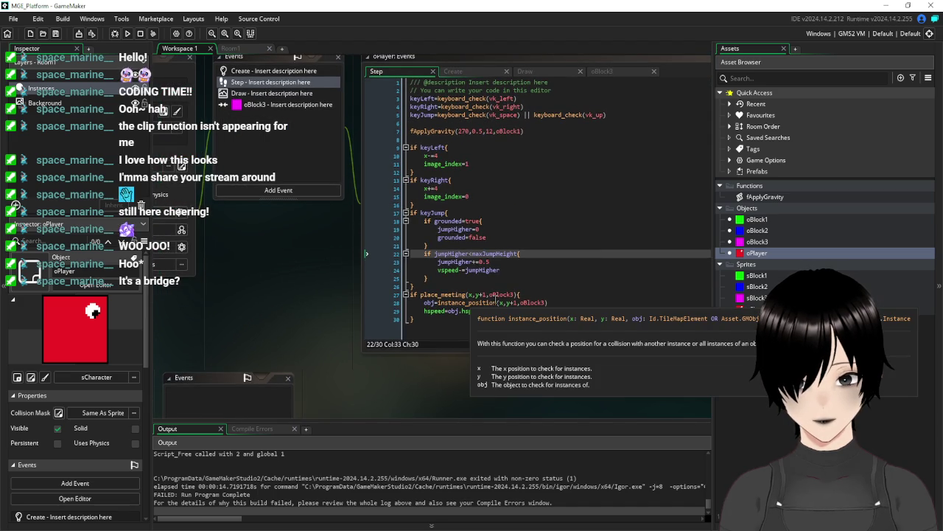
left_click(495, 301)
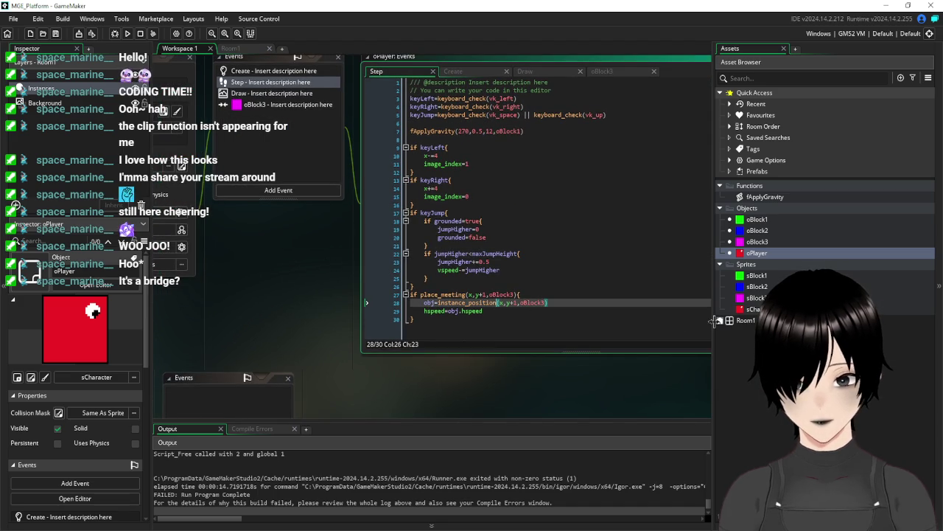
key("BackSpace")
key("BackSpace")
key("BackSpace")
key("BackSpace")
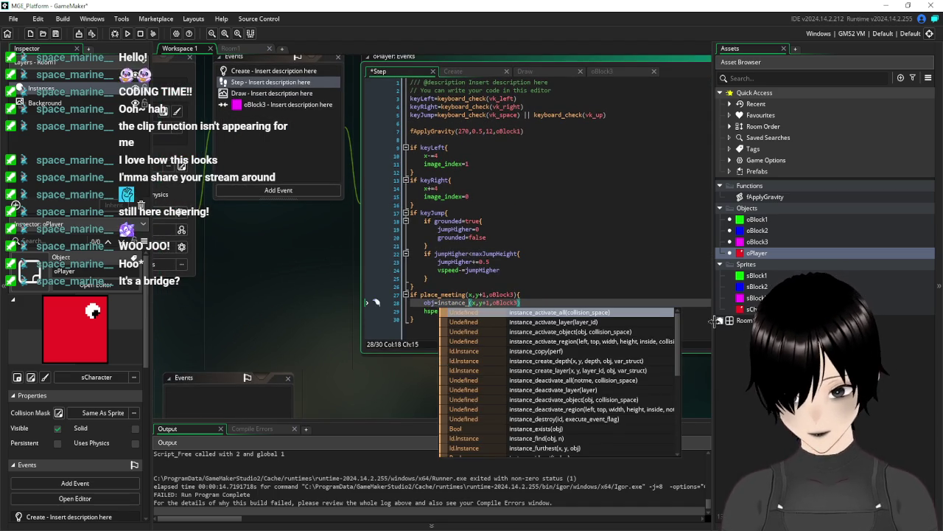
type("p")
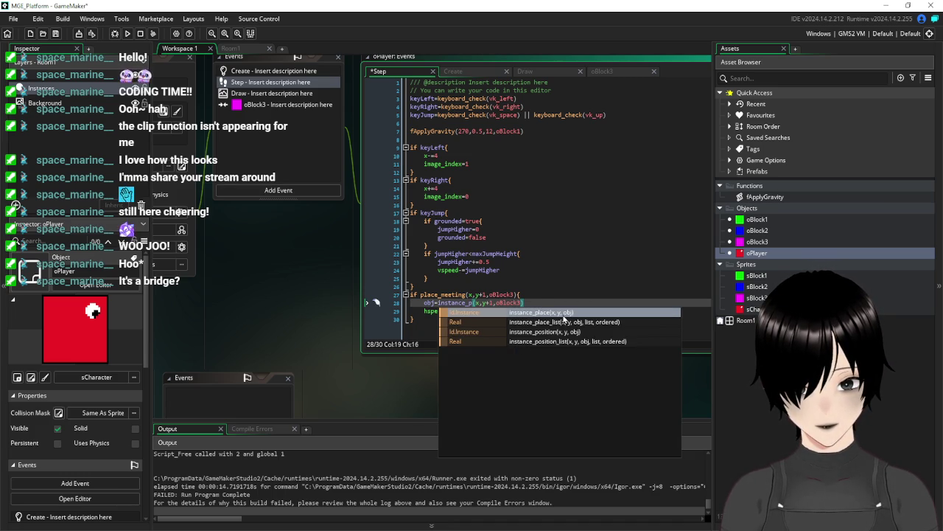
key("Return")
key("BackSpace")
key("BackSpace")
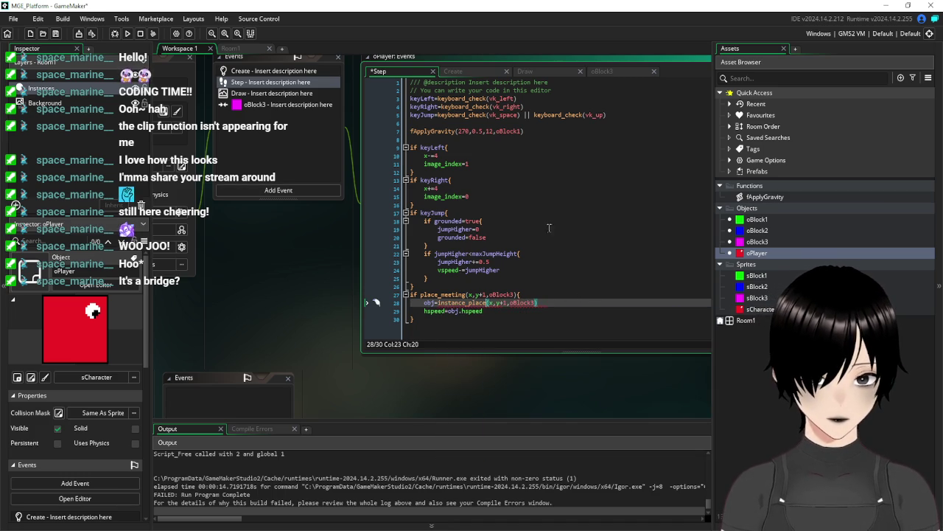
left_click(55, 33)
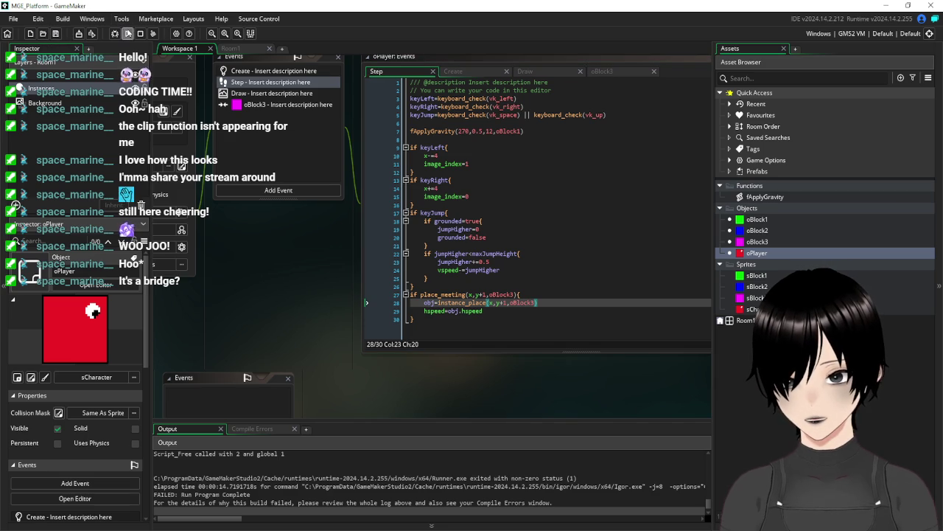
left_click(127, 33)
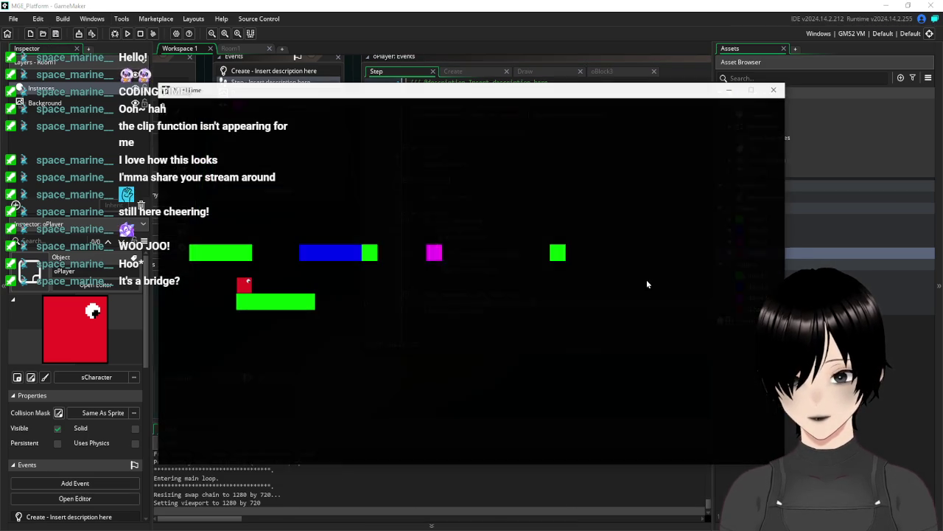
- Play the level, moving the red player across the blue and green platforms, then close the game
key("Right")
key("space")
key("Right")
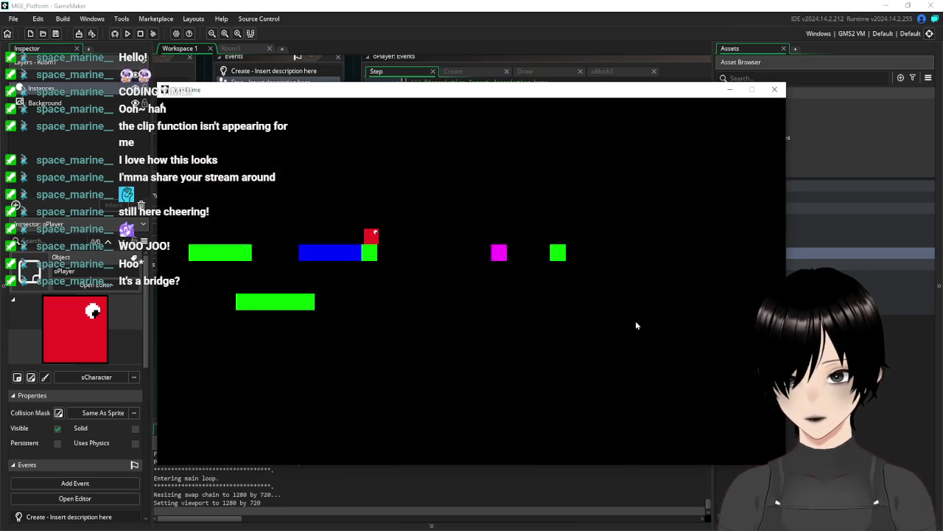
key("Right")
key("Left")
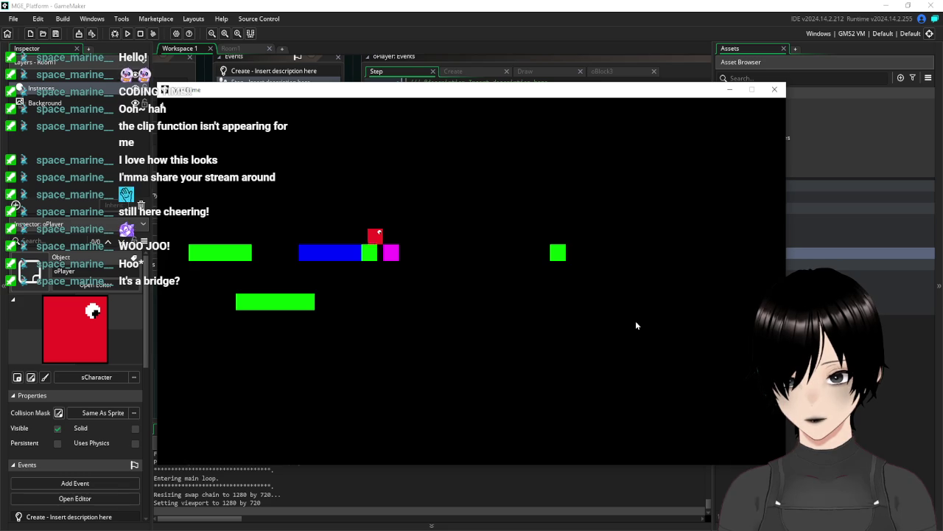
key("space")
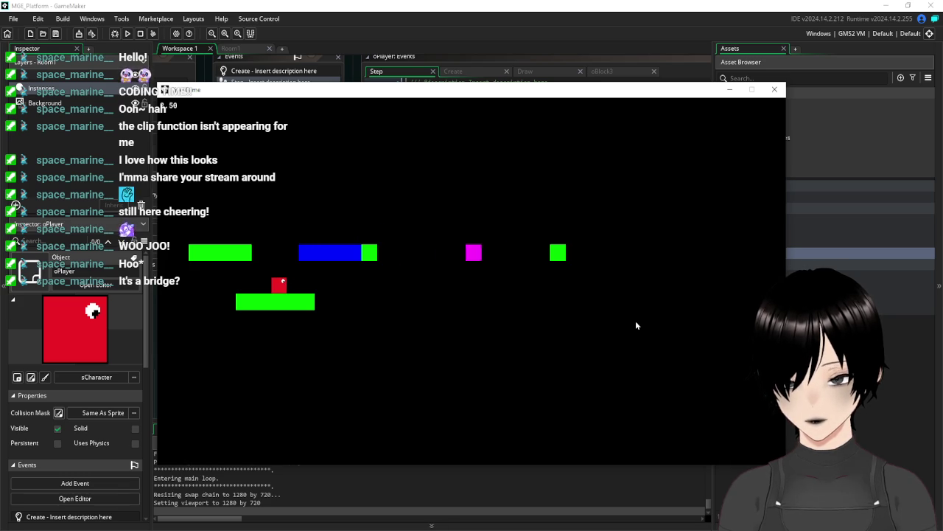
key("space")
key("Left")
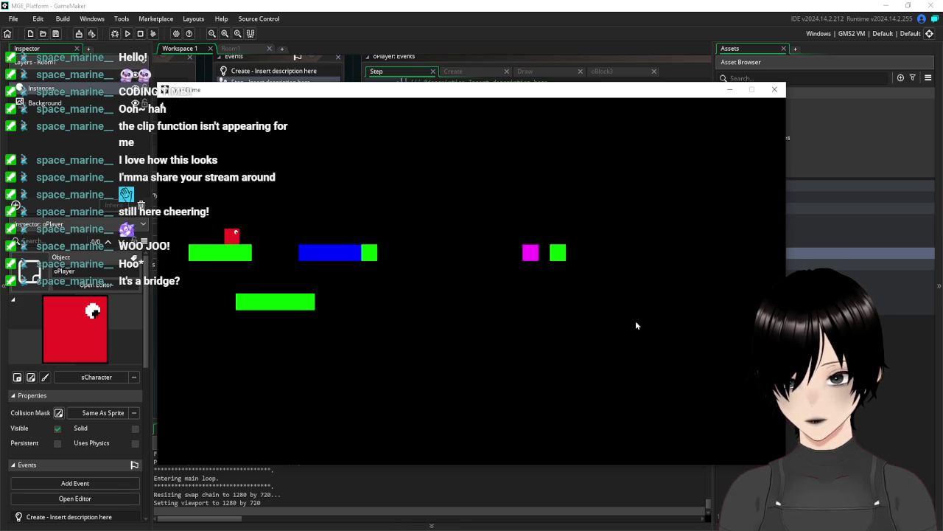
key("Left")
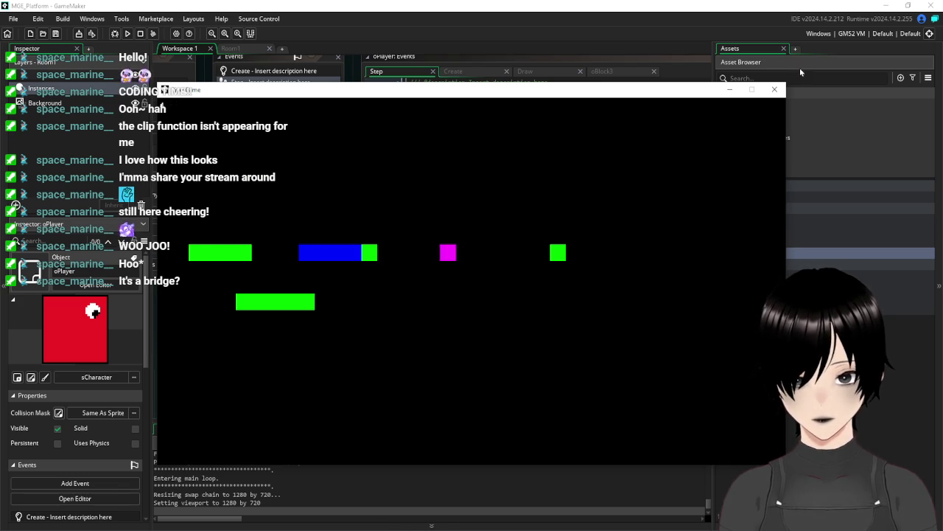
left_click(775, 89)
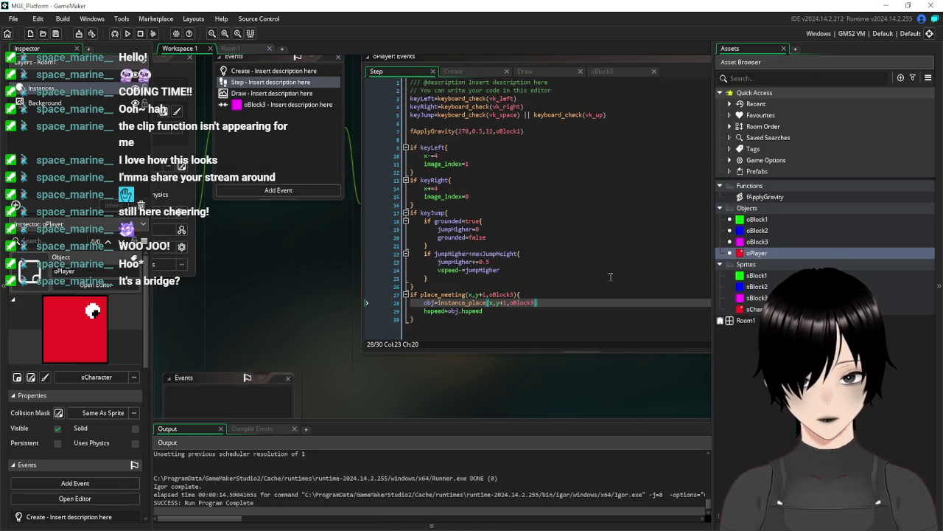
- Overwrite line 28's instance_place call with place_meeting(x,y+1,oBlock3) and rerun the game
left_click(464, 320)
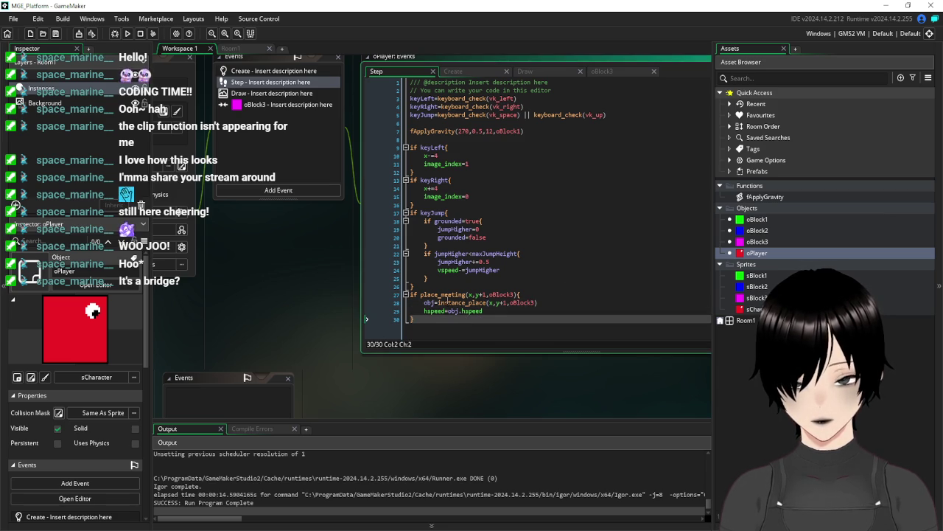
mouse_move(424, 289)
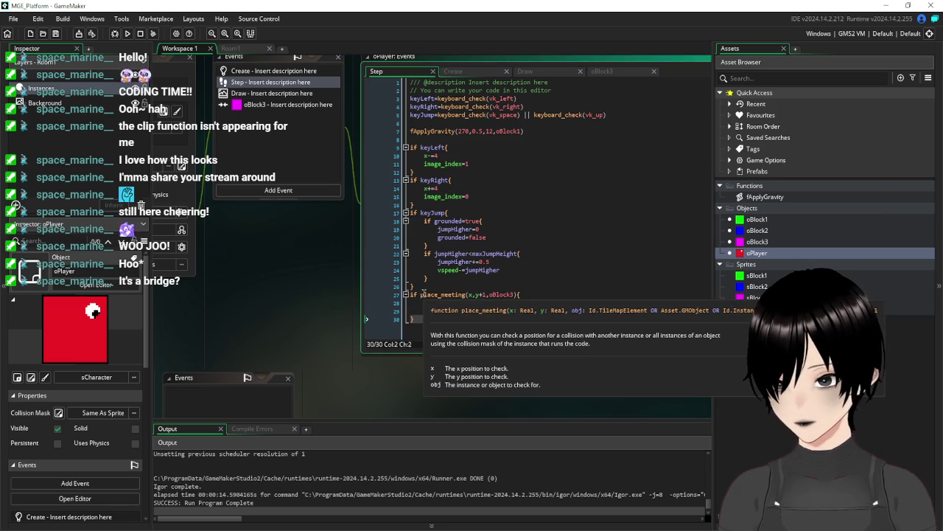
left_click_drag(519, 293, 421, 294)
left_click_drag(537, 302, 440, 305)
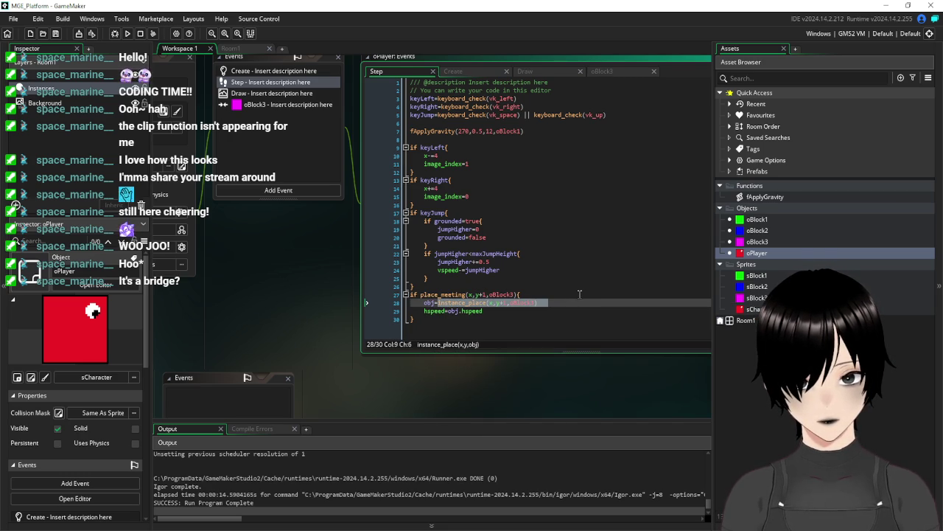
type("place_meeting(x,y+1,oBlock3)")
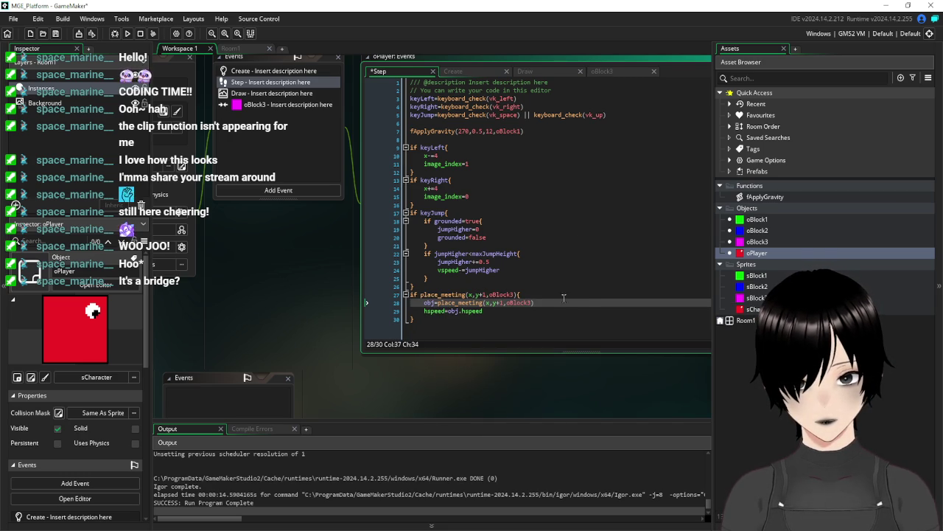
left_click(529, 312)
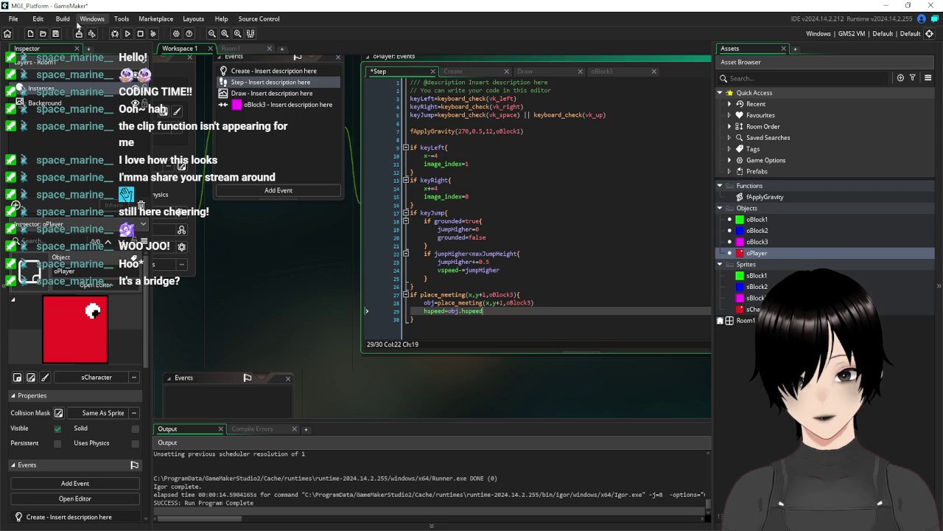
left_click(125, 35)
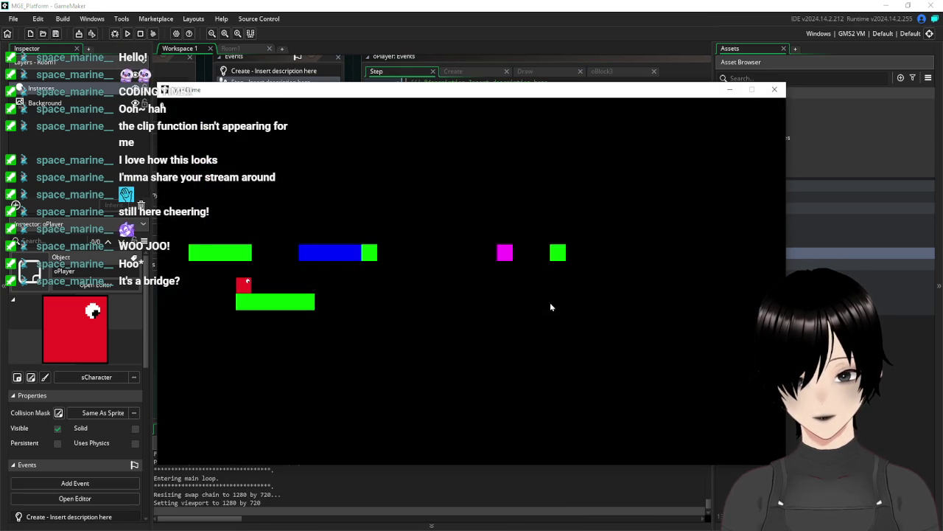
- Move and jump the player onto the blue platform, then close the game
key("Right")
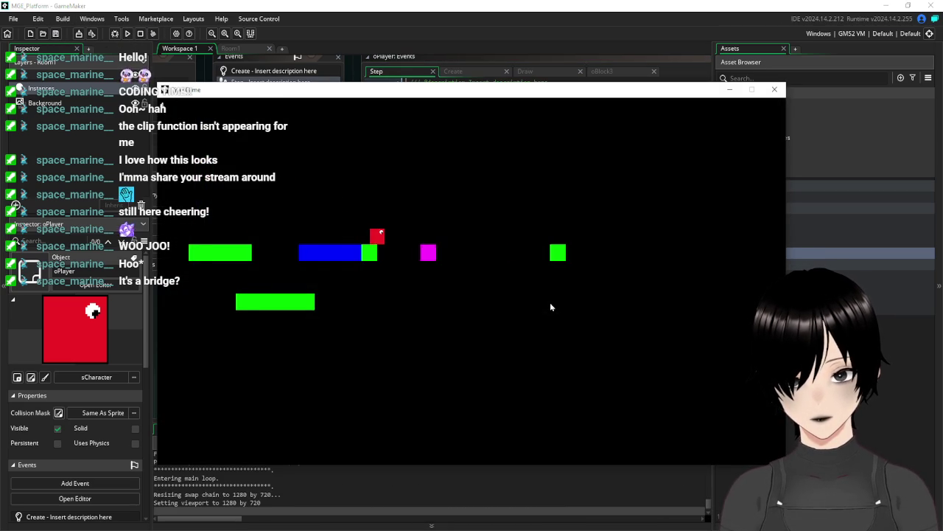
key("space")
key("Right")
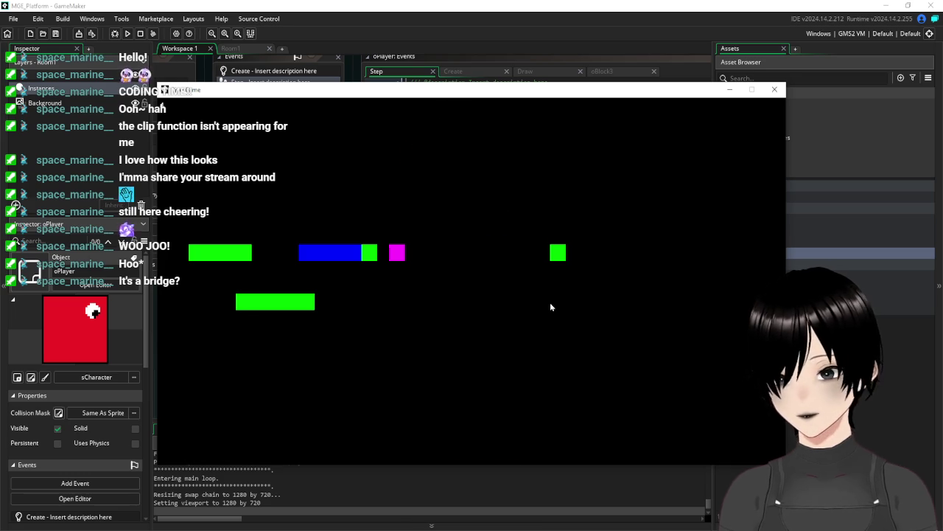
left_click(775, 90)
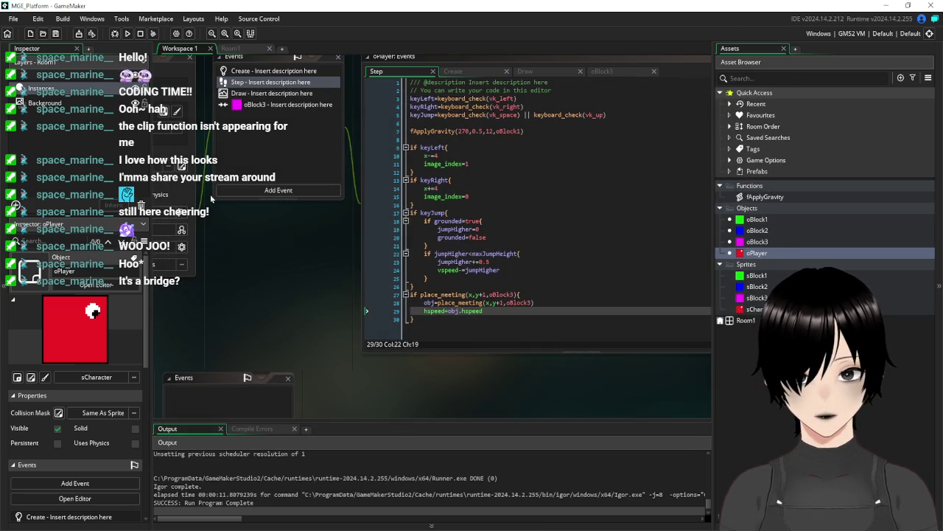
- Tick Solid on the oPlayer object and run the game again
left_click_drag(296, 272, 424, 290)
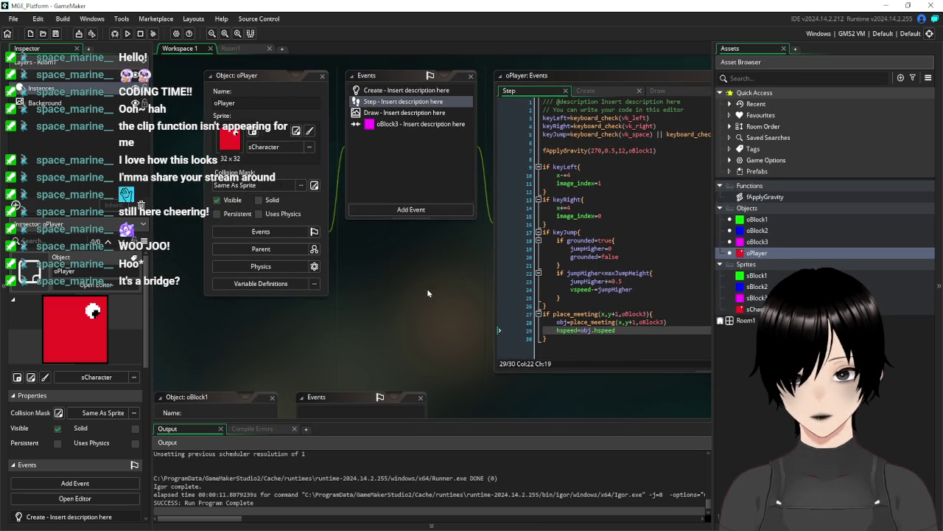
left_click(261, 198)
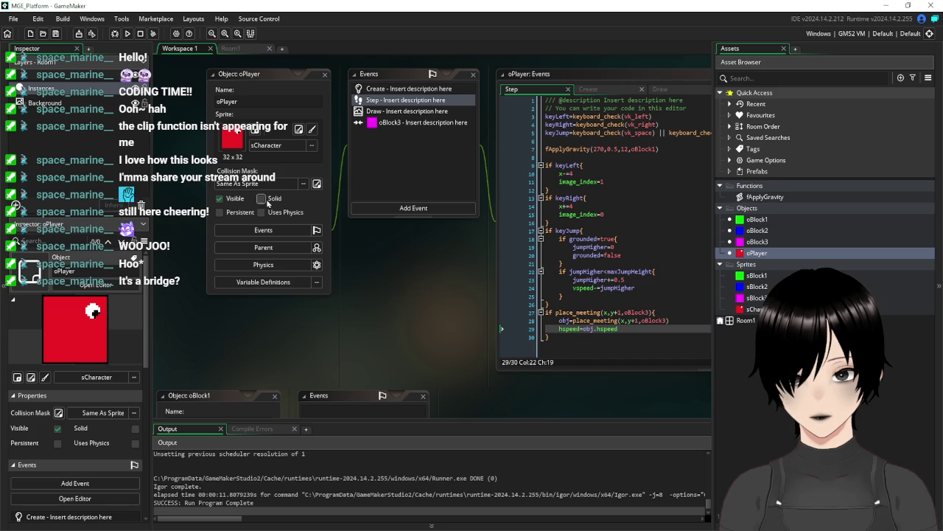
left_click(54, 35)
left_click(128, 33)
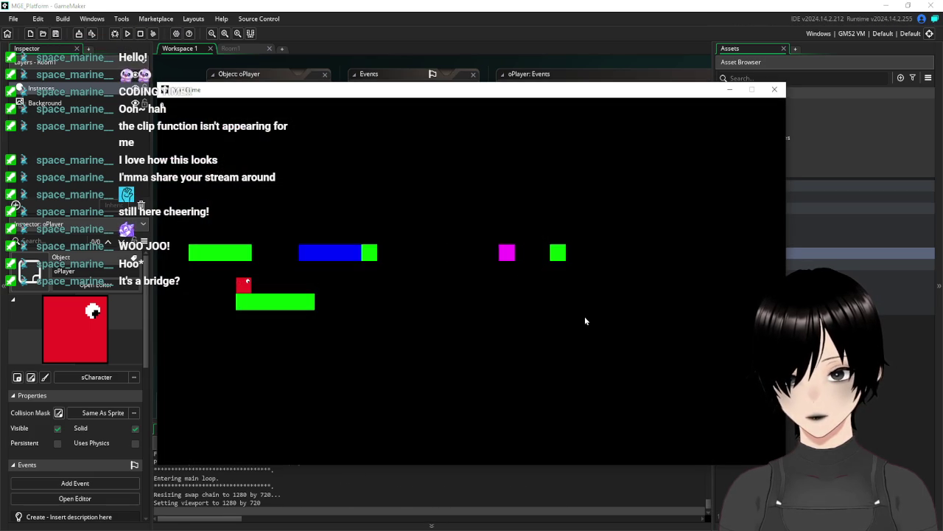
- Jump the solid player right from the green block, then close the game
key("Right")
key("space")
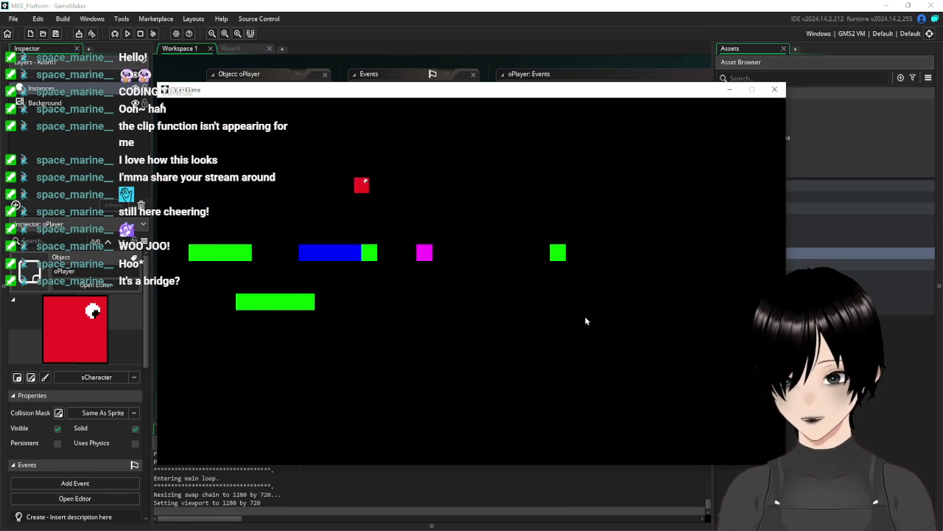
key("Right")
key("space")
key("Right")
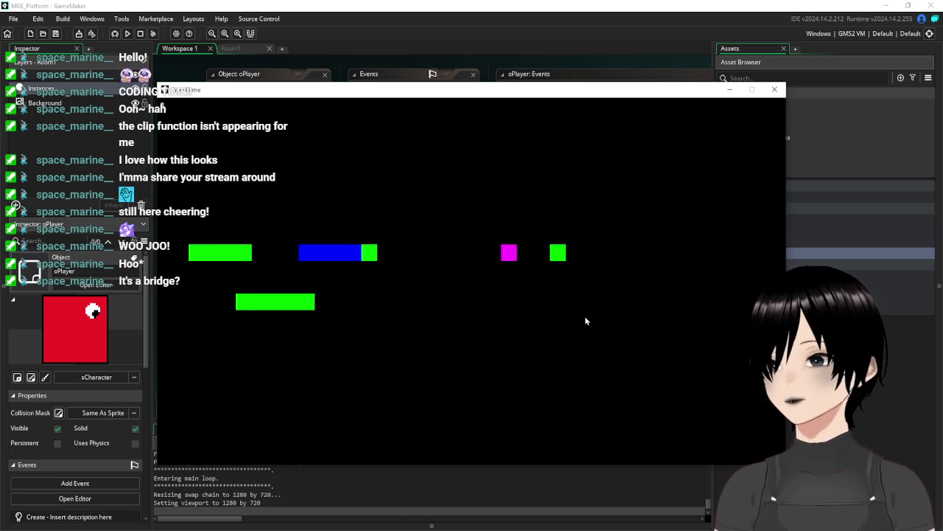
left_click(774, 89)
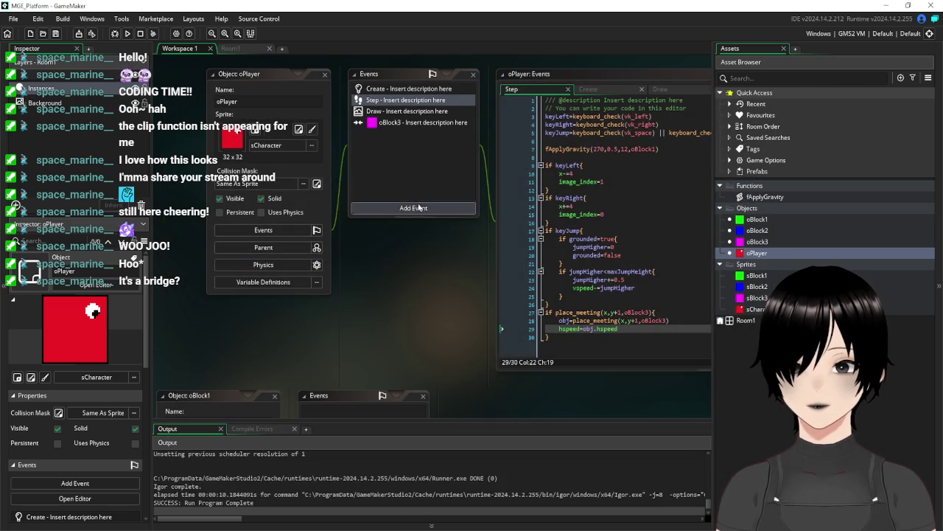
- Add a Key Up R event to oPlayer calling room_restart(), then launch the game
left_click(427, 208)
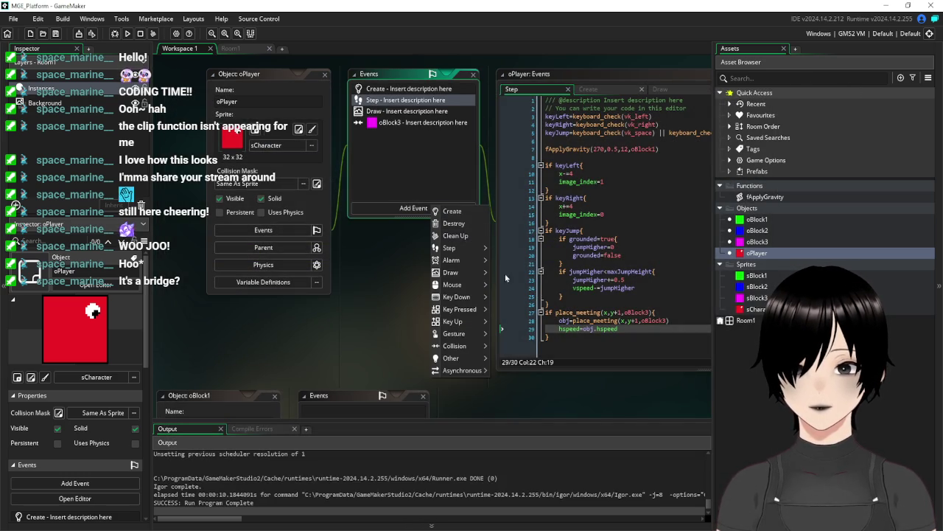
mouse_move(474, 321)
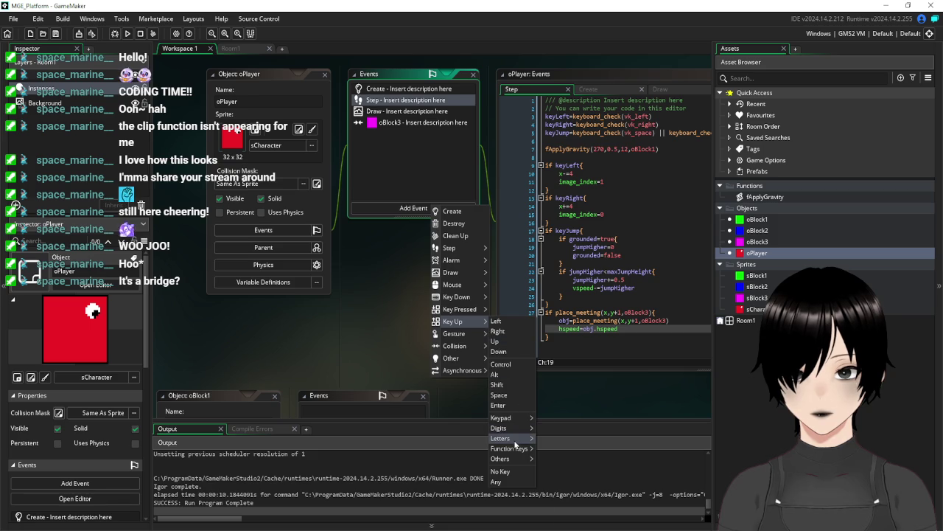
mouse_move(515, 442)
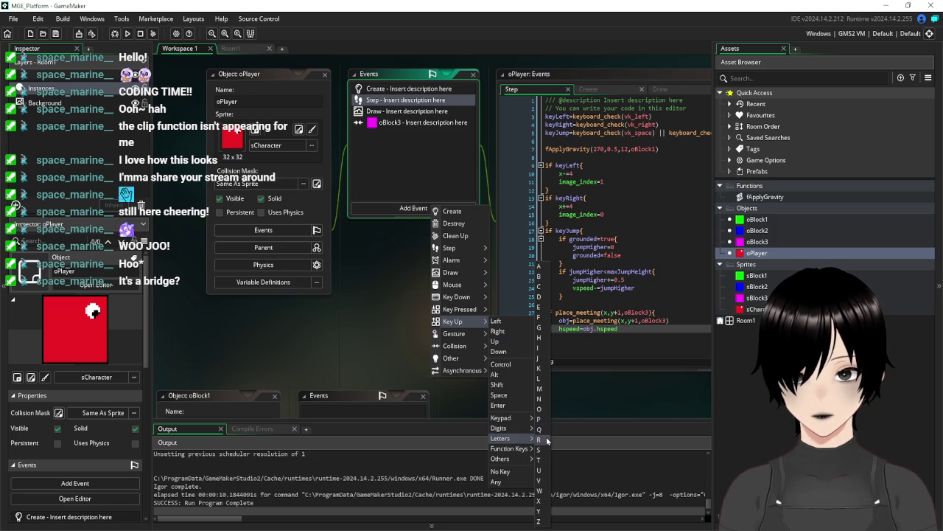
left_click(547, 440)
type("room_re")
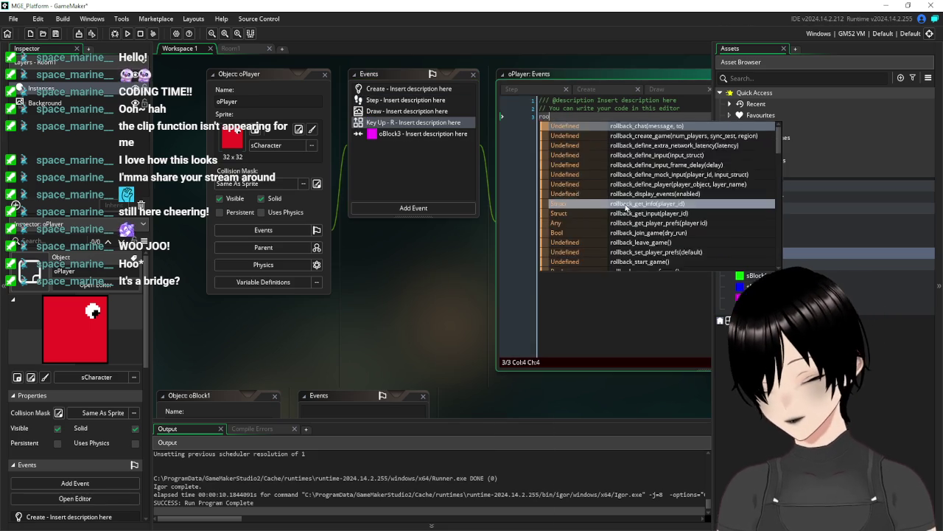
key("Return")
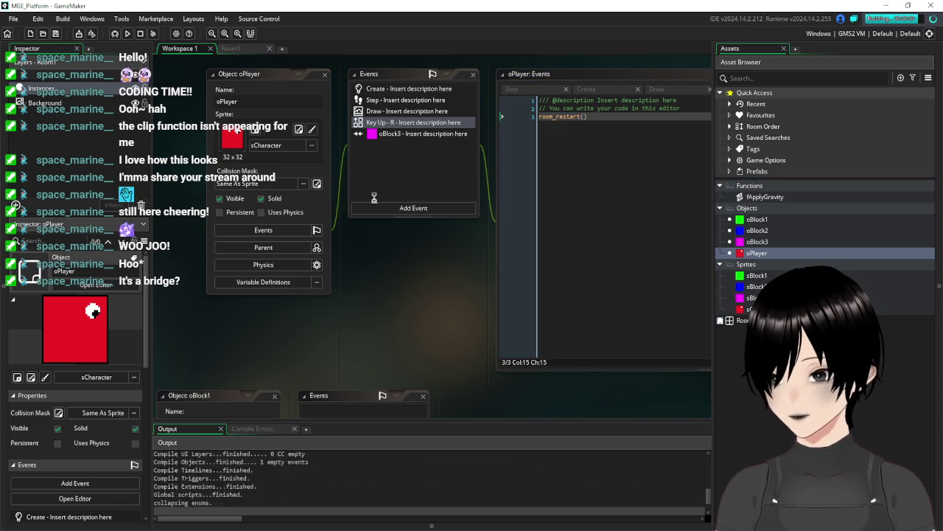
key("Right")
key("Right")
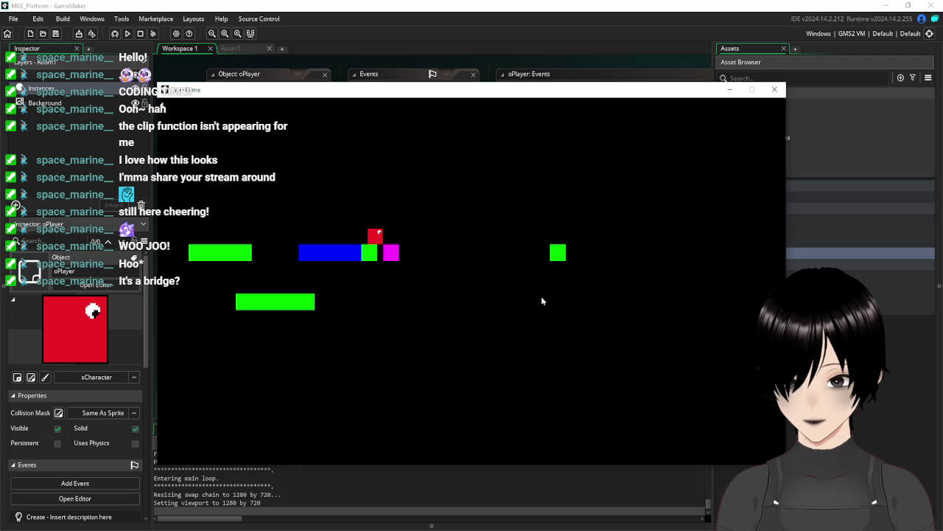
- Jump the player right toward the magenta block, retry after respawning, then close the game
key("space")
key("Right")
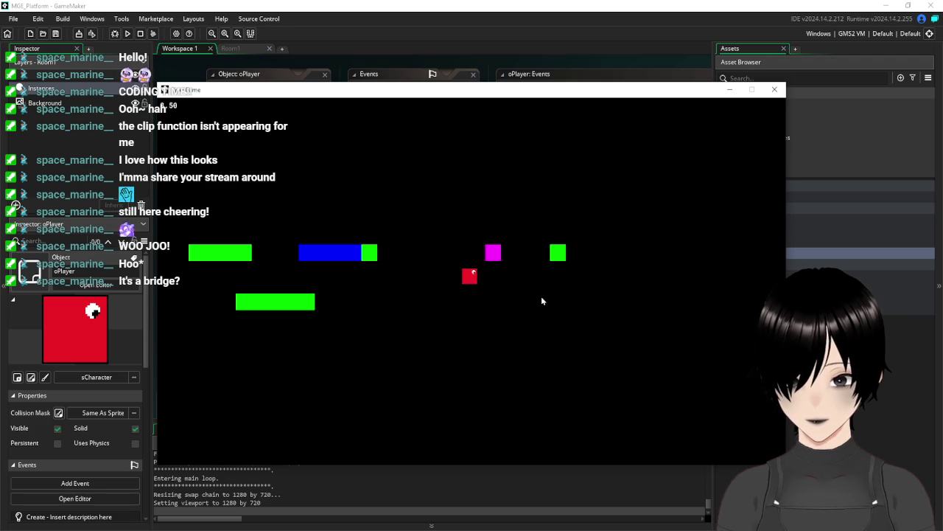
key("Right")
key("space")
key("Right")
key("space")
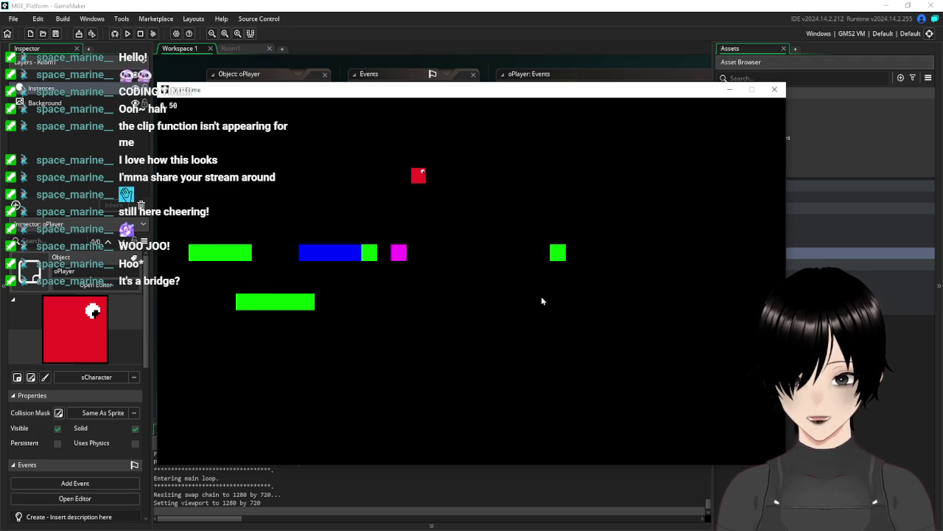
key("Right")
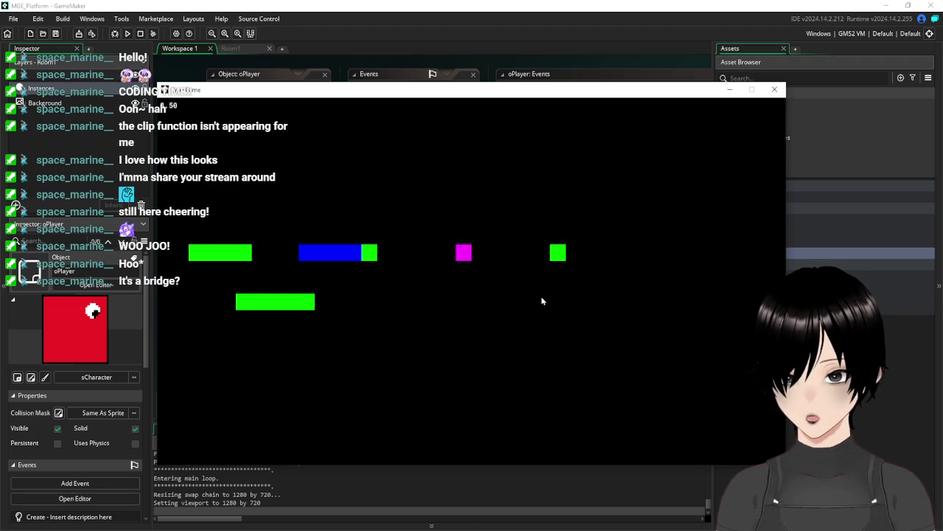
key("Right")
key("space")
key("Right")
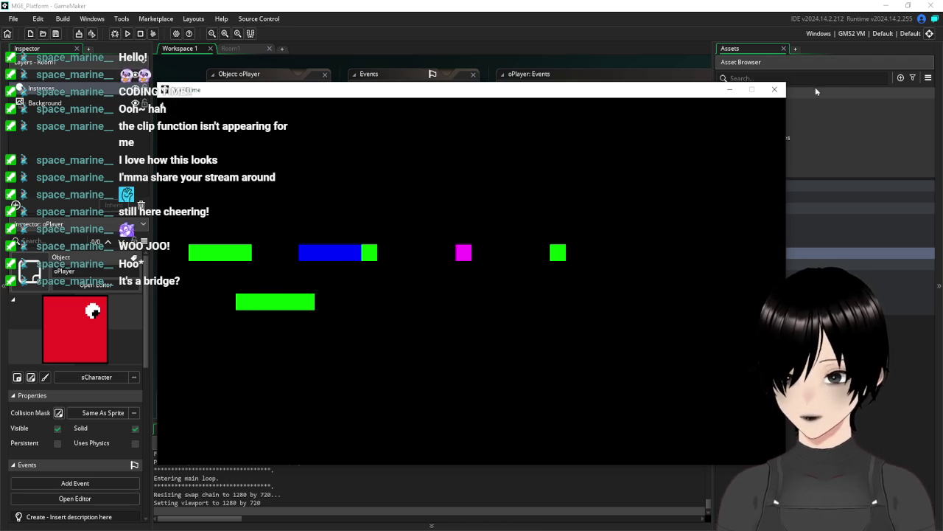
left_click(775, 90)
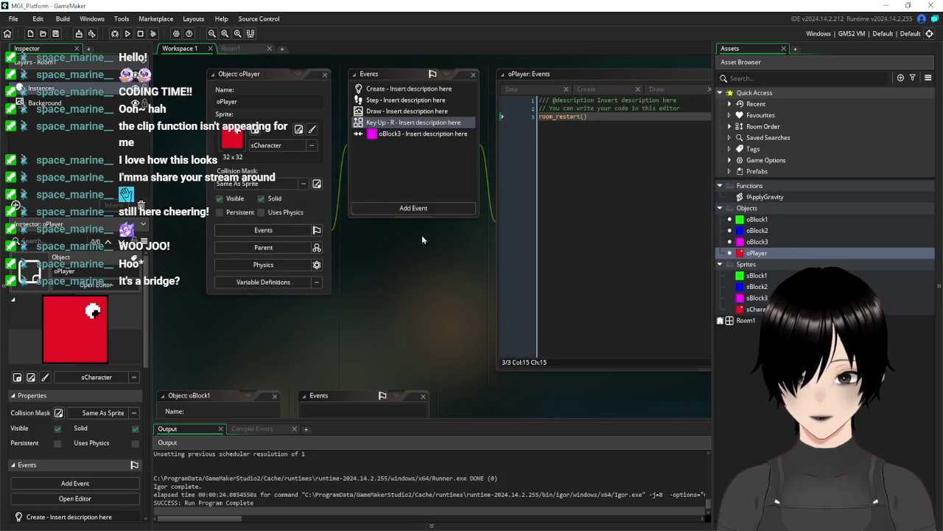
- Open oBlock3's object editor, check its parent object, then close it
double_click(765, 241)
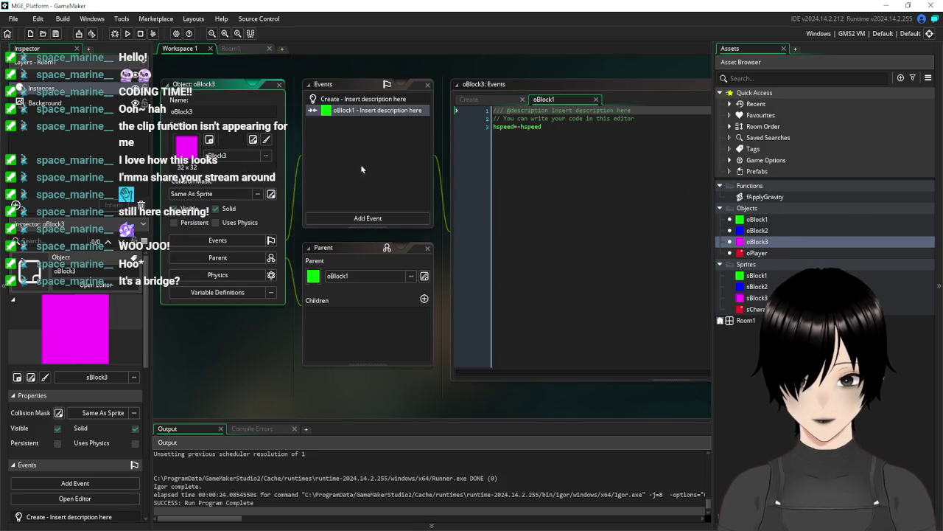
left_click(246, 259)
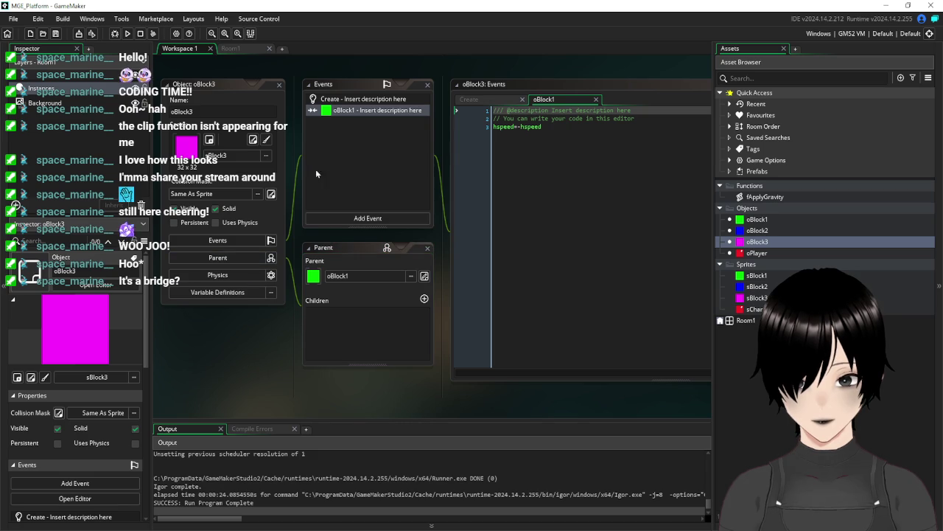
left_click(279, 85)
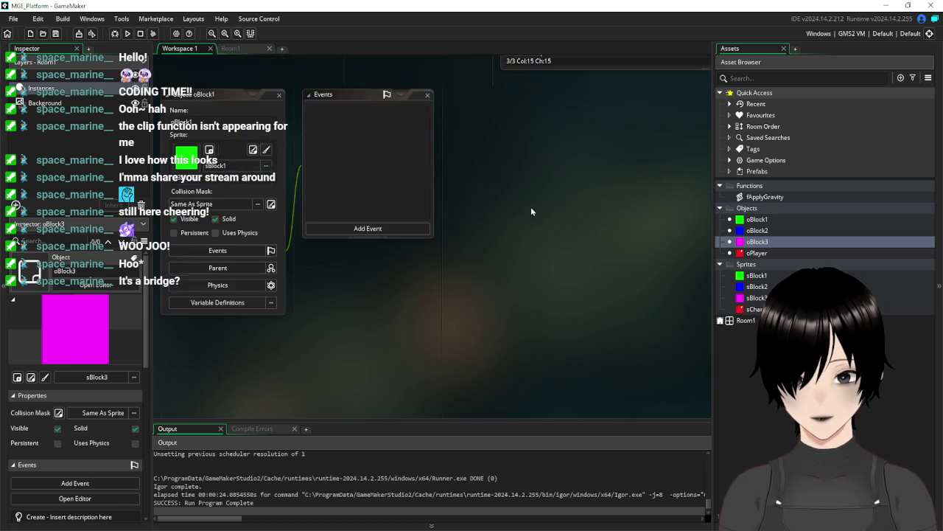
- Bring up oPlayer's Step event code in the workspace
scroll(445, 213, "up", 5)
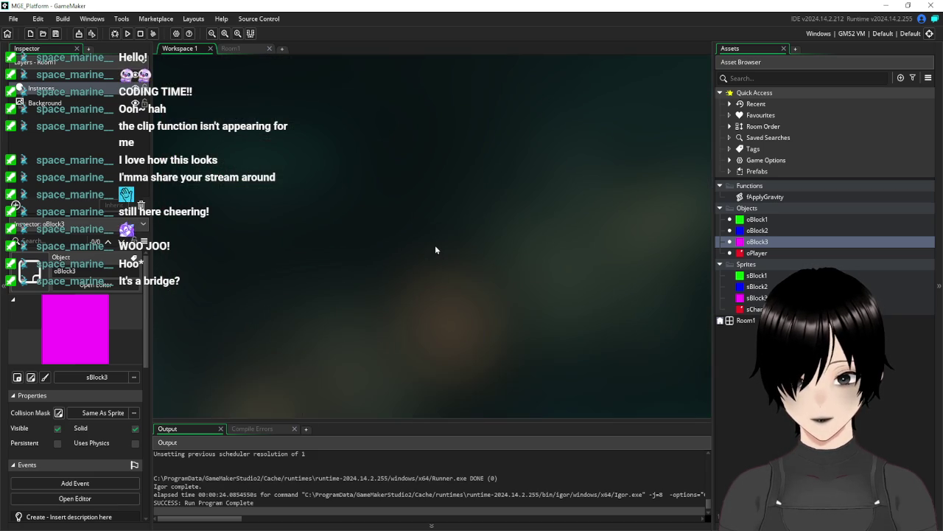
scroll(435, 250, "down", 10)
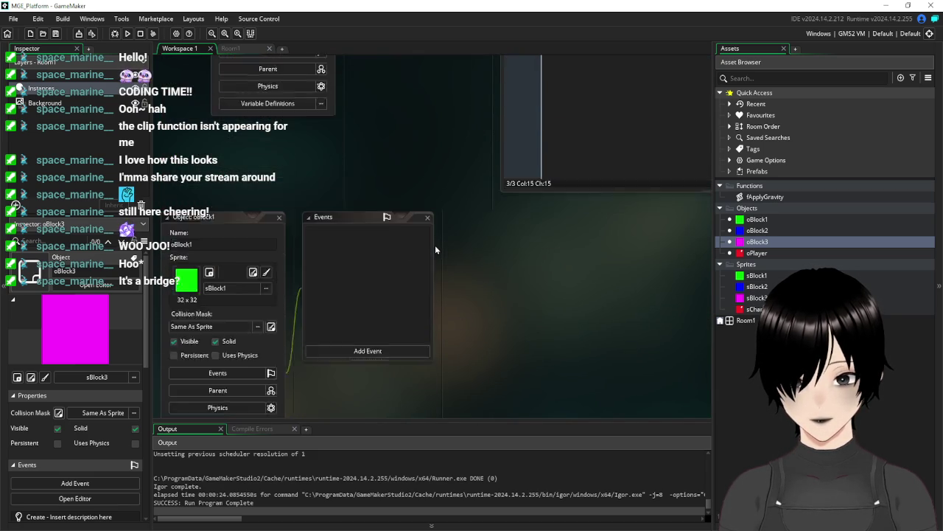
scroll(440, 194, "up", 5)
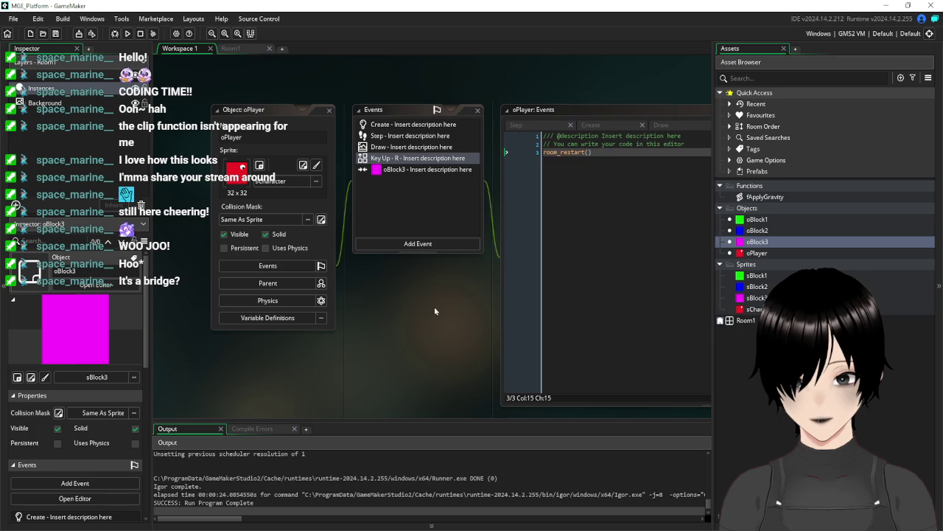
scroll(434, 311, "right", 3)
left_click(312, 143)
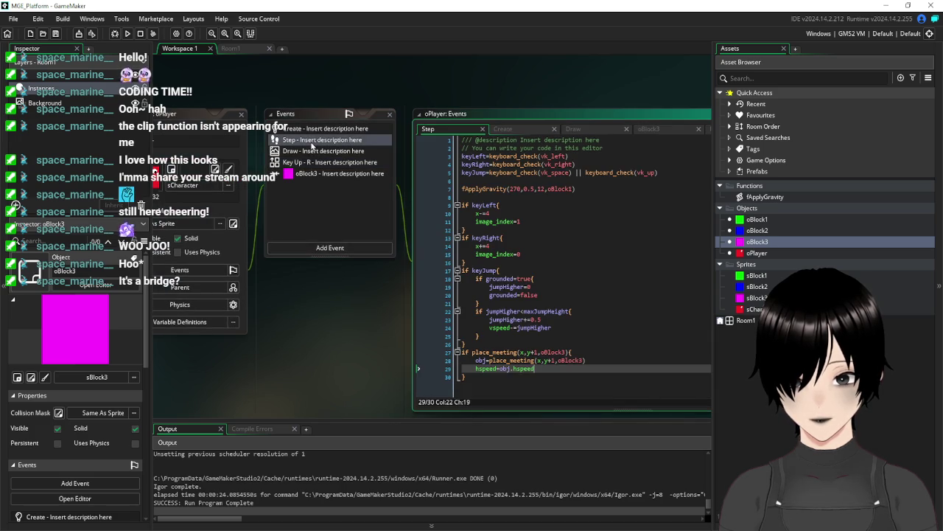
- Add vspeed=0 and gravity=0 after hspeed=obj.hspeed in oPlayer's Step code, save, and run
left_click_drag(373, 323, 303, 269)
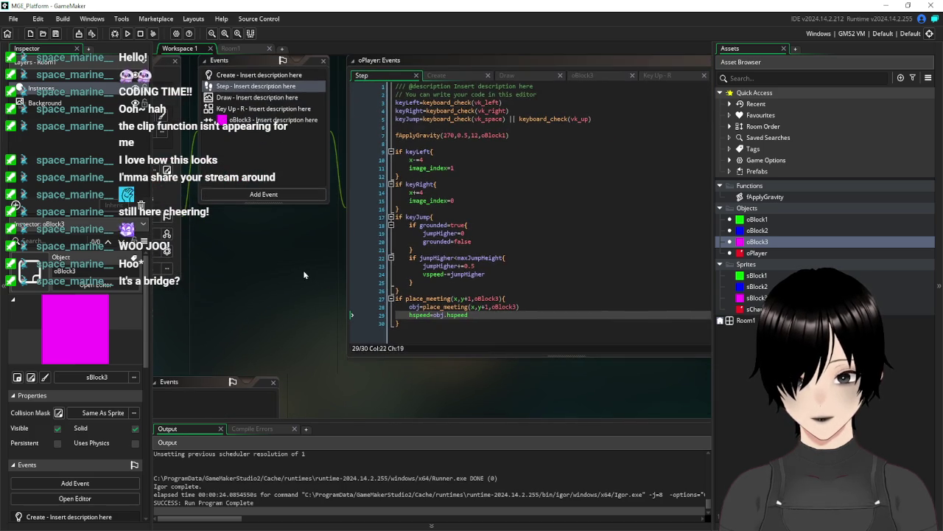
left_click(523, 308)
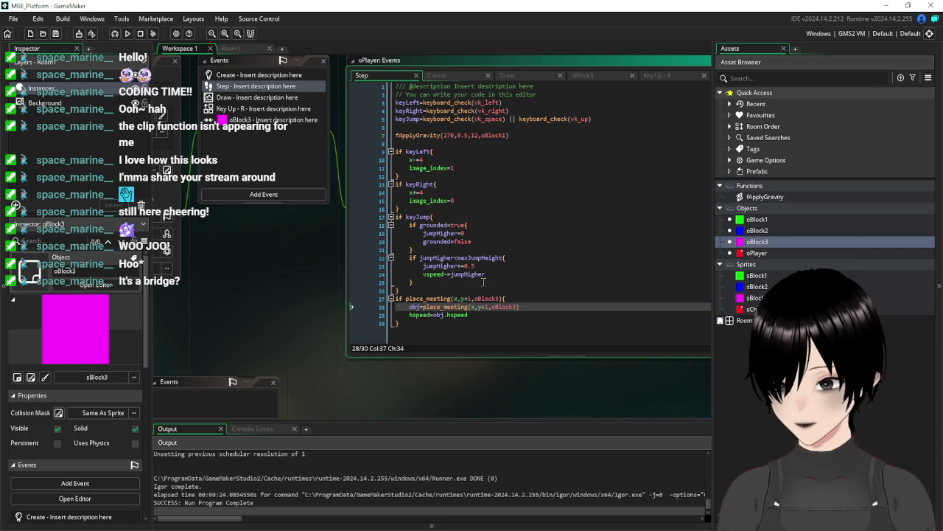
left_click(480, 313)
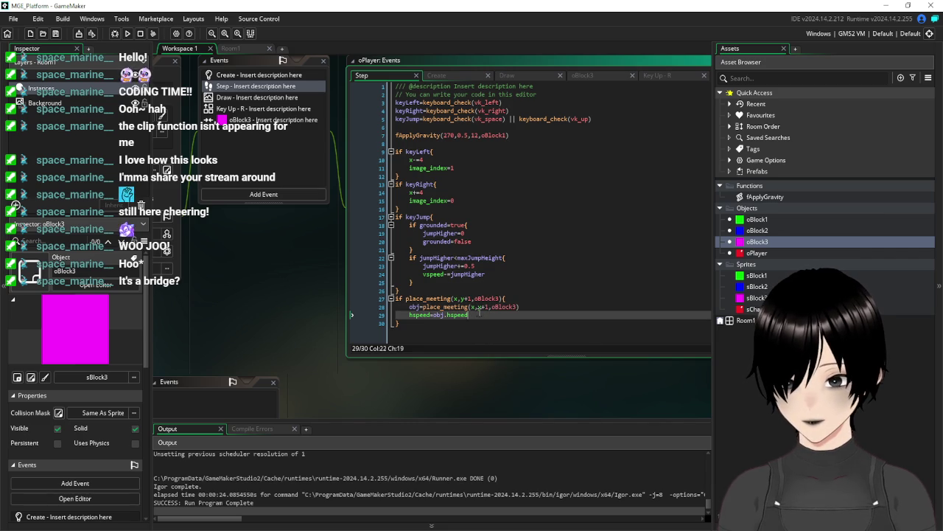
key("Return")
type("vspeed=0")
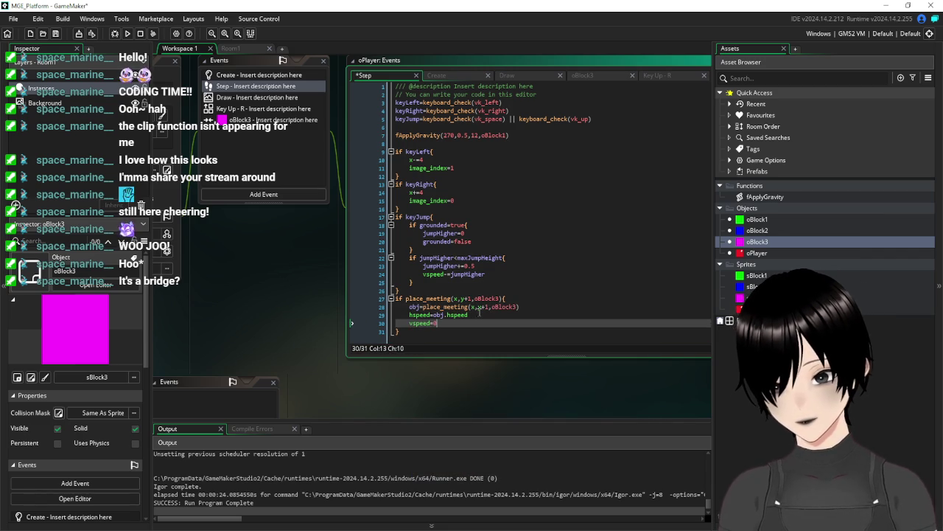
key("Return")
type("gravity=0")
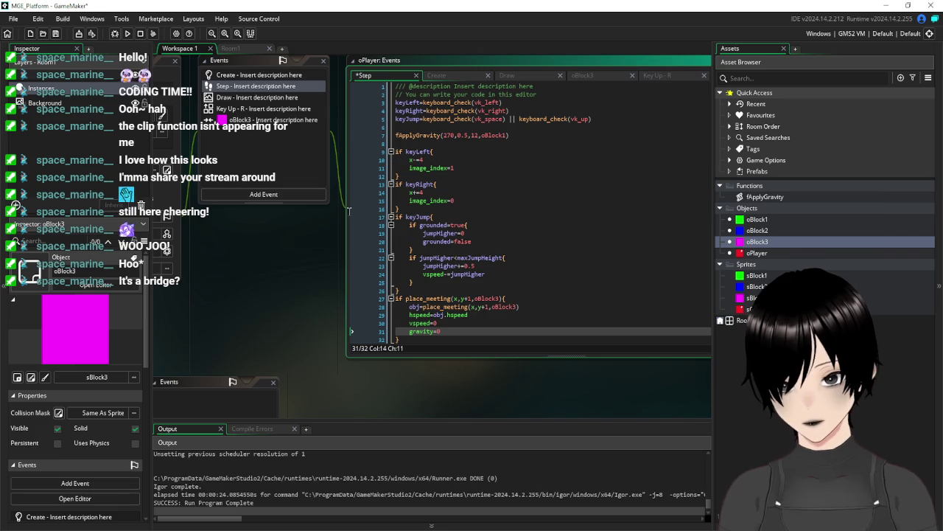
left_click(55, 34)
left_click(128, 33)
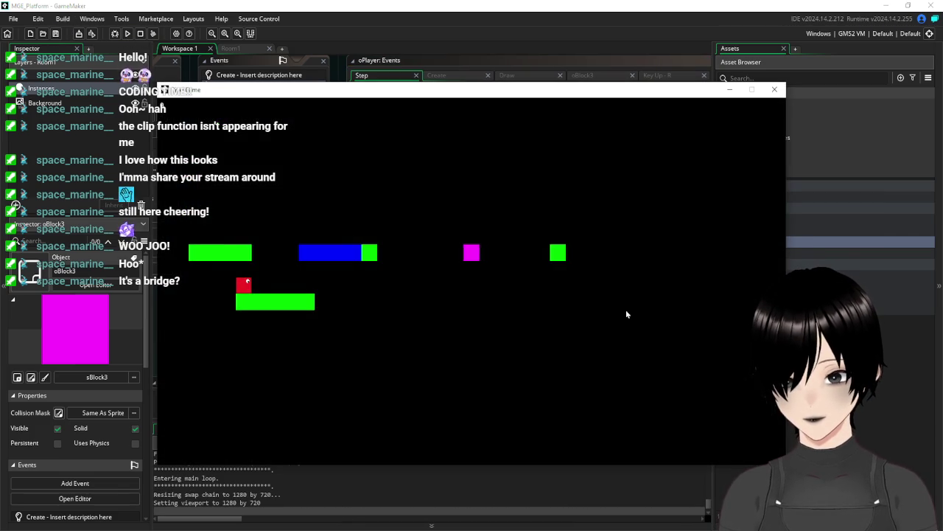
- Jump the player toward the blue platform and magenta block across several respawns
key("Right")
key("space")
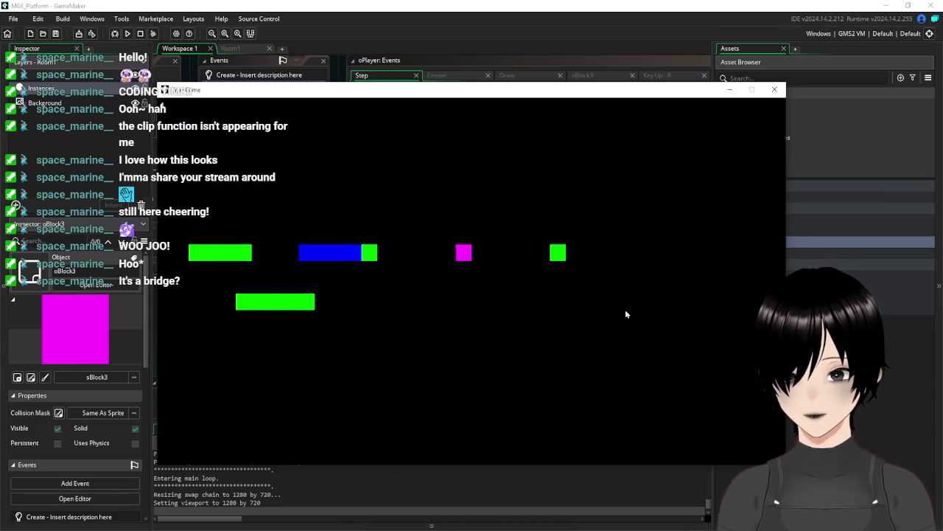
key("space")
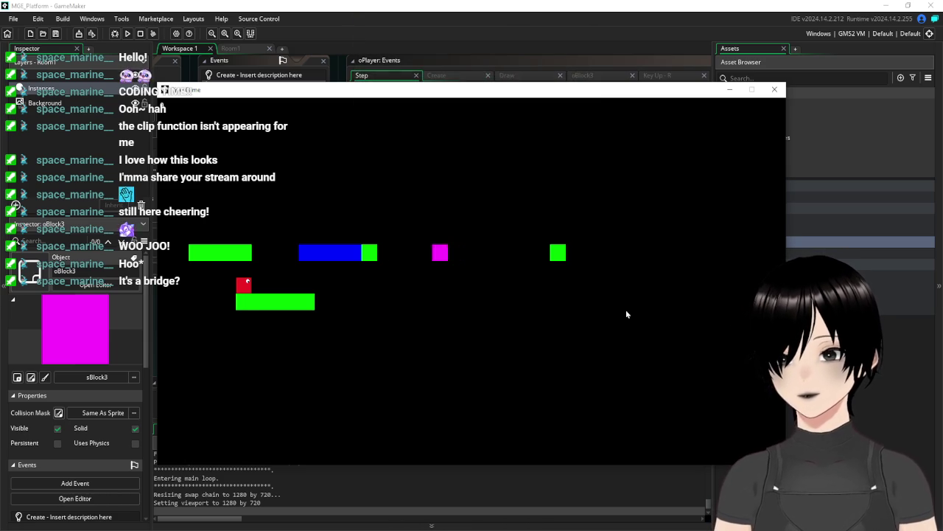
key("Right")
key("space")
key("Right")
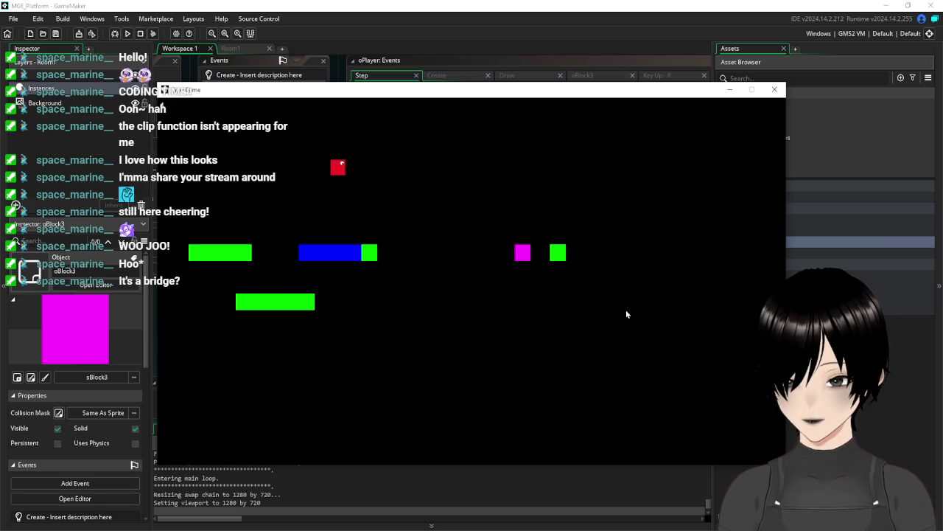
key("Left")
key("Right")
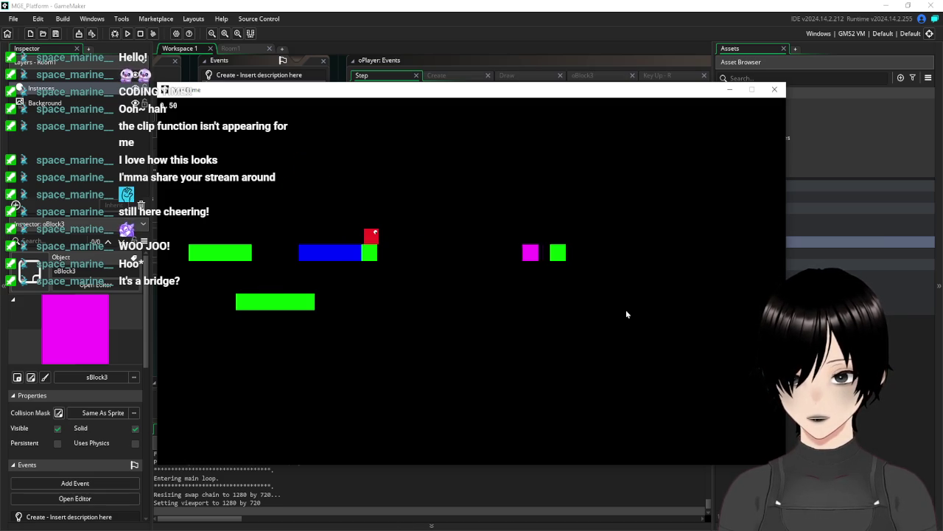
key("Right")
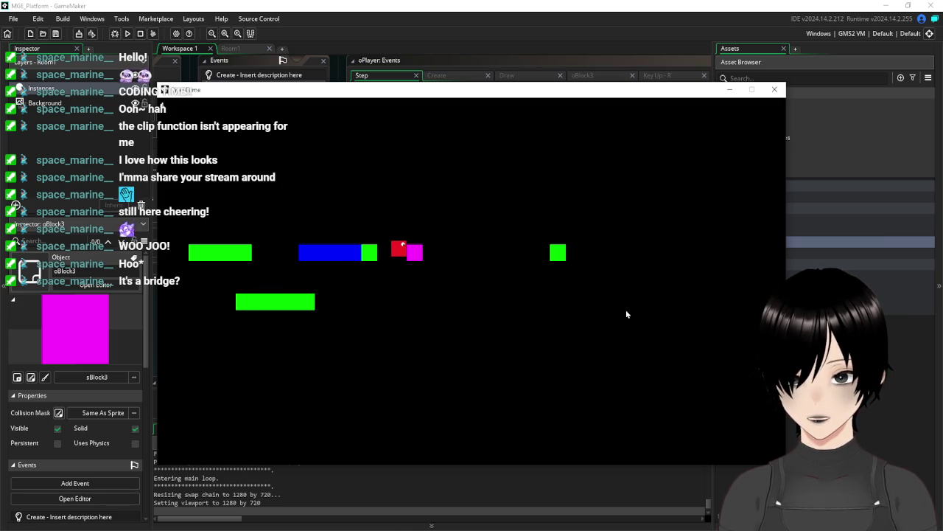
key("Right")
key("Up")
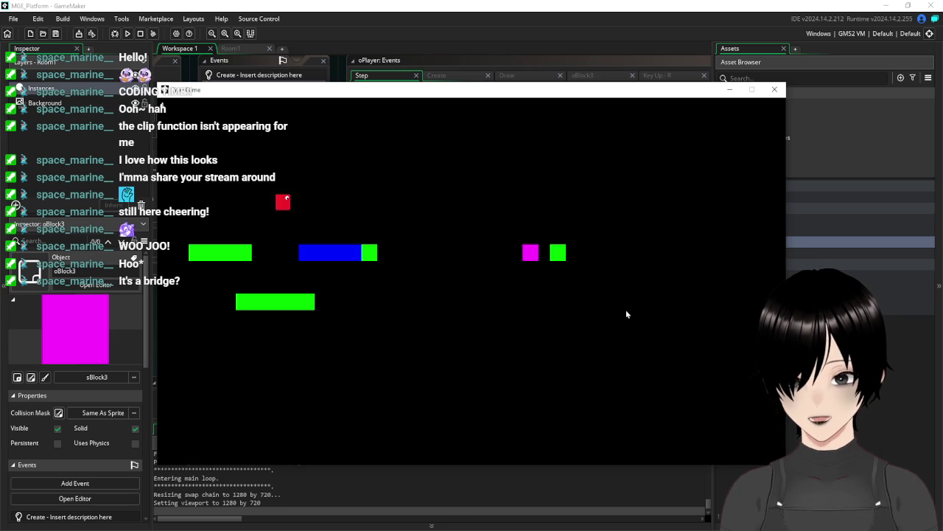
key("Right")
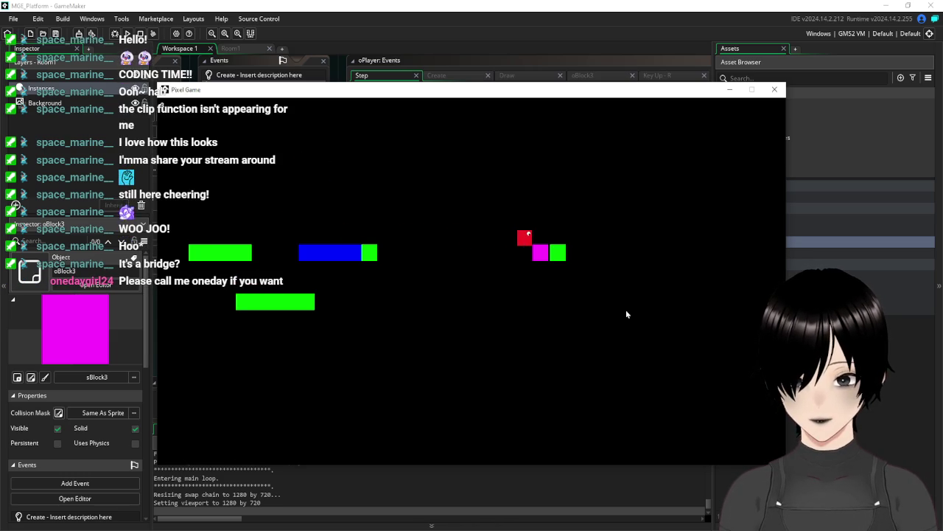
- Restart the level with R, play across the blue block and bridge, then close the game
key("r")
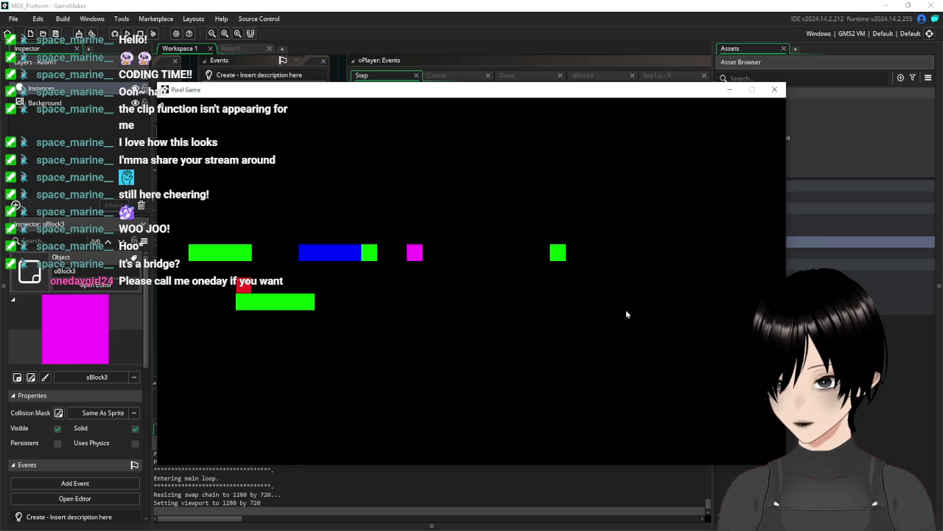
key("space")
key("Right")
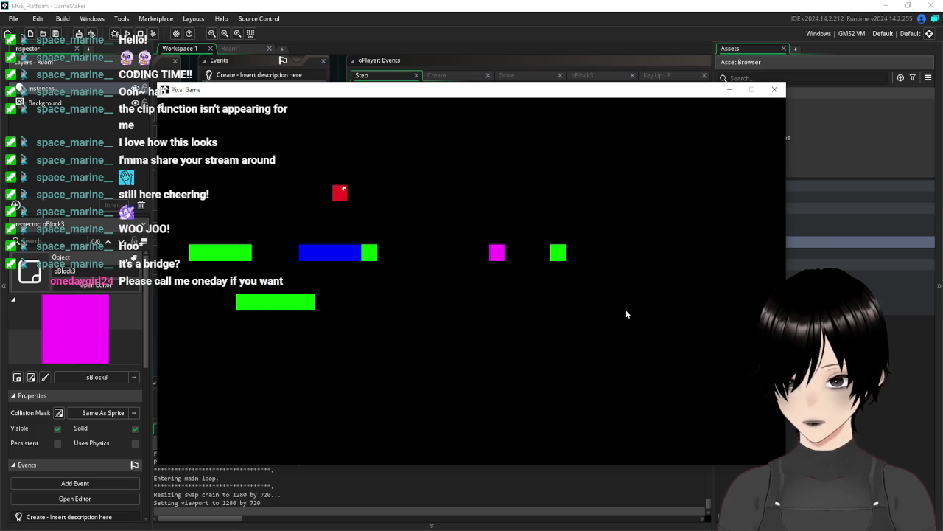
key("Right")
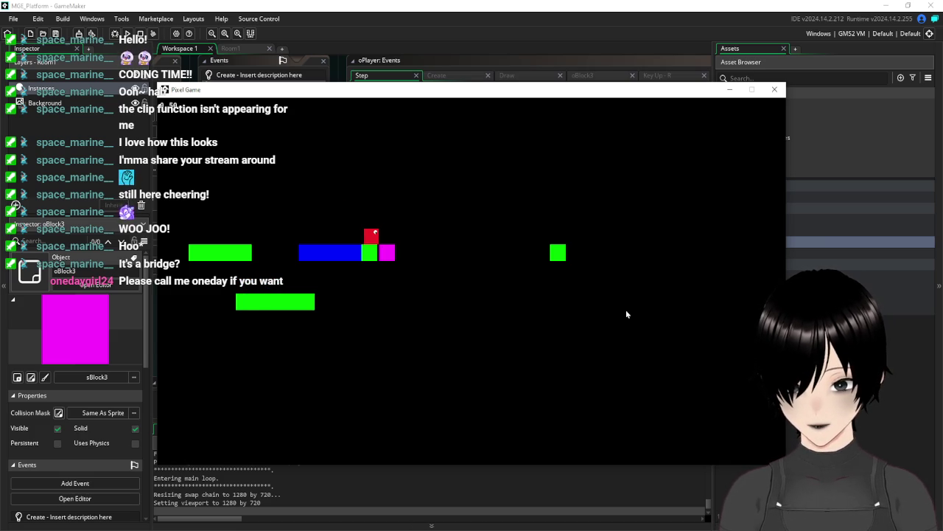
key("Left")
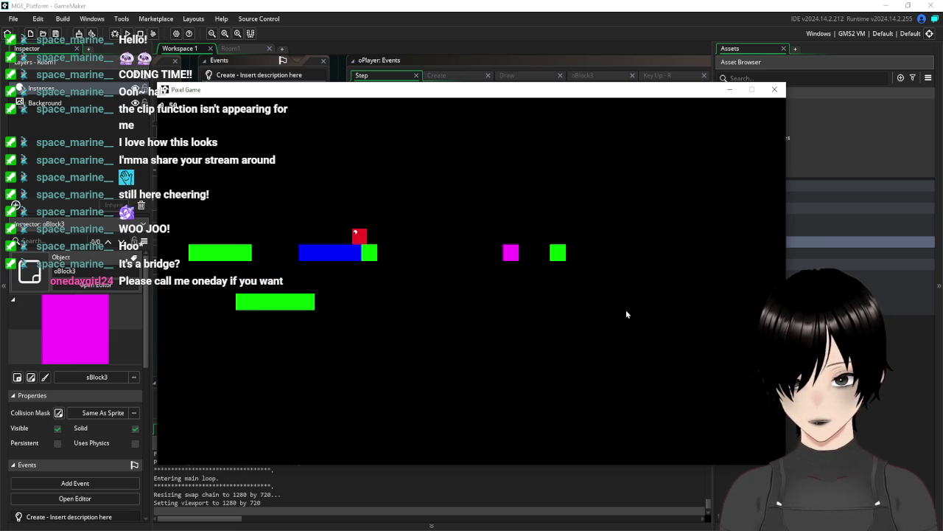
key("Right")
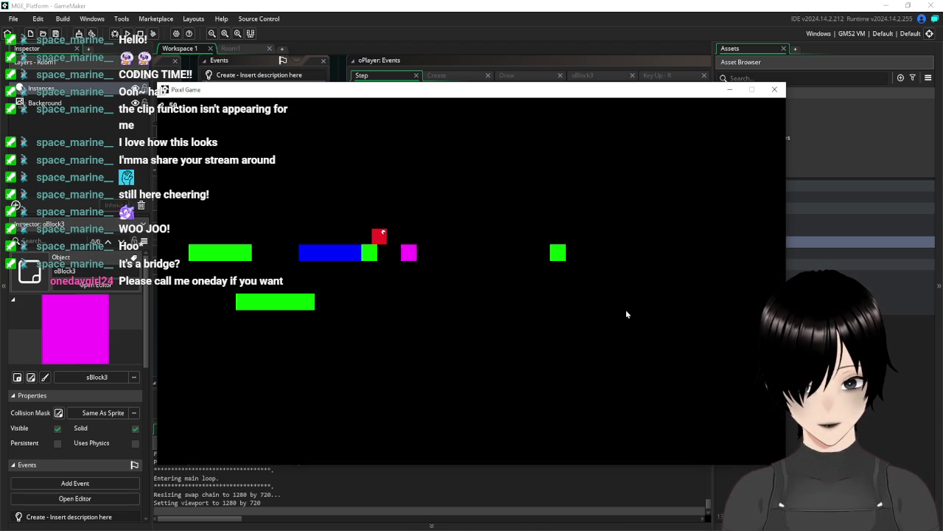
key("space")
key("Right")
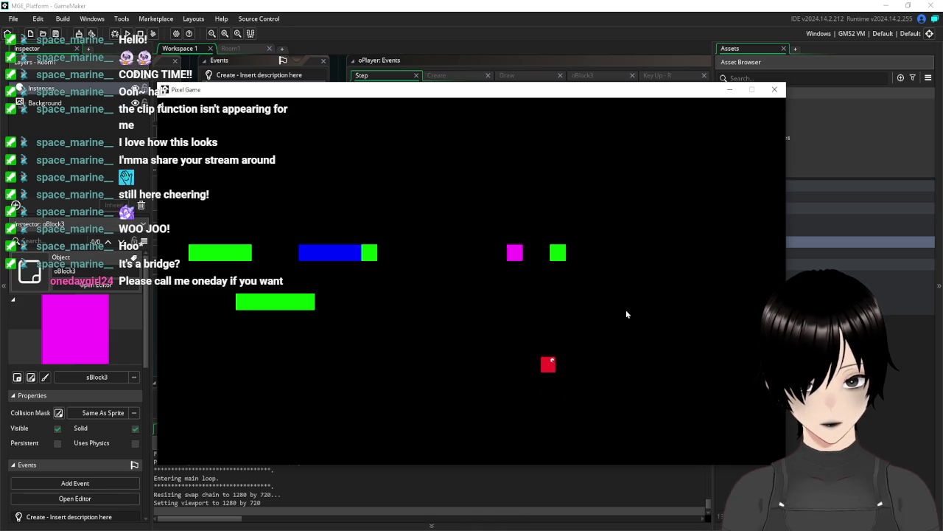
key("Right")
key("Right")
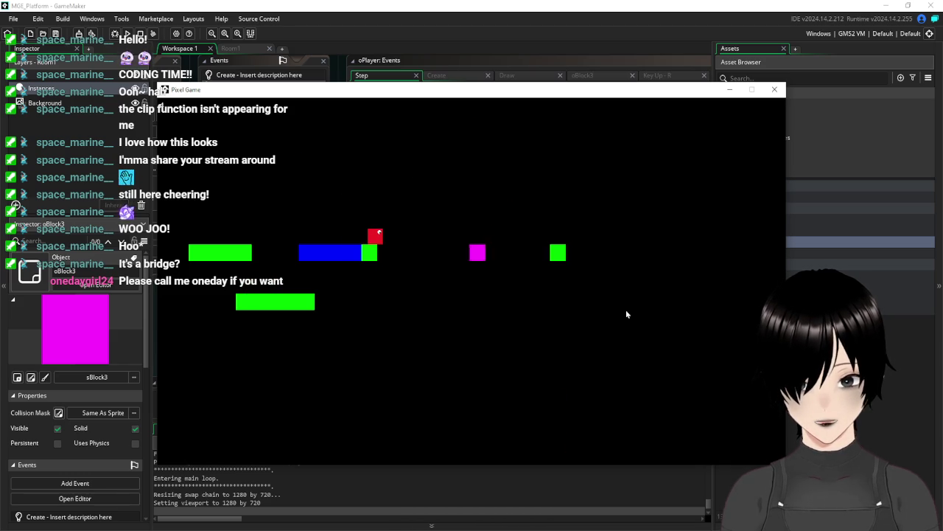
key("space")
key("Right")
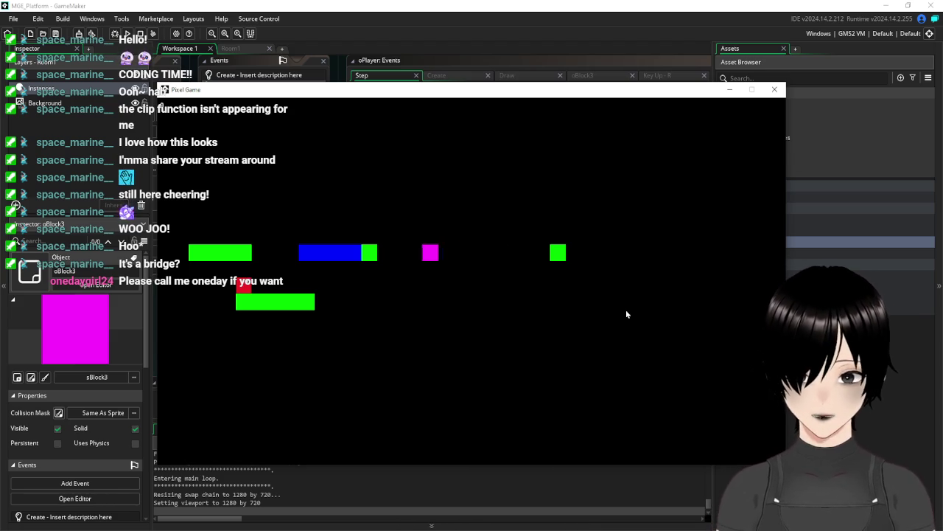
left_click(775, 90)
left_click_drag(263, 273, 419, 322)
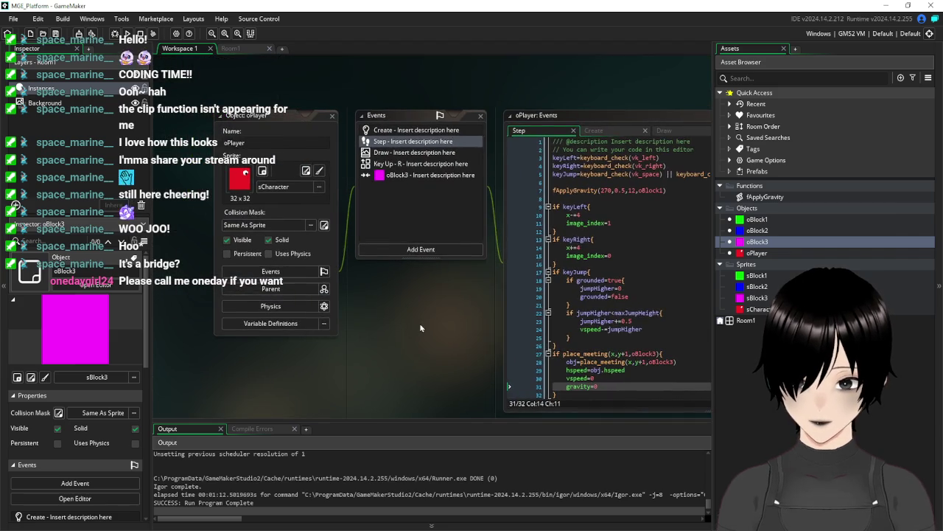
- Untick Solid on oPlayer, briefly move the player right, then close the game
left_click(278, 241)
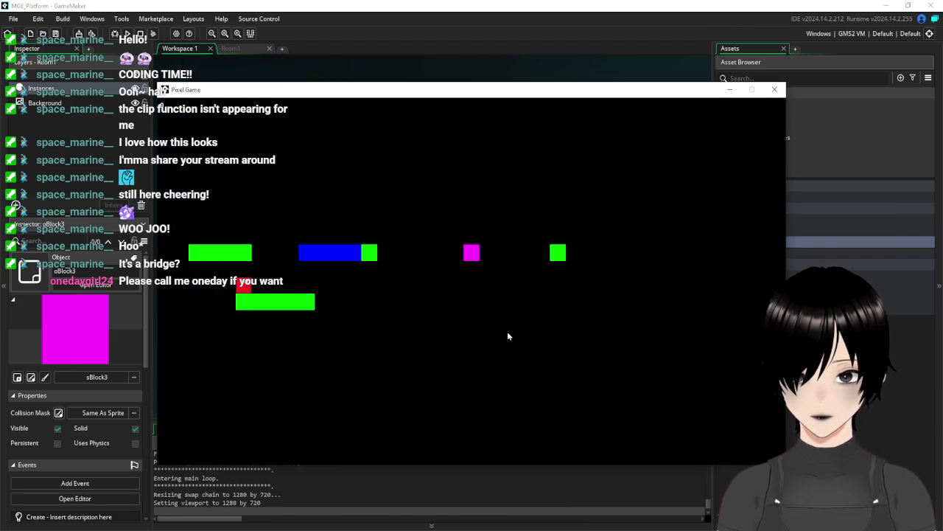
key("Right")
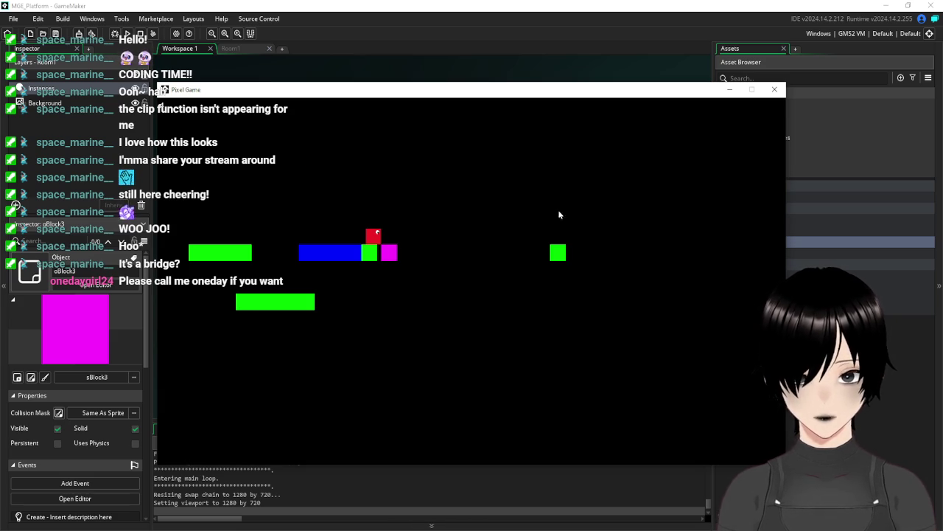
left_click(782, 92)
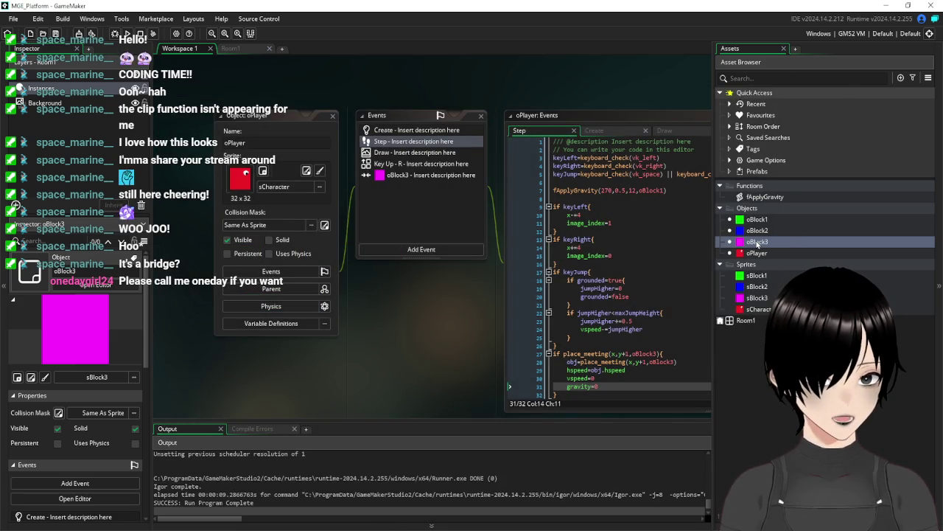
- Uncheck Solid on oBlock3, then run the game and move the player across the blue platform
double_click(757, 241)
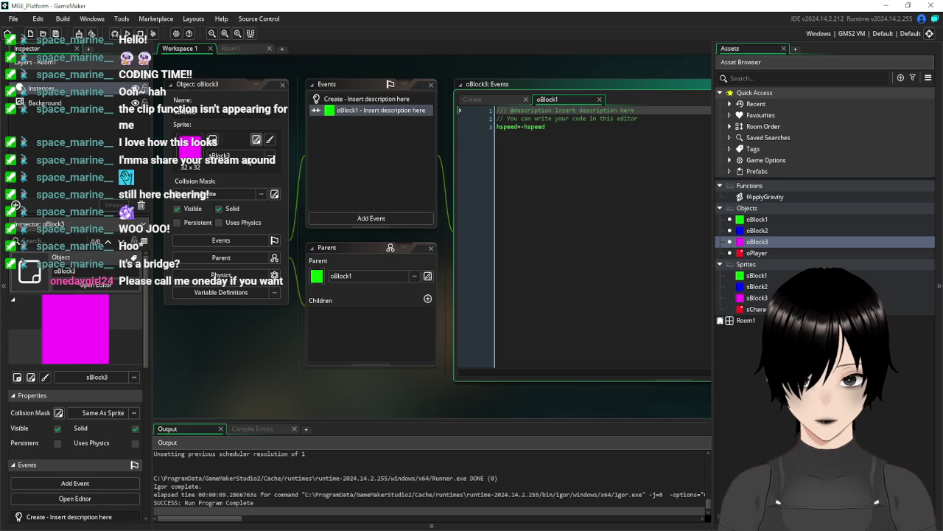
left_click(219, 208)
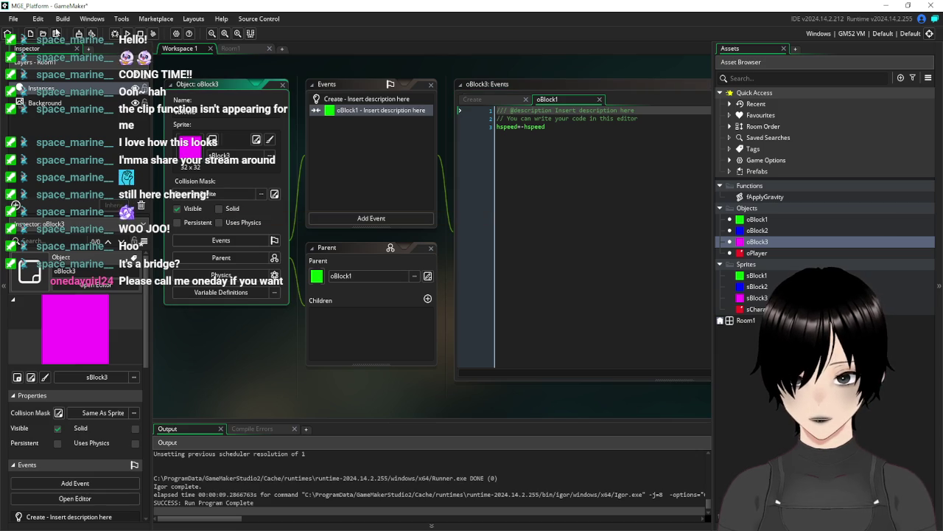
key("F5")
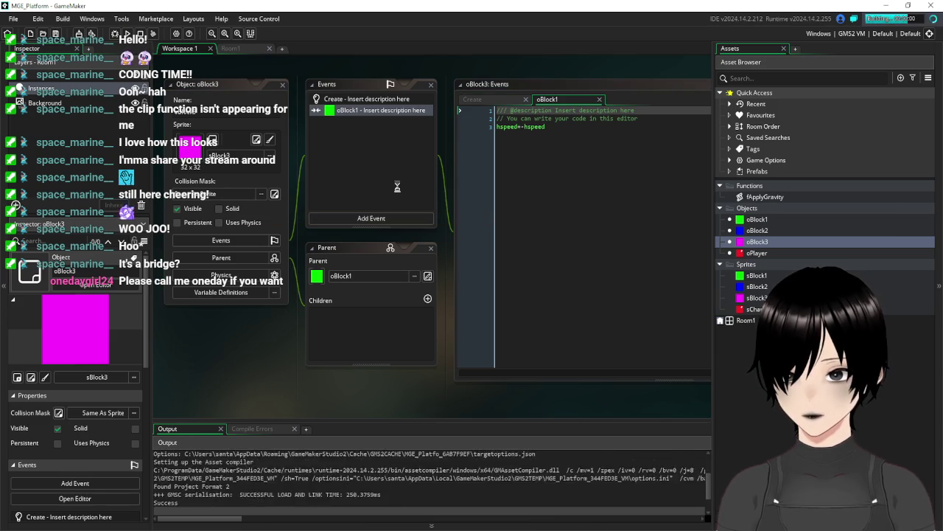
key("Right")
key("Up")
key("Right")
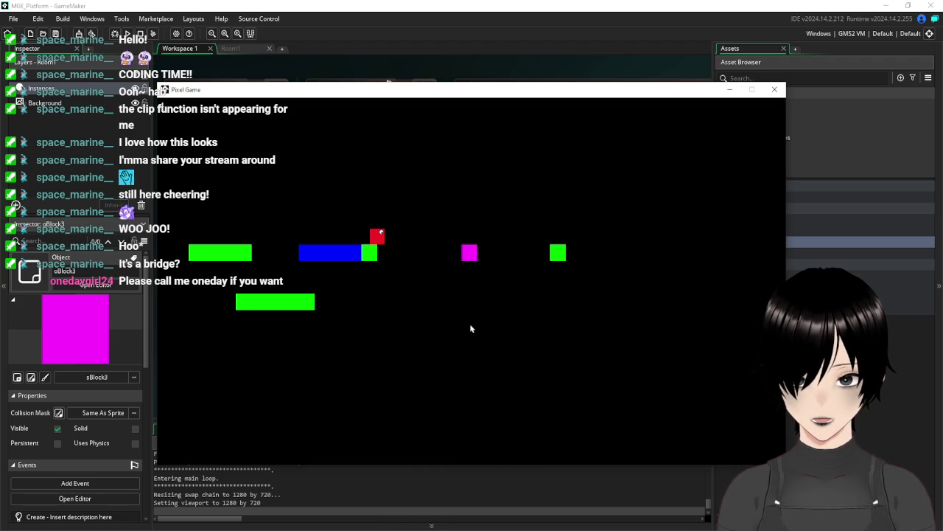
key("Right")
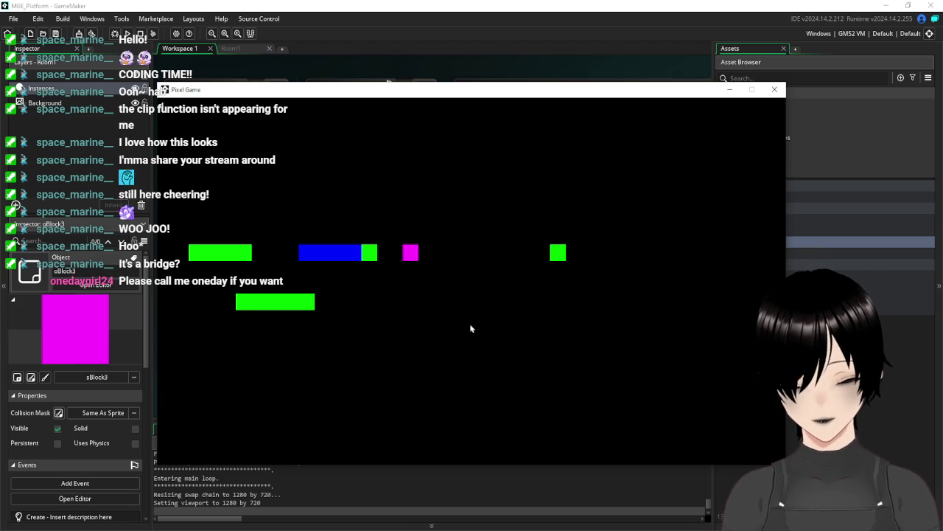
key("Right")
key("space")
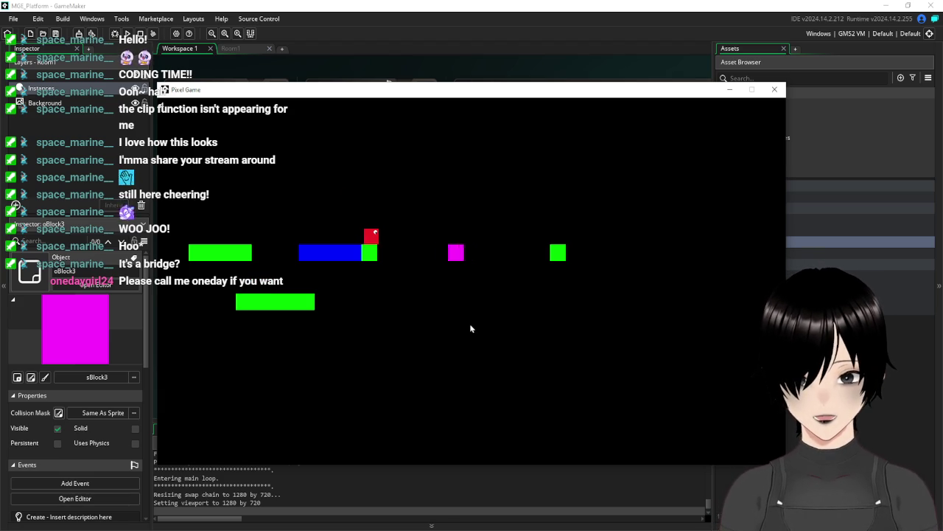
key("Escape")
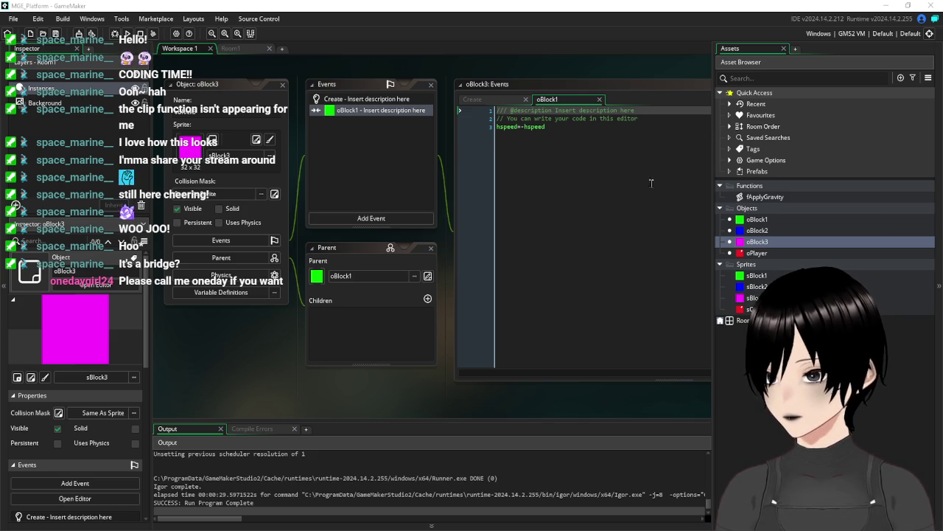
- Close oBlock3's editor and delete oPlayer's empty oBlock3 collision event
left_click(608, 193)
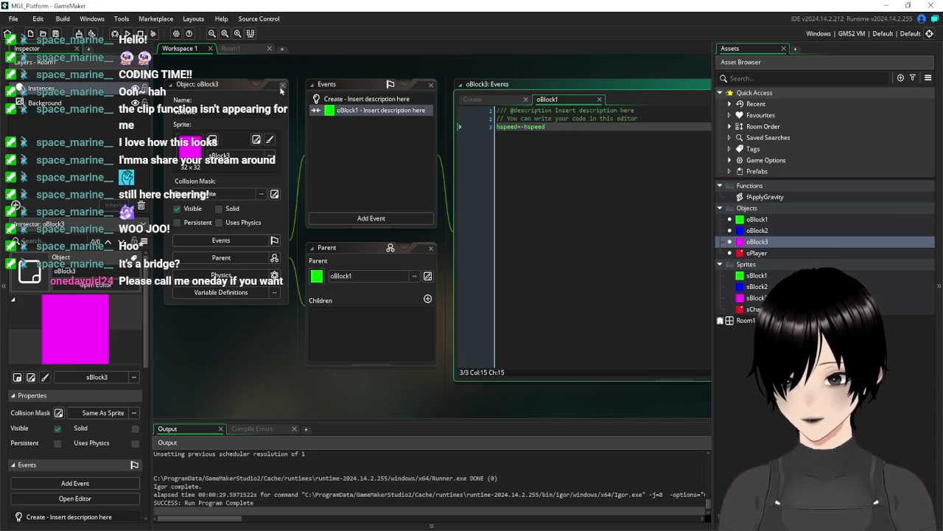
left_click(281, 89)
double_click(757, 253)
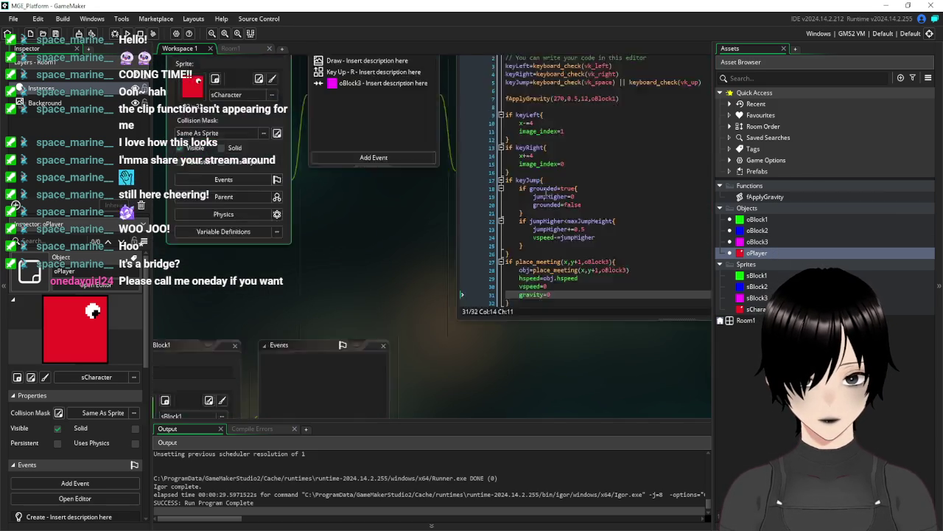
left_click_drag(393, 260, 294, 268)
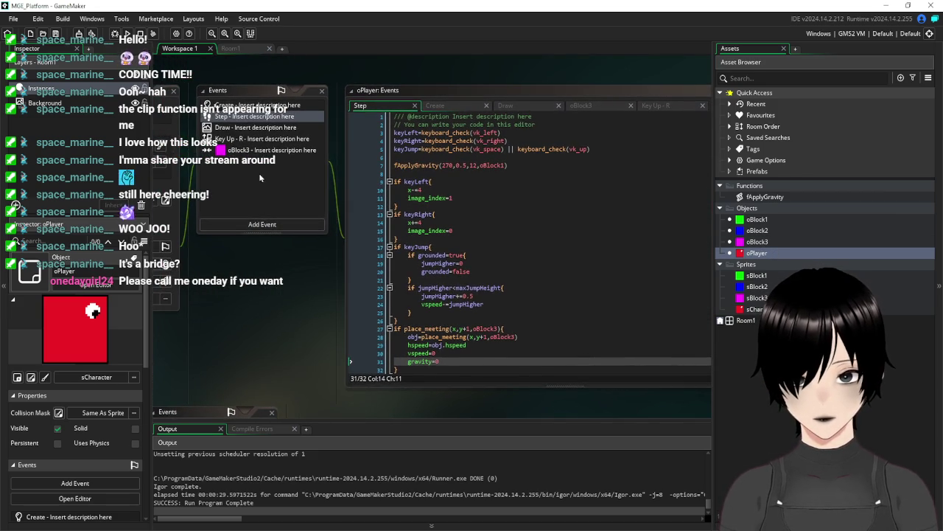
left_click(260, 150)
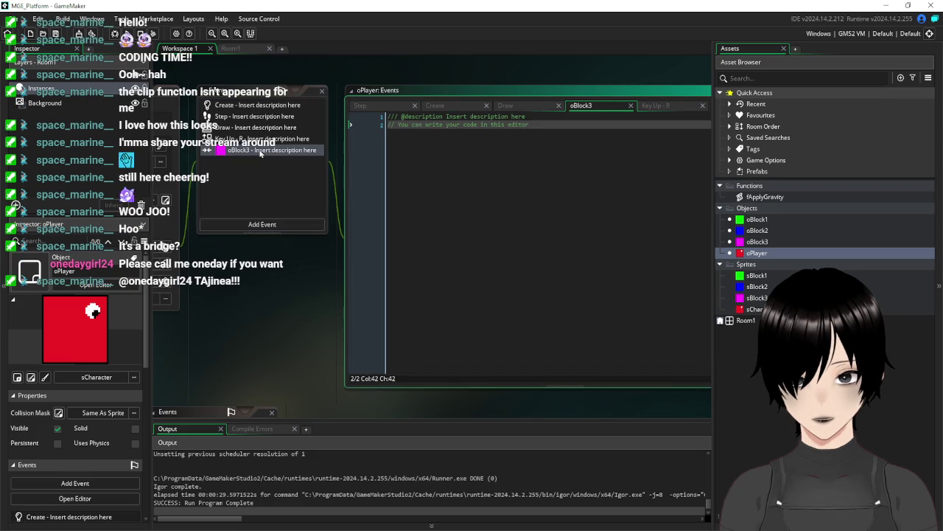
right_click(227, 150)
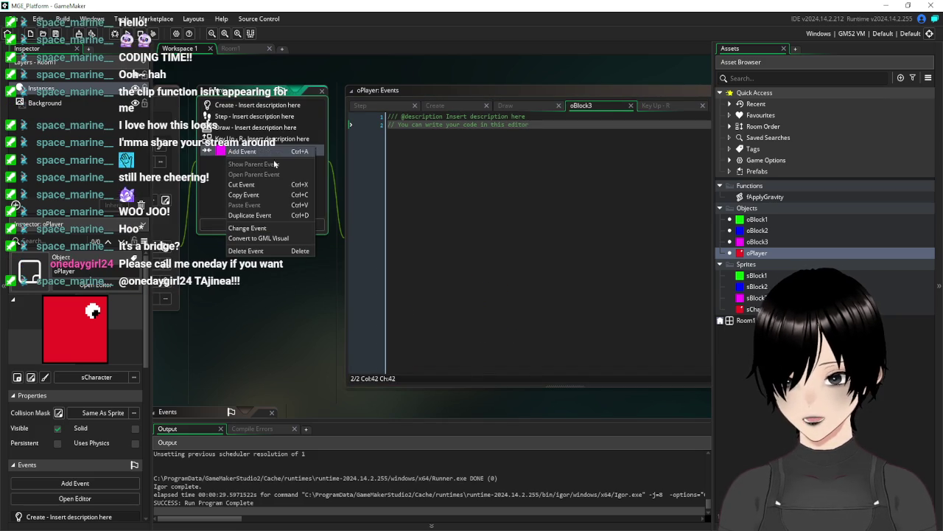
left_click(265, 251)
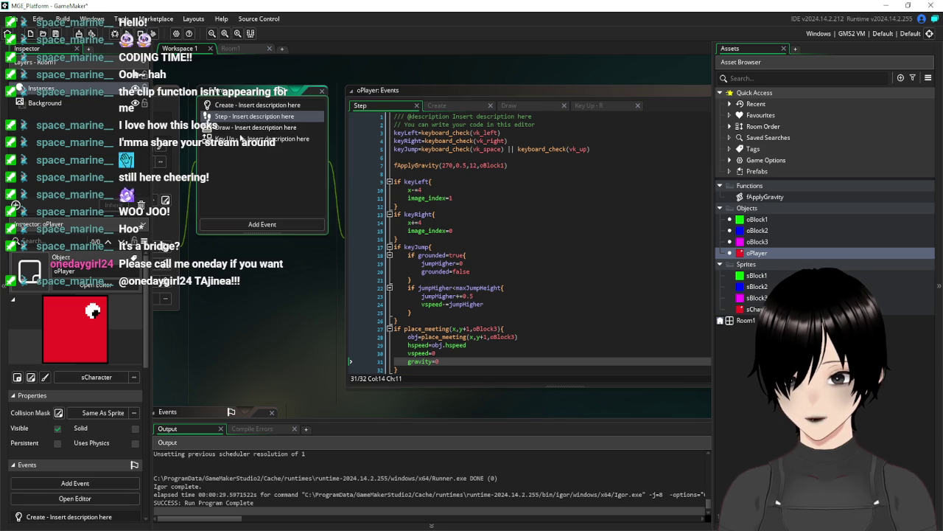
left_click(544, 279)
scroll(545, 278, "down", 1)
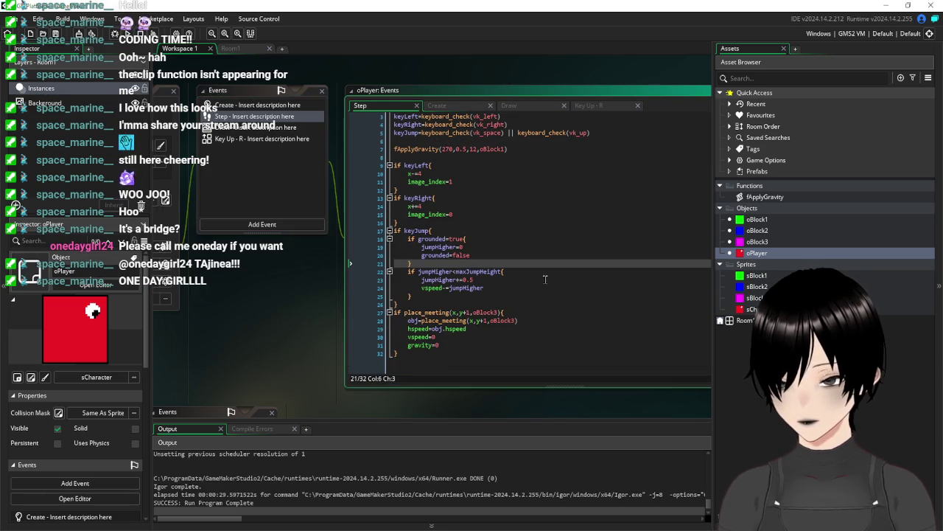
- Select the hspeed=obj.hspeed line on line 29 of oPlayer's Step code
left_click(476, 328)
double_click(447, 329)
left_click_drag(446, 332, 439, 336)
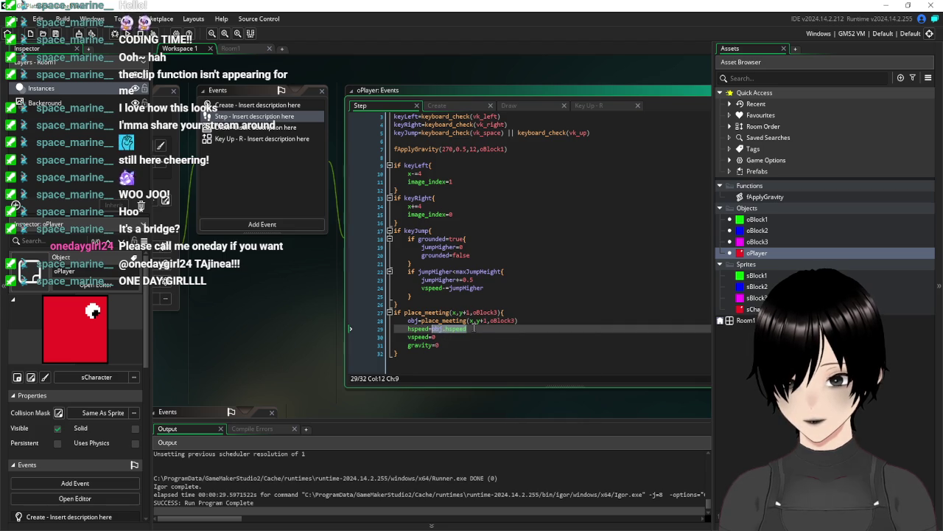
left_click(406, 329, "shift")
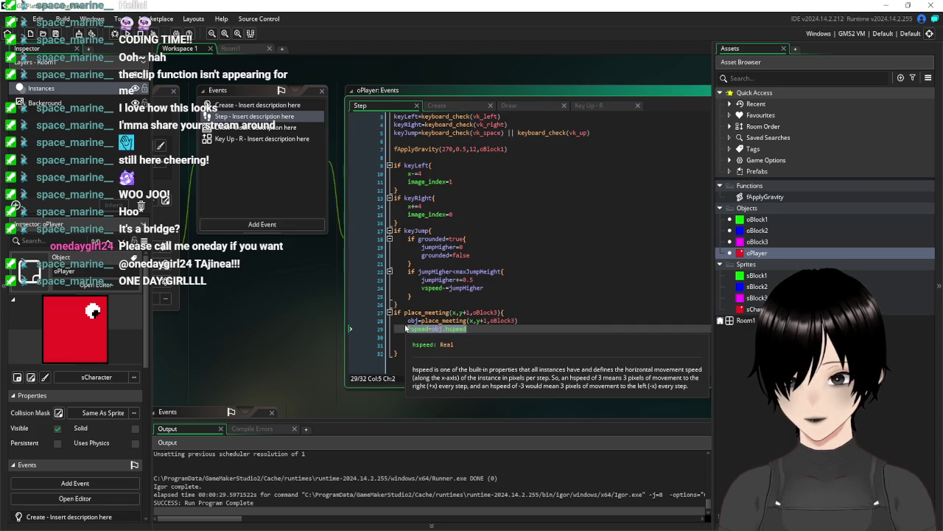
left_click(430, 329)
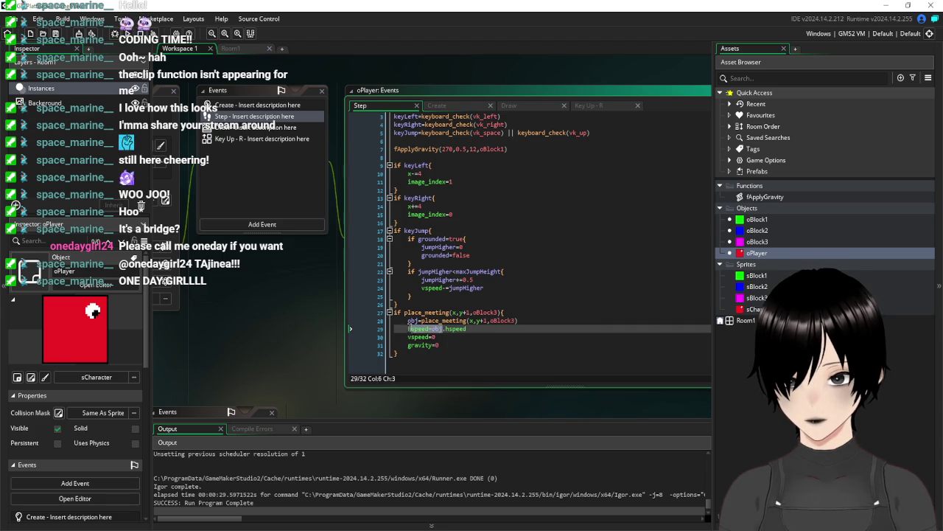
- Add a new oBlock3 collision event to oPlayer containing hspeed=other.hspeed
left_click(262, 224)
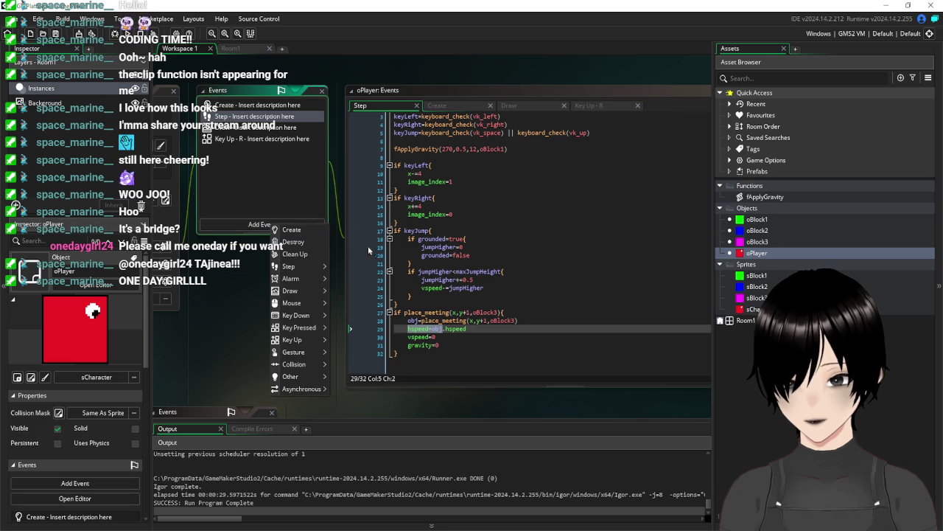
mouse_move(310, 365)
mouse_move(346, 364)
left_click(375, 390)
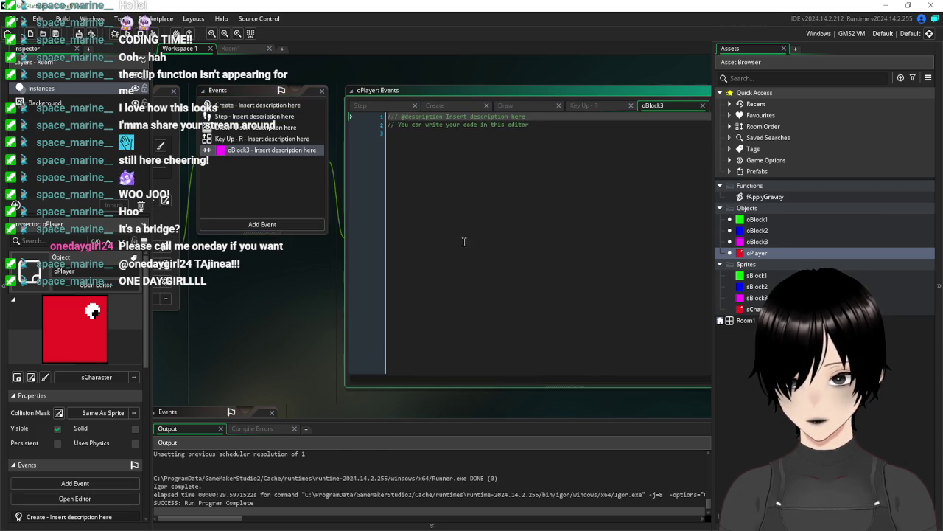
type("hspeed=")
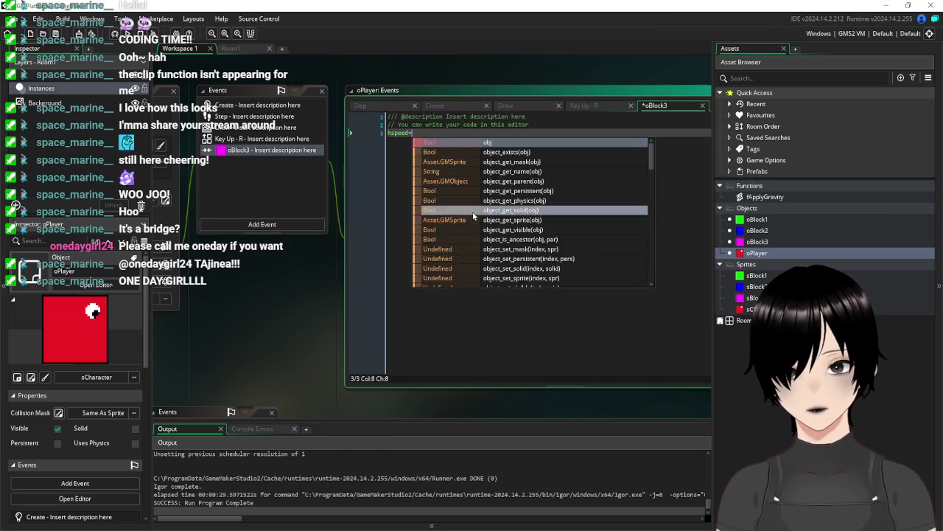
type("other.hspeed")
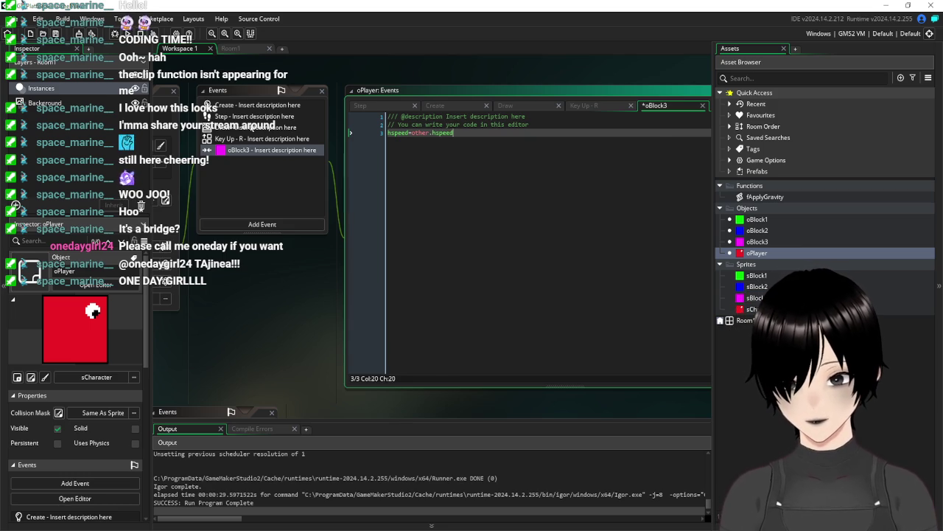
left_click(251, 117)
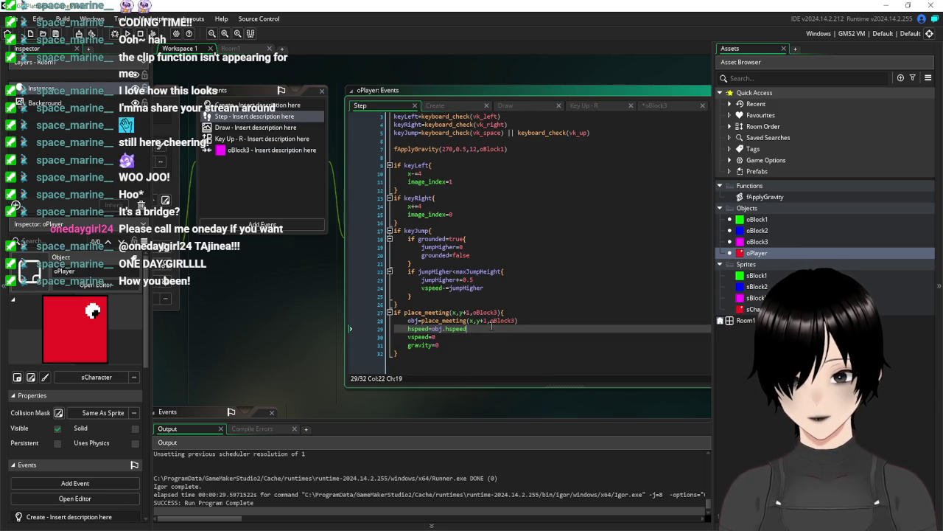
- Delete the obj and hspeed lines from the Step code's oBlock3 check and save
left_click_drag(492, 325, 358, 317)
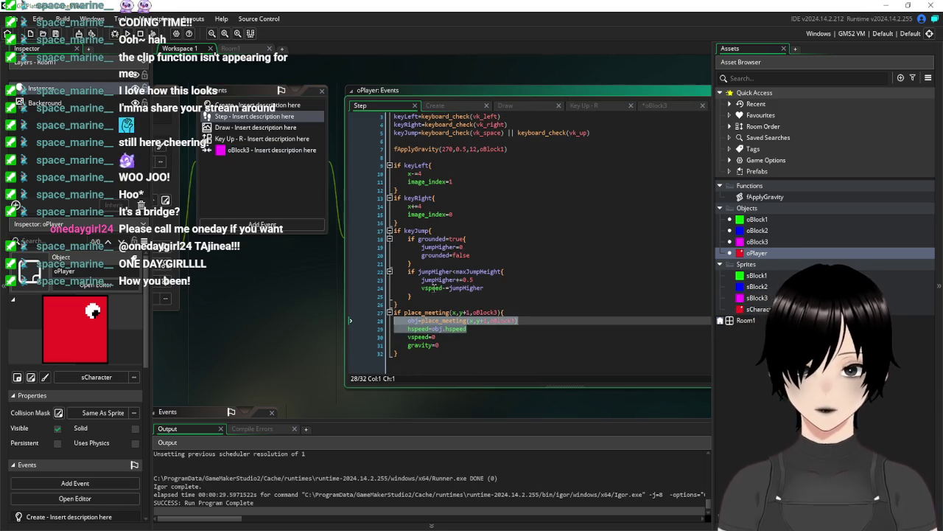
key("BackSpace")
key("BackSpace")
left_click(56, 38)
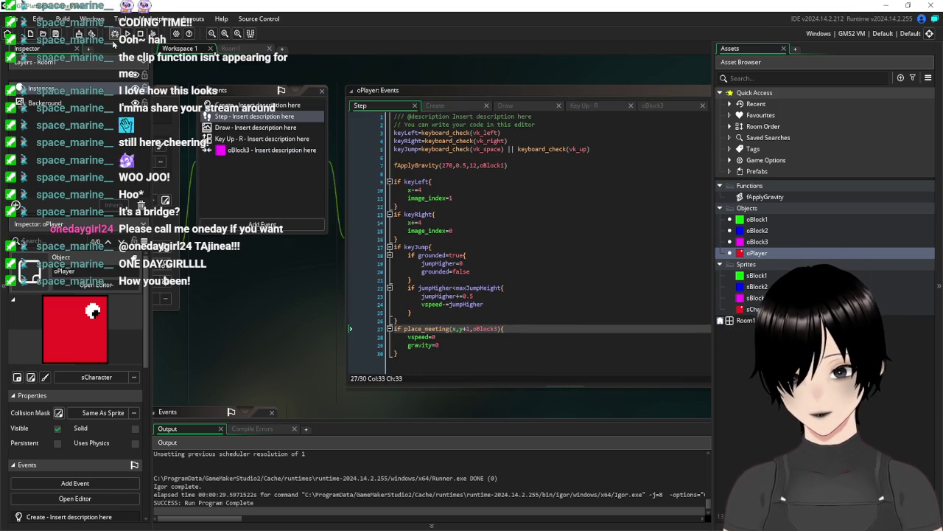
- Playtest the level, moving the player right and jumping toward the platforms
left_click(133, 37)
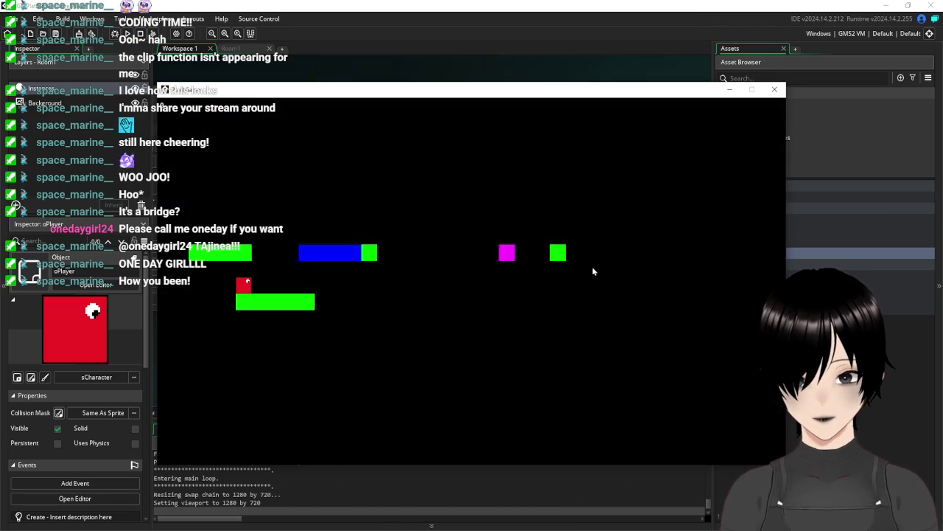
key("Right")
key("space")
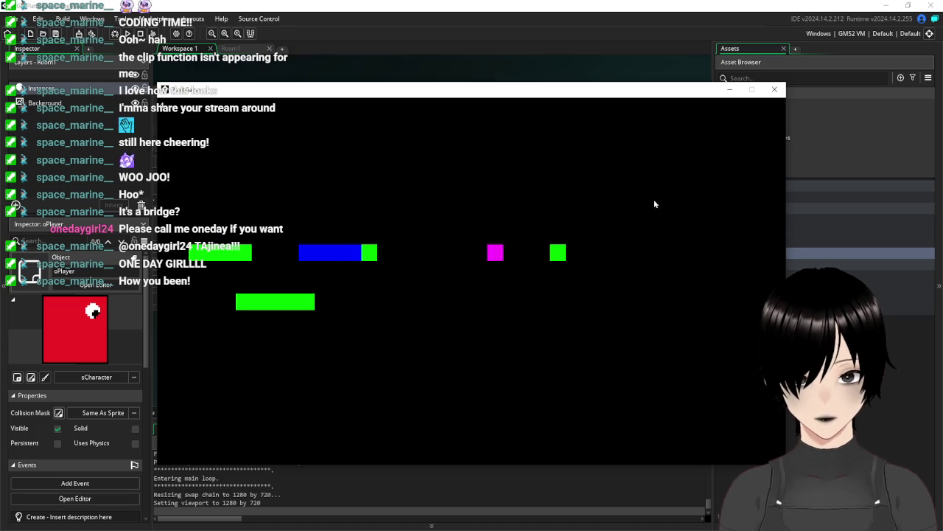
left_click(775, 92)
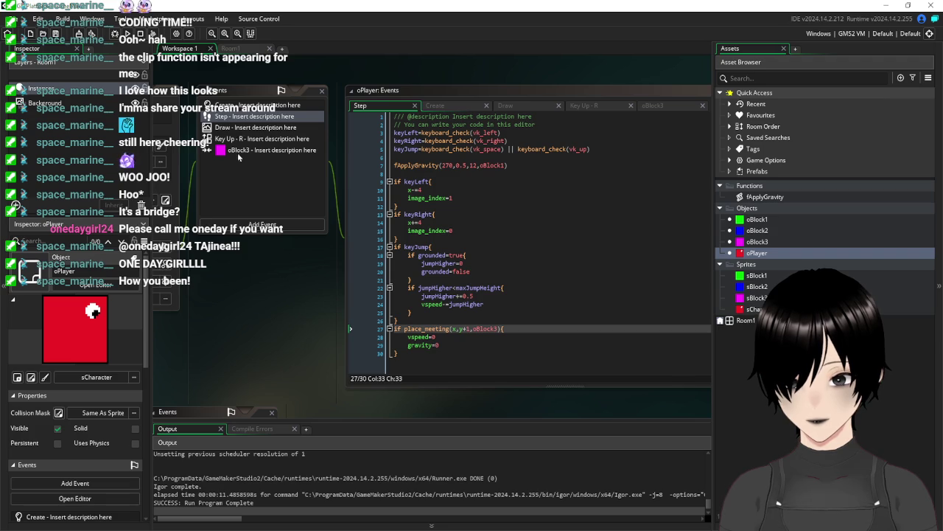
- Playtest onto the blue platform and off its edge, then select the hspeed=other.hspeed line
left_click(235, 151)
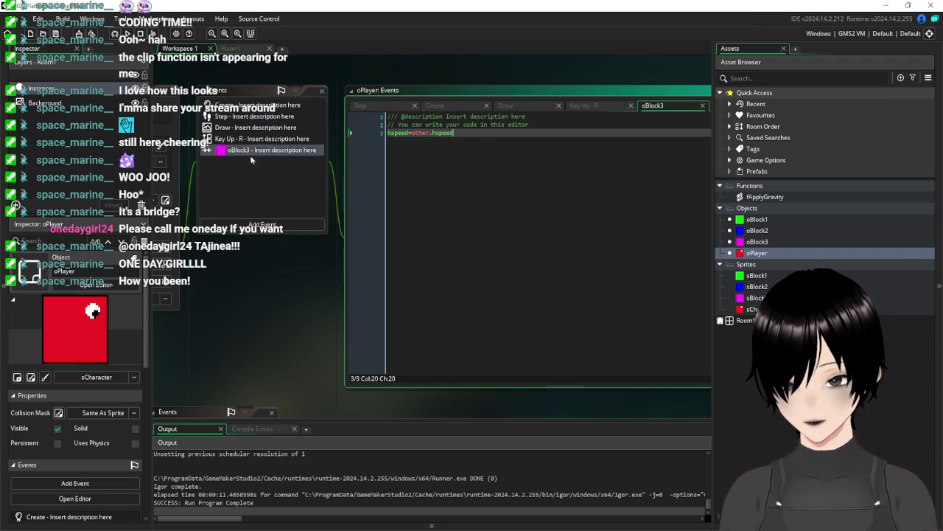
mouse_move(297, 277)
left_mouse_down()
mouse_move(440, 308)
mouse_move(435, 251)
mouse_move(401, 298)
left_mouse_up()
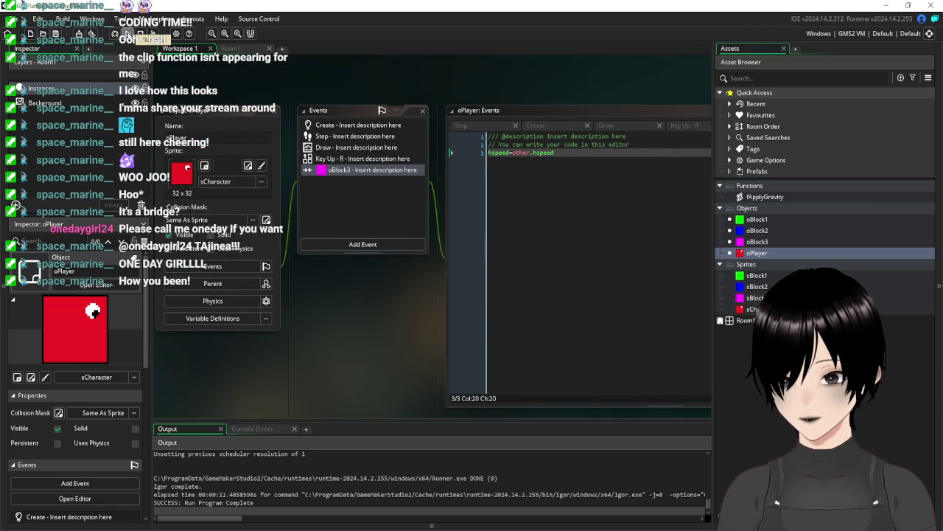
left_click(127, 34)
key("Right")
key("Up")
key("Right")
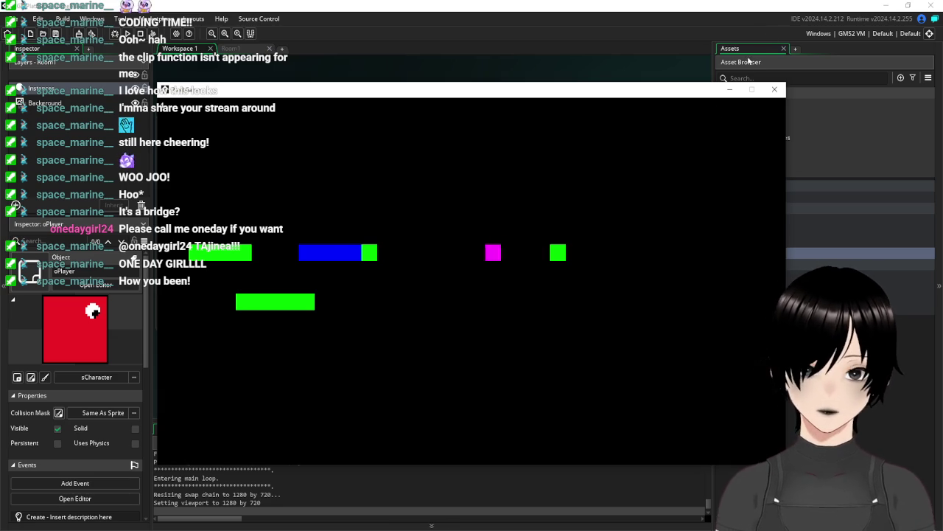
left_click(774, 89)
left_click_drag(406, 255, 364, 335)
left_click_drag(530, 180, 441, 191)
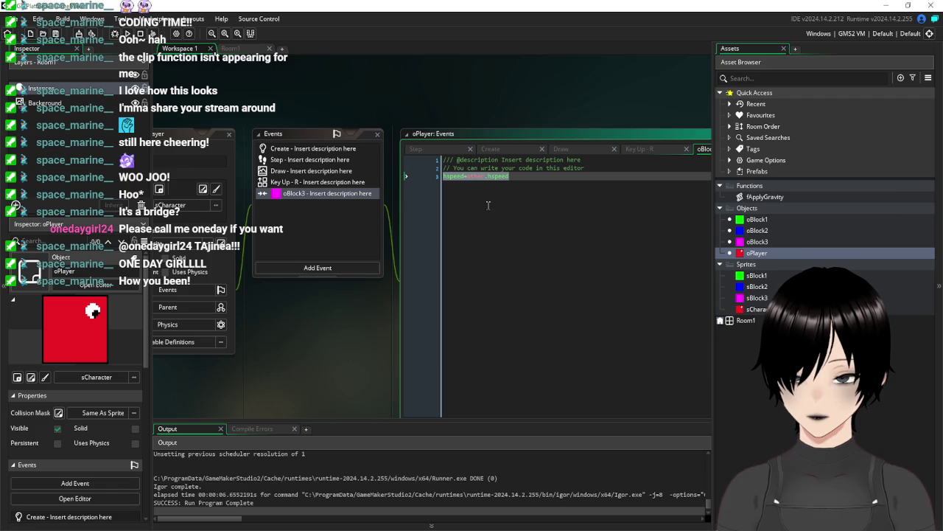
- Add move_contact_solid(270,12) after gravity=0 in the Step event's oBlock3 check and save
right_click(298, 198)
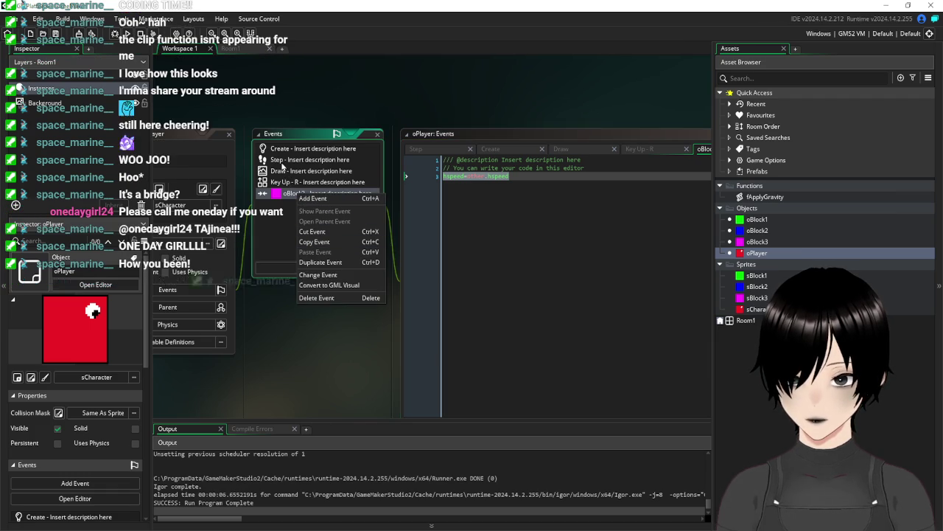
left_click(280, 165)
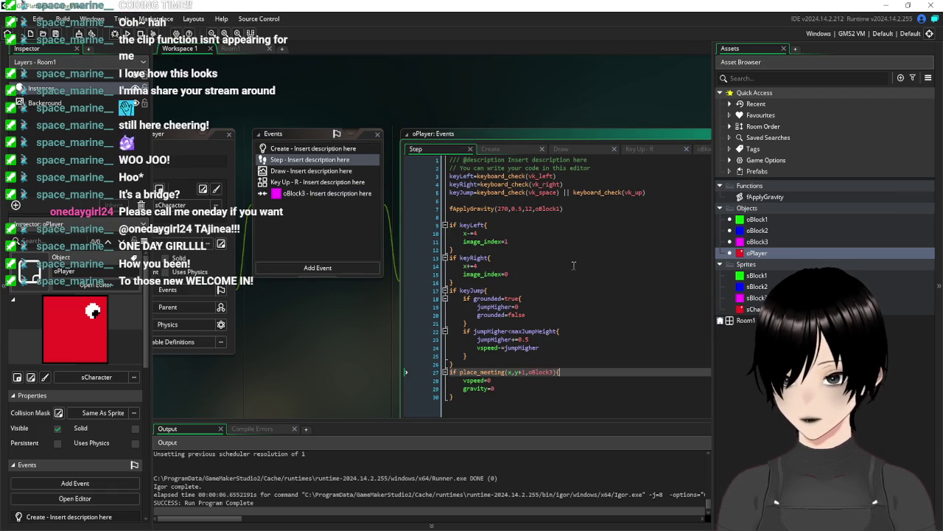
scroll(560, 281, "down", 3)
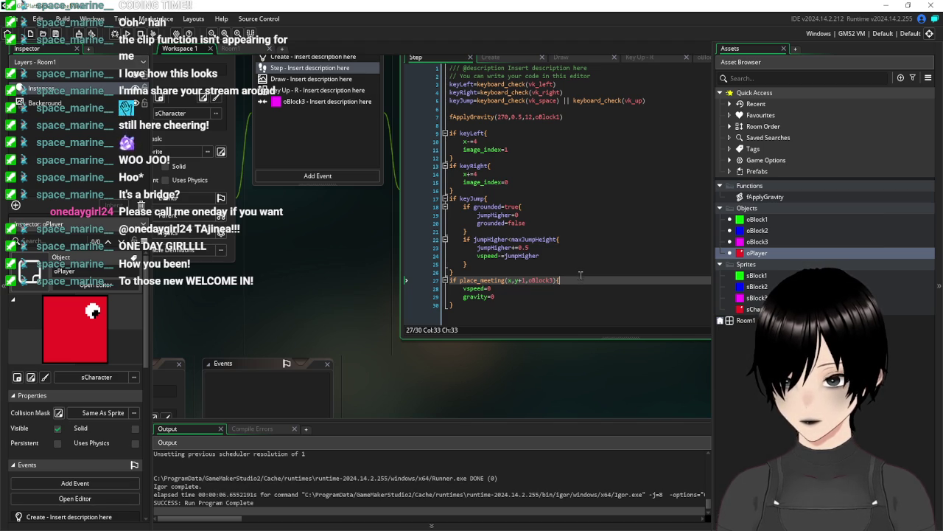
left_click(552, 295)
key("Return")
type("m")
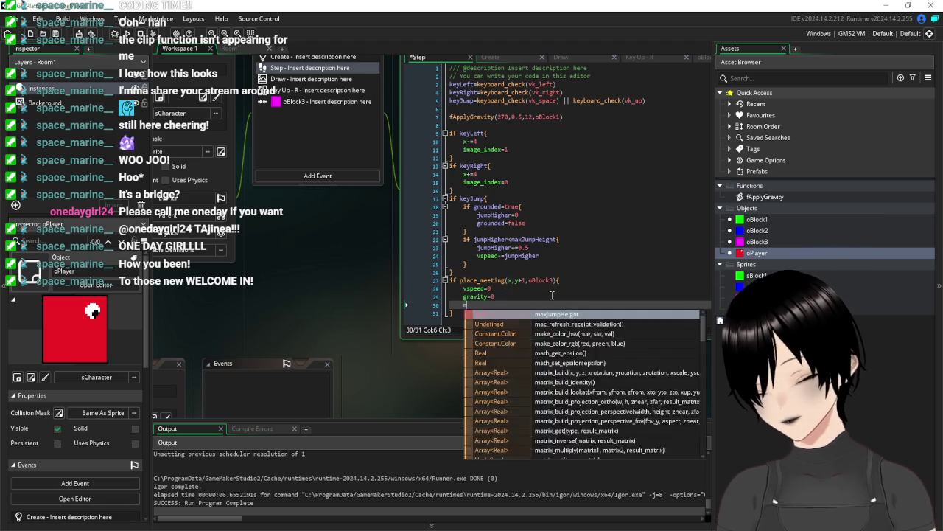
type("ove_con")
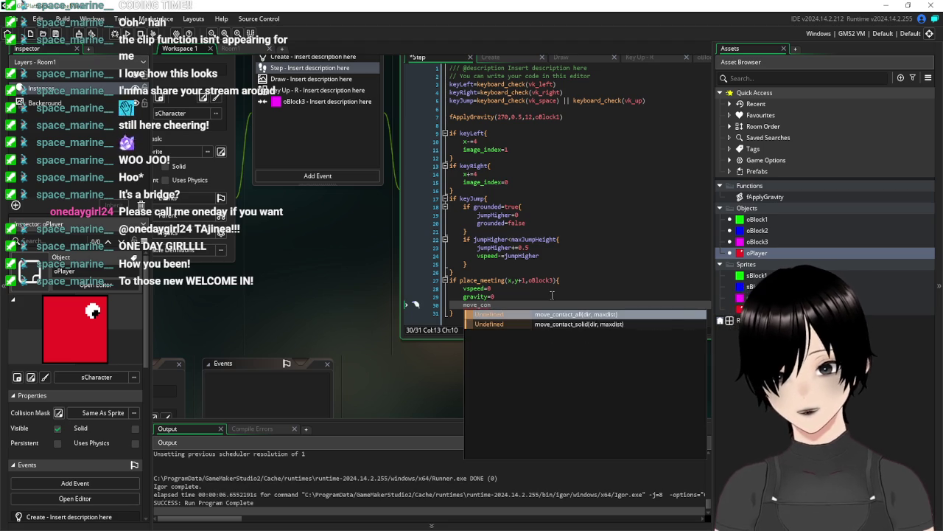
key("Down")
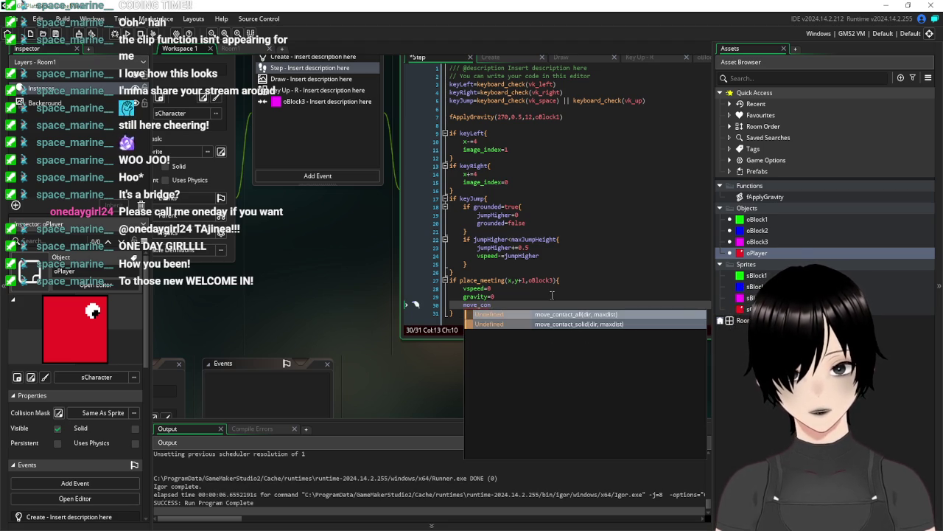
left_click(578, 329)
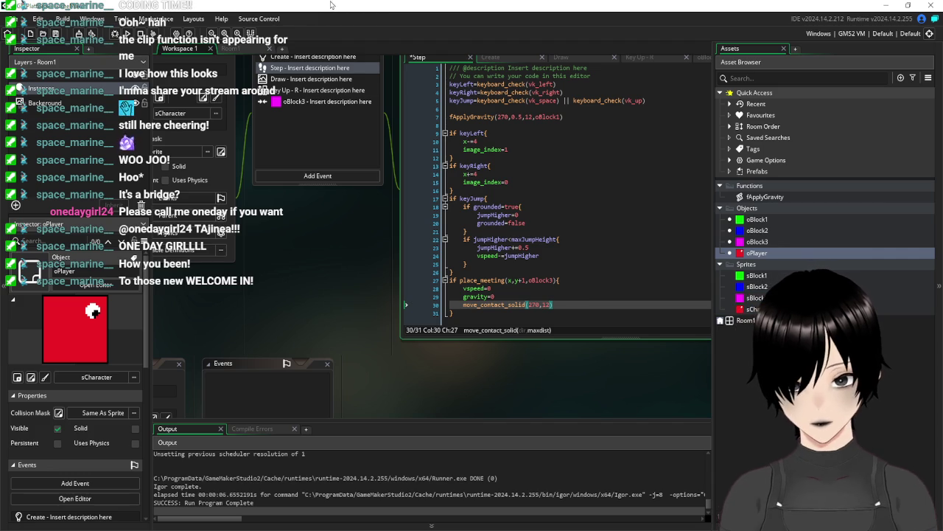
key("ctrl+s")
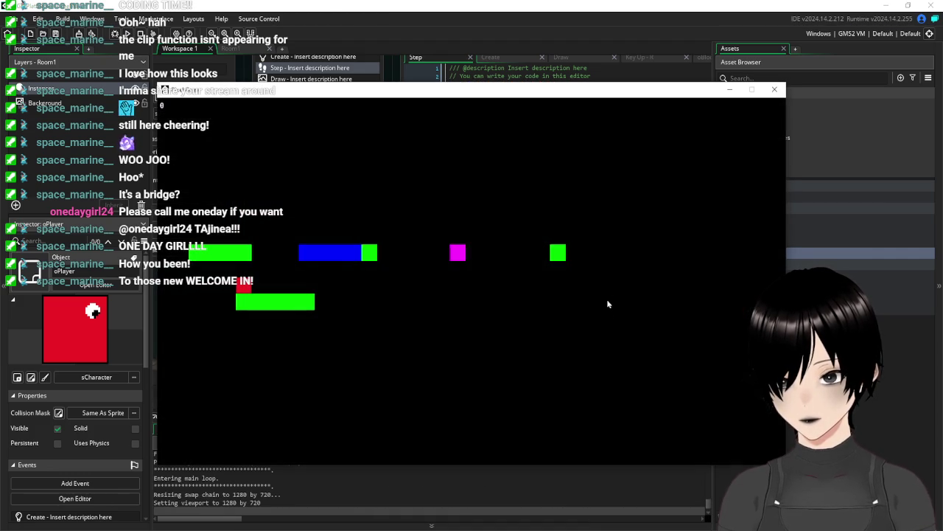
- Playtest the fix, walking the player onto the blue block and off its edge
key("space")
key("Right")
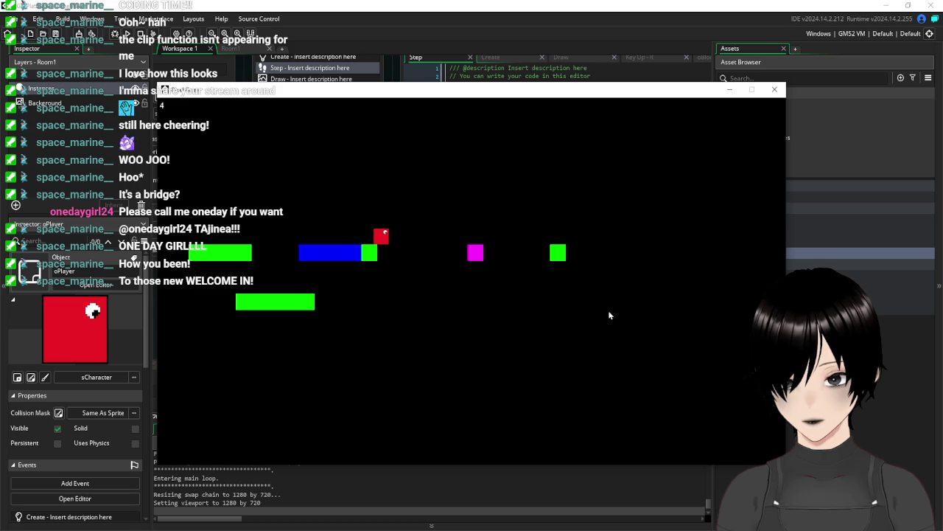
key("Right")
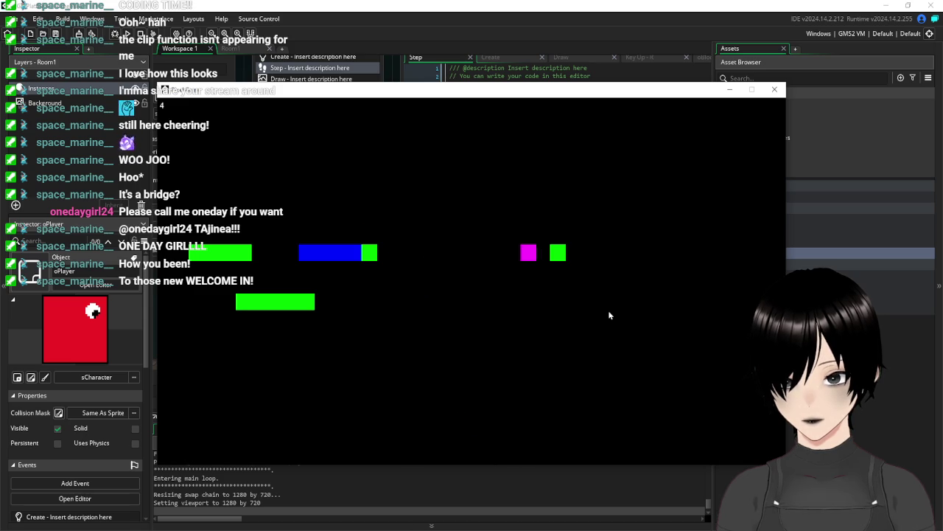
left_click(774, 89)
left_click(330, 104)
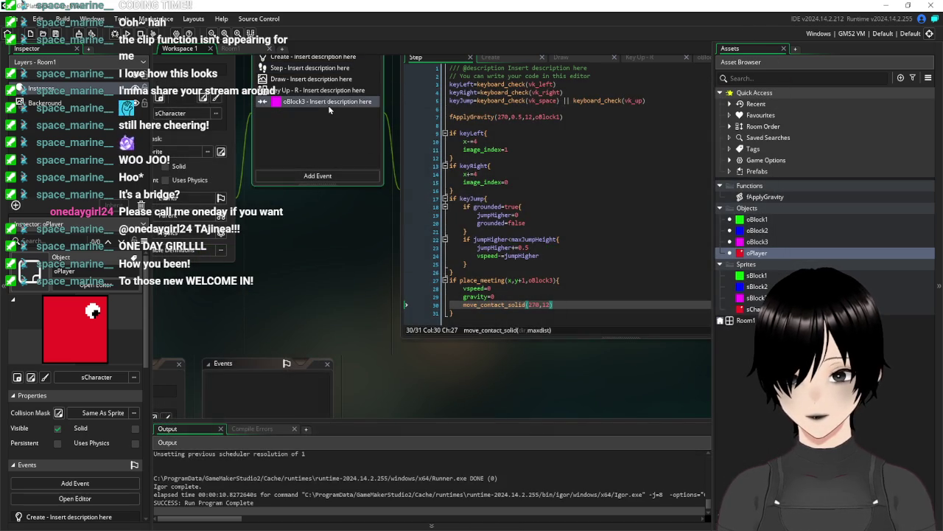
- Wrap hspeed=other.hspeed in a vspeed=0 check in the oBlock3 collision code
left_click_drag(363, 226, 370, 334)
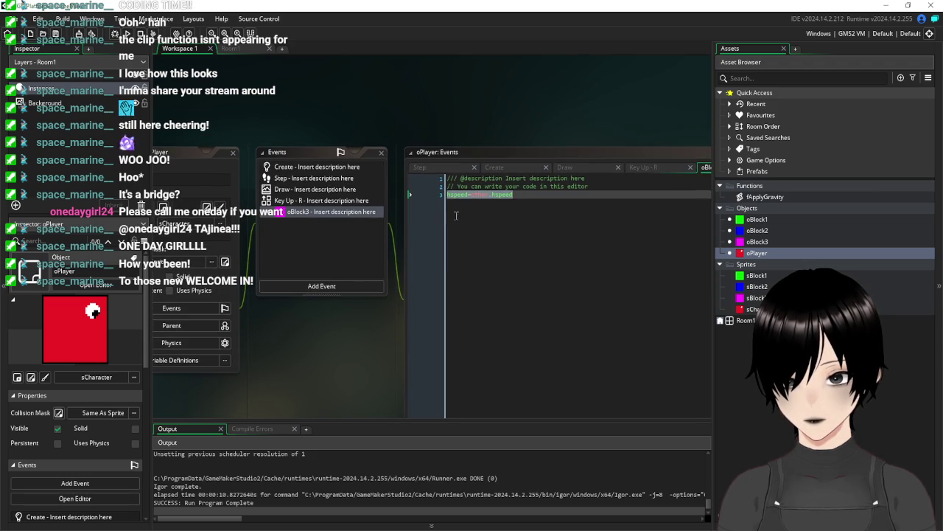
left_click(589, 185)
key("Return")
type("vspeed=0")
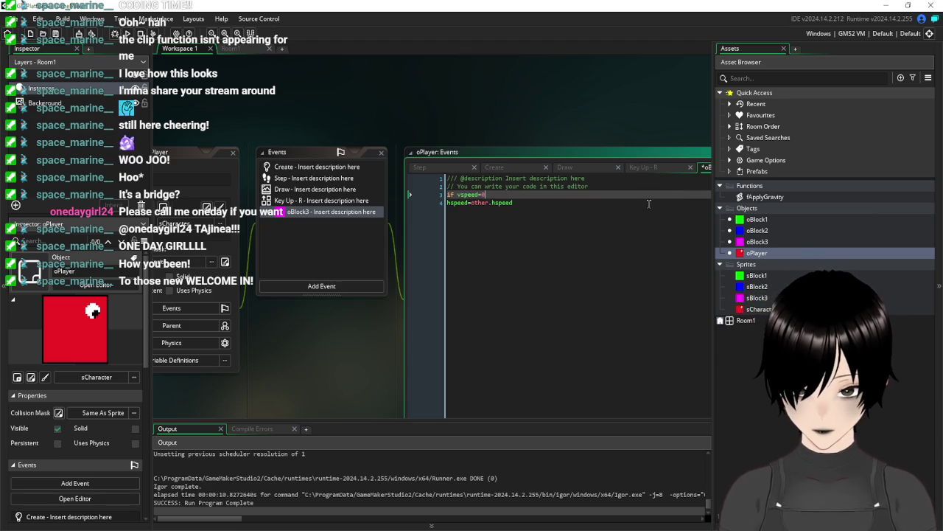
left_click(547, 214)
key("Return")
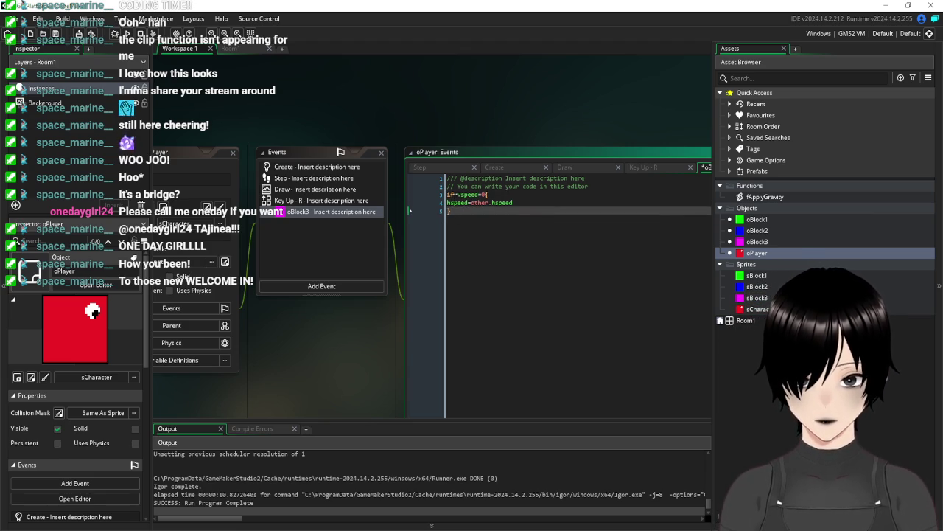
type("}")
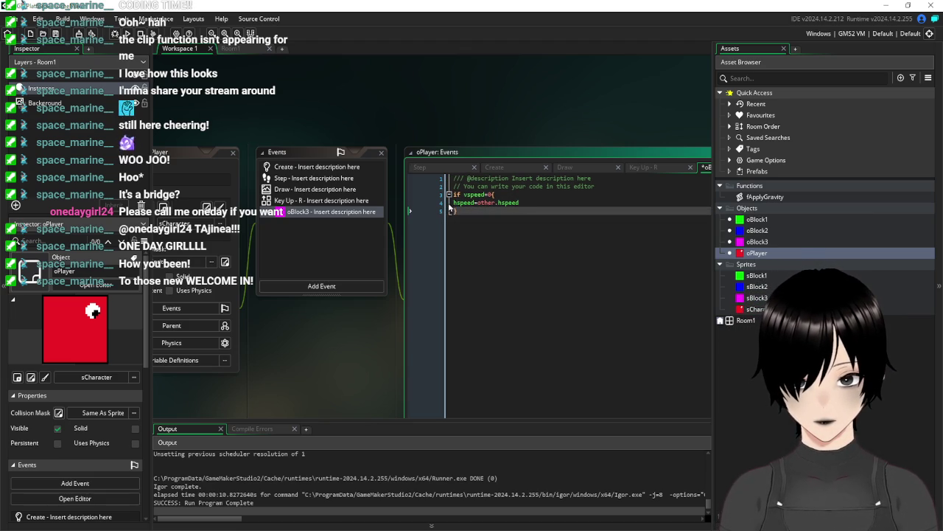
key("Up")
key("Home")
key("Tab")
- Save and playtest, repeatedly jumping the player onto and off the blue platform
key("F5")
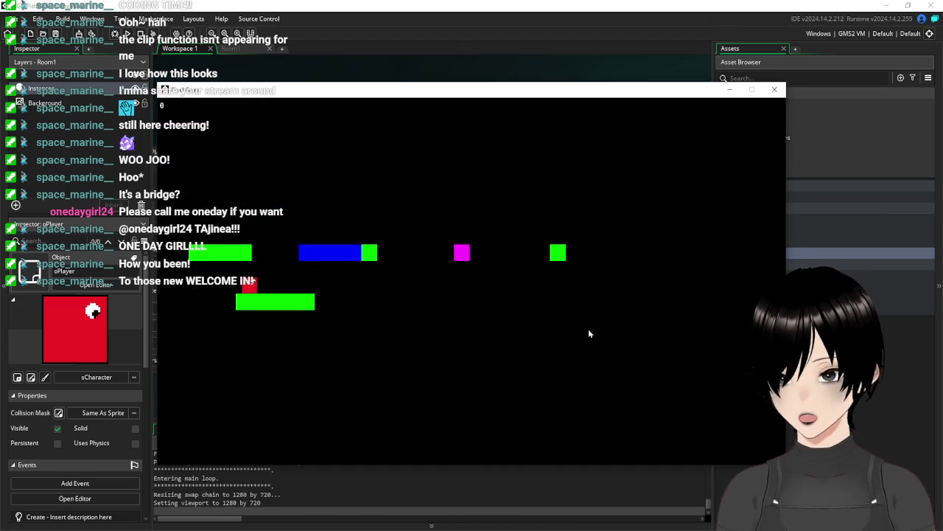
key("space")
key("Right")
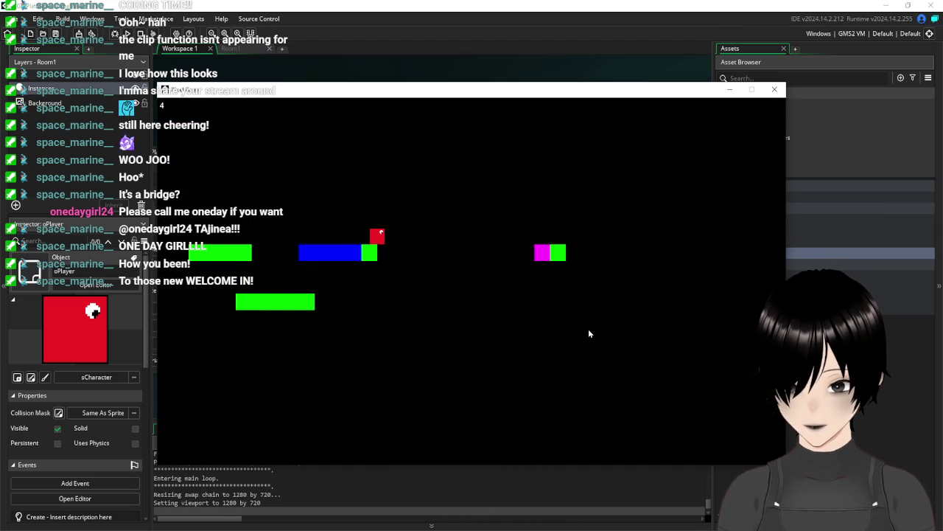
key("Right")
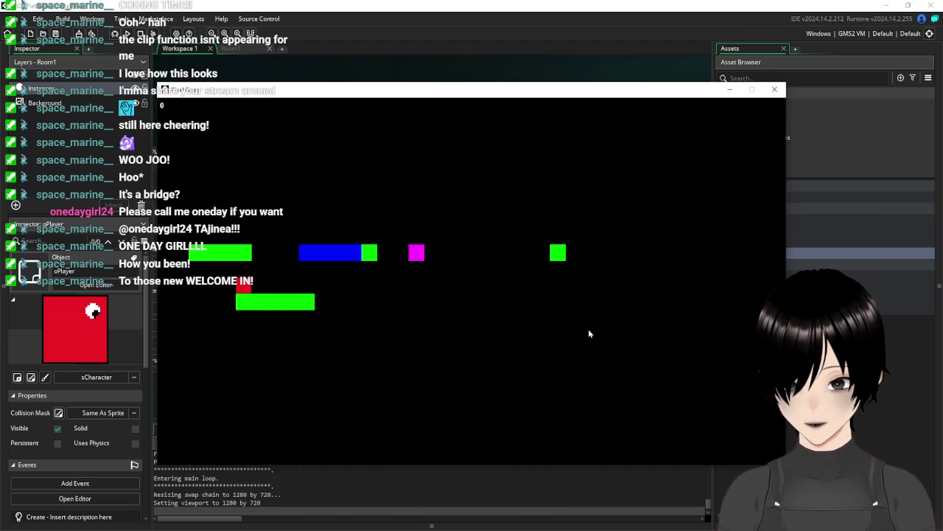
key("space")
key("Right")
key("Right")
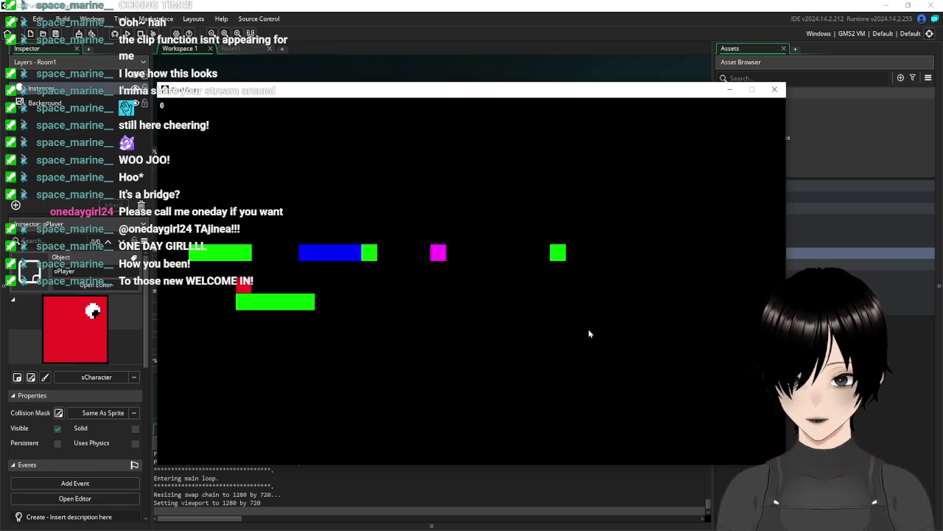
key("space")
key("Right")
key("space")
key("Right")
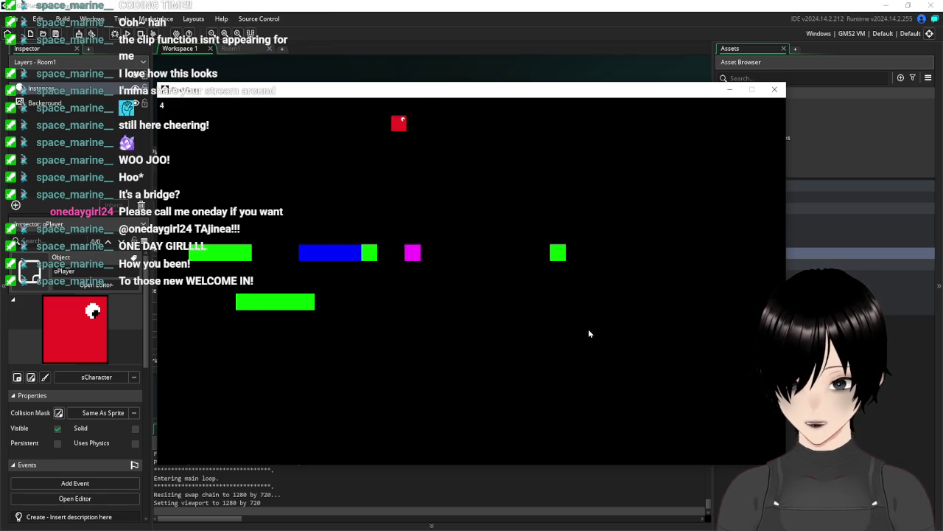
key("space")
key("Right")
key("space")
key("Right")
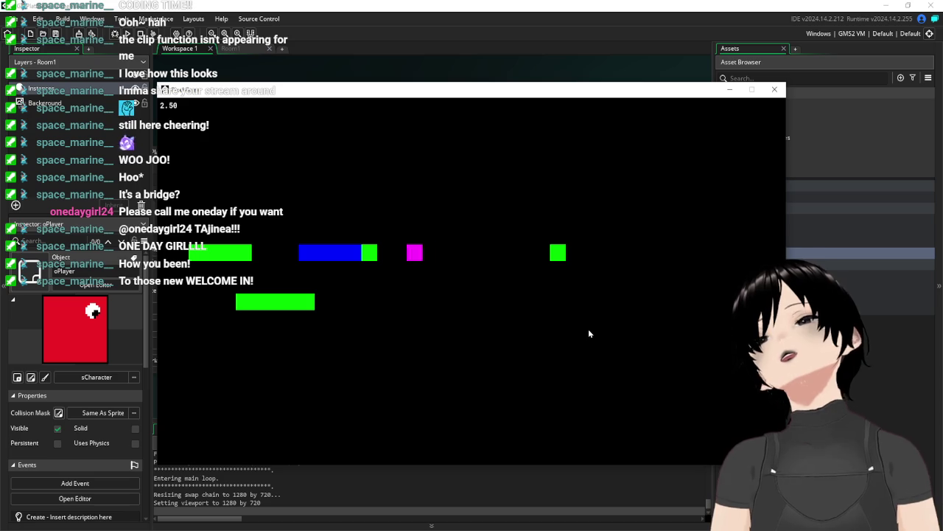
left_click(775, 89)
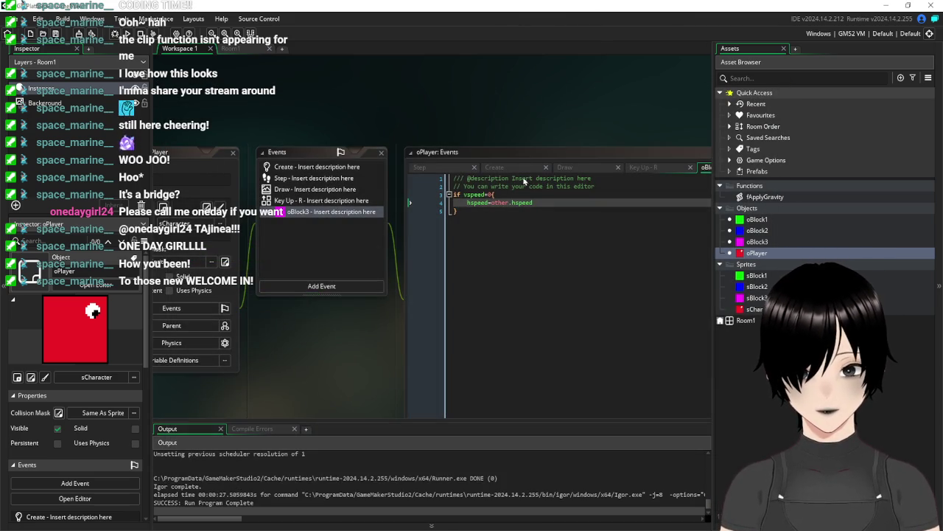
- Replace hspeed=other.hspeed with x=other.x in the collision code, save, and test-run
left_click_drag(544, 205, 469, 208)
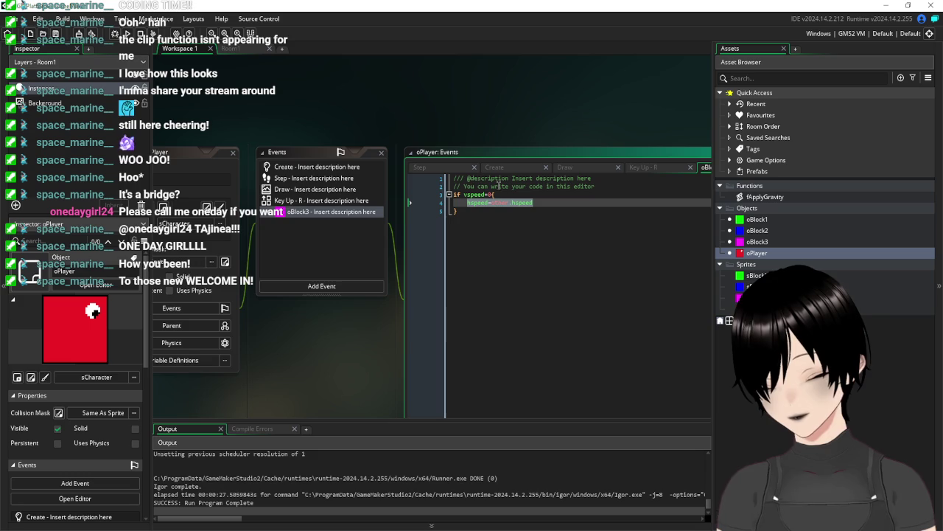
type("x=oth")
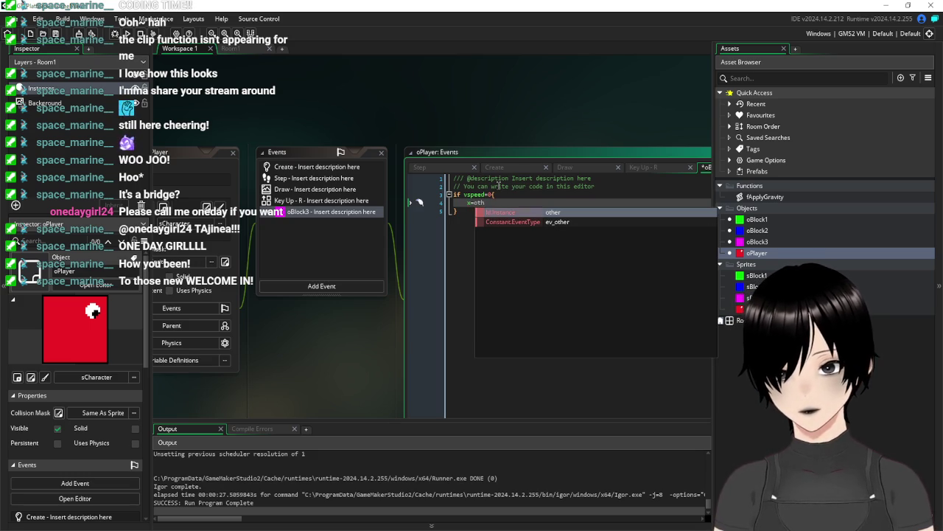
type("er.x")
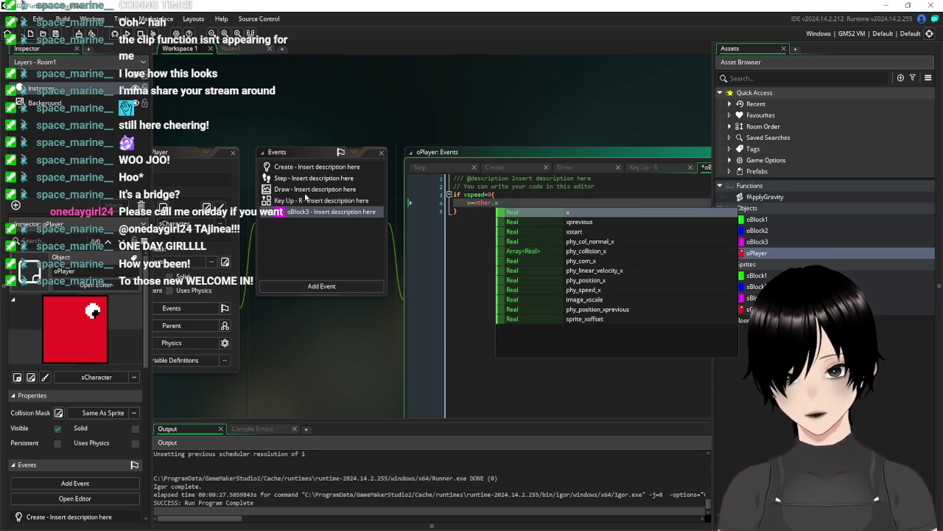
left_click(461, 247)
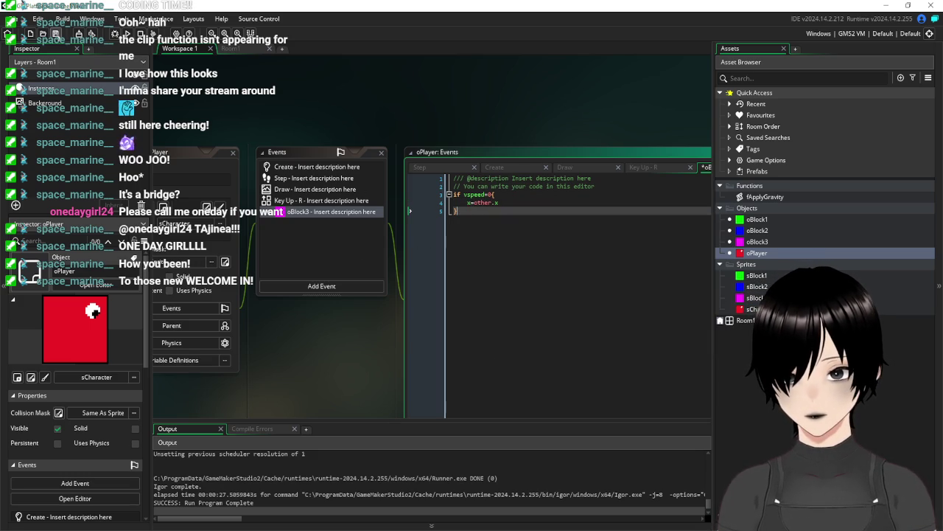
left_click(56, 34)
key("F5")
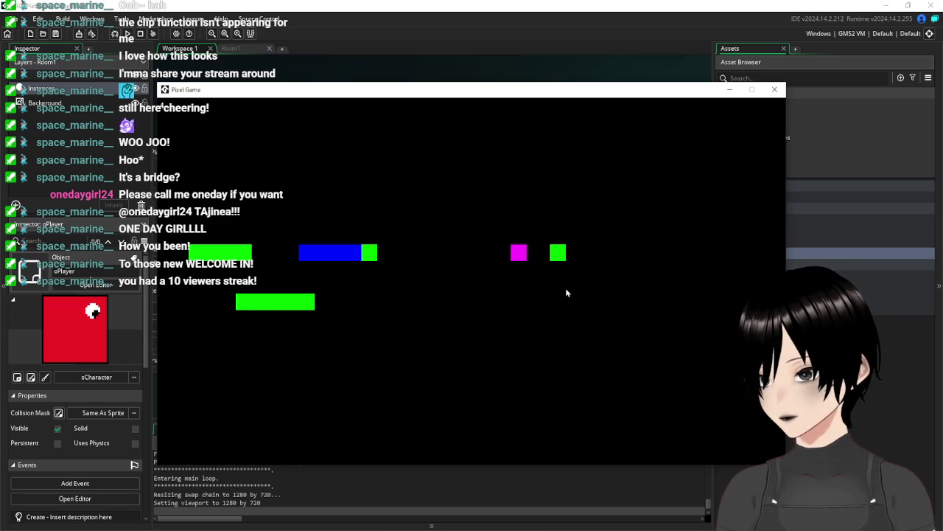
left_click(775, 89)
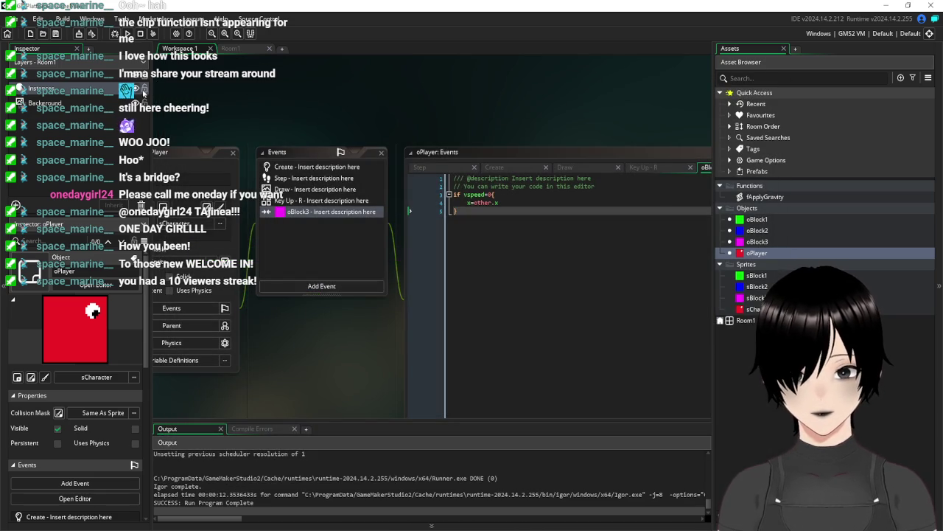
- Delete the move_contact_solid(270,12) line from the Step event's oBlock3 check and save
left_click(291, 178)
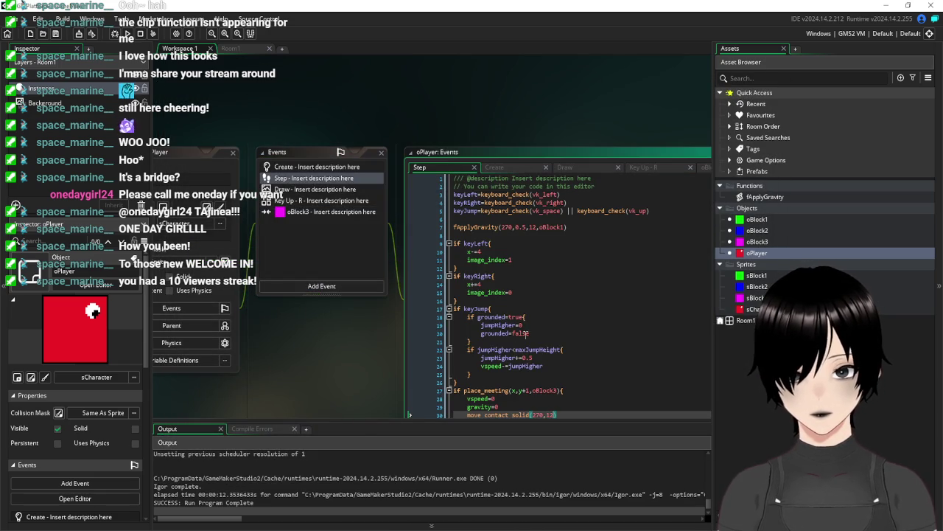
scroll(547, 368, "down", 1)
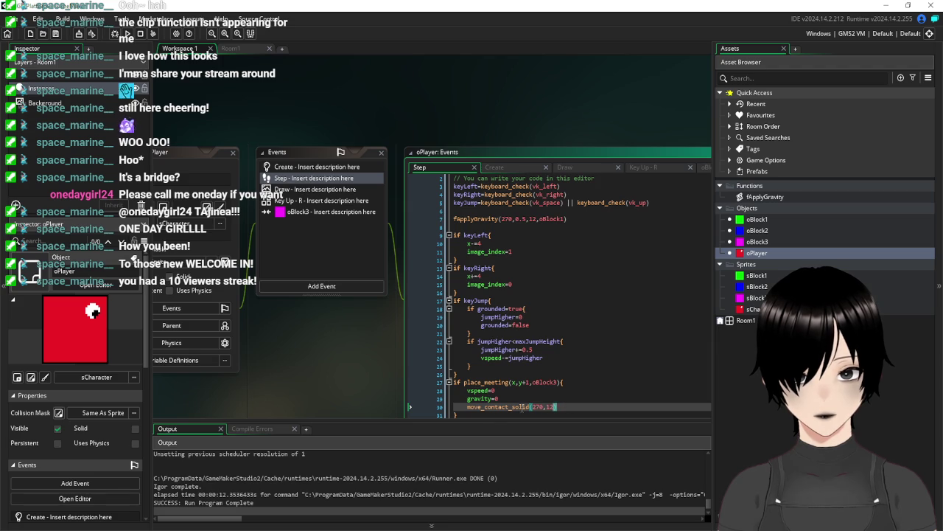
left_click(431, 410)
key("BackSpace")
key("BackSpace")
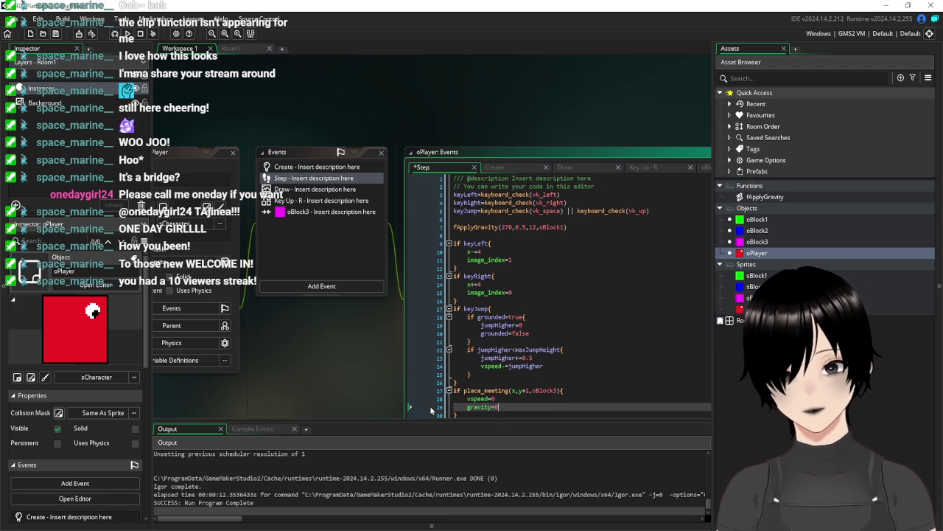
left_click(56, 35)
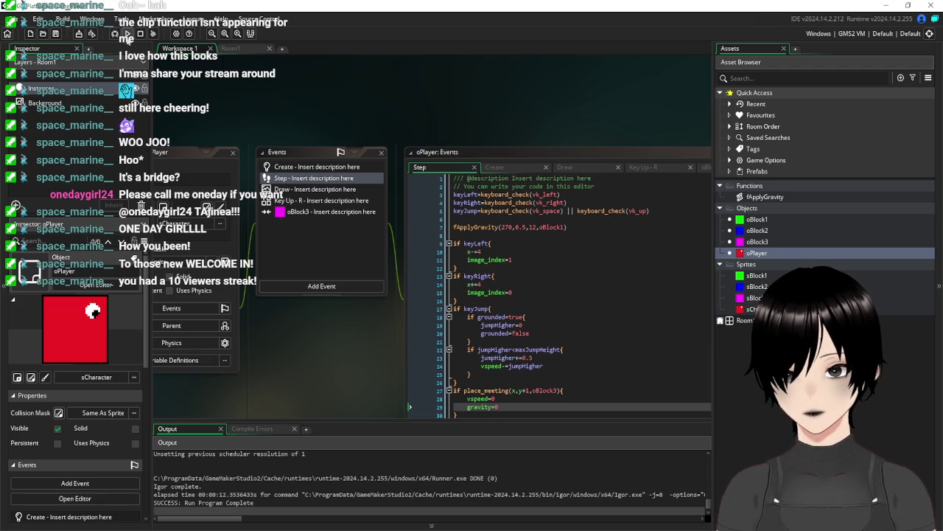
- Run the game, make the player jump right, then close it
key("F5")
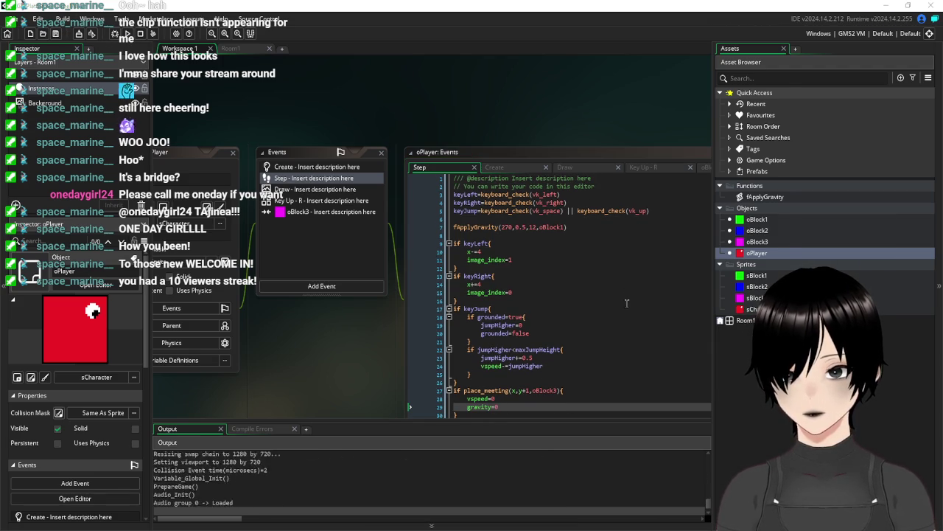
key("Right")
key("space")
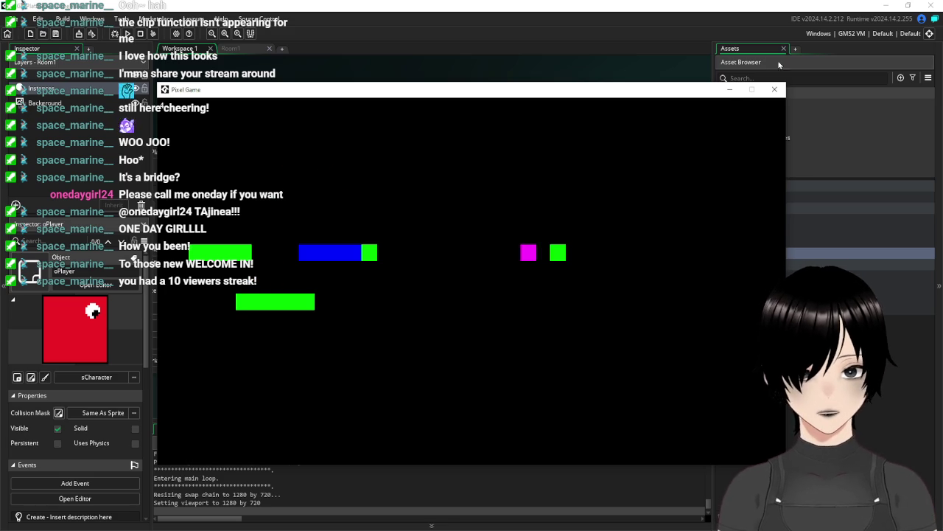
left_click(775, 89)
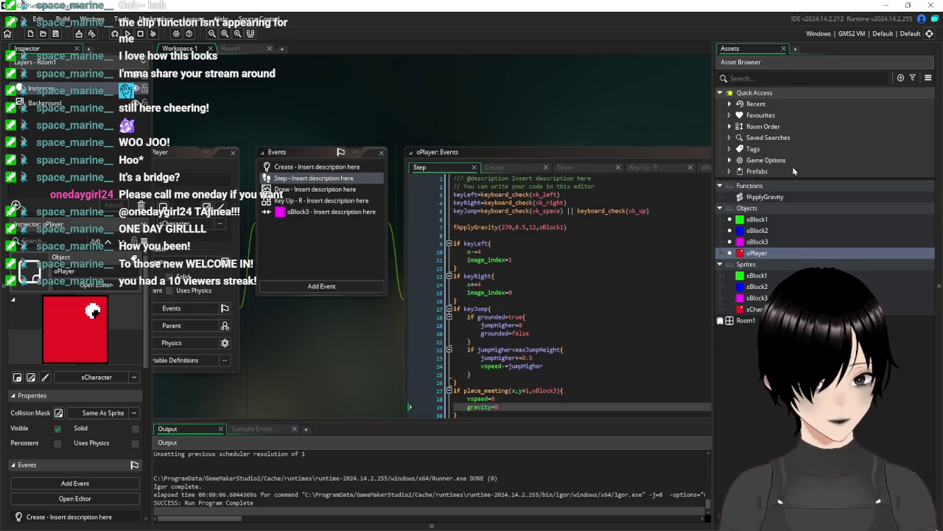
double_click(764, 197)
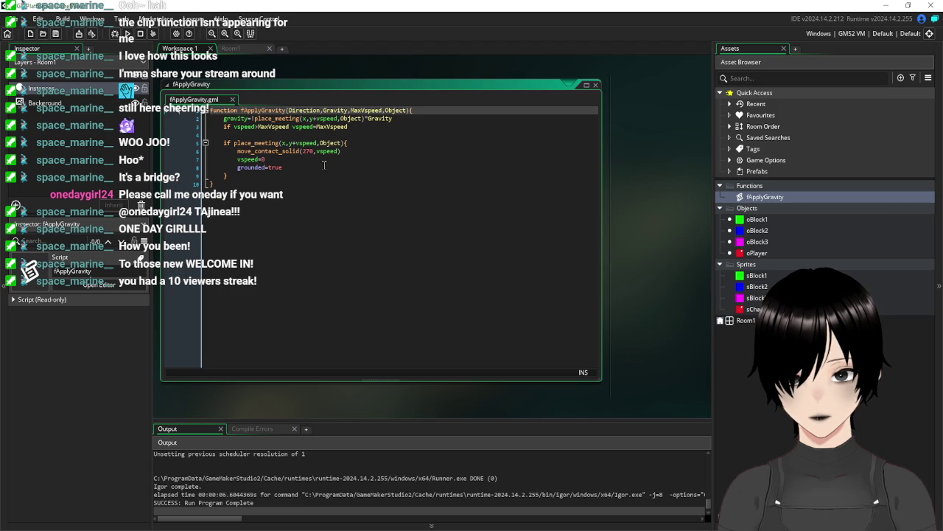
left_click(391, 219)
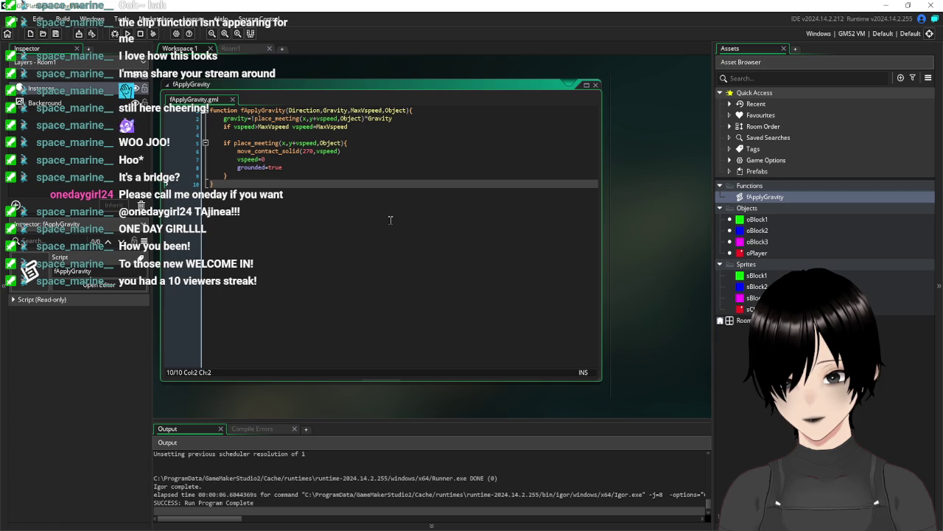
left_click(241, 50)
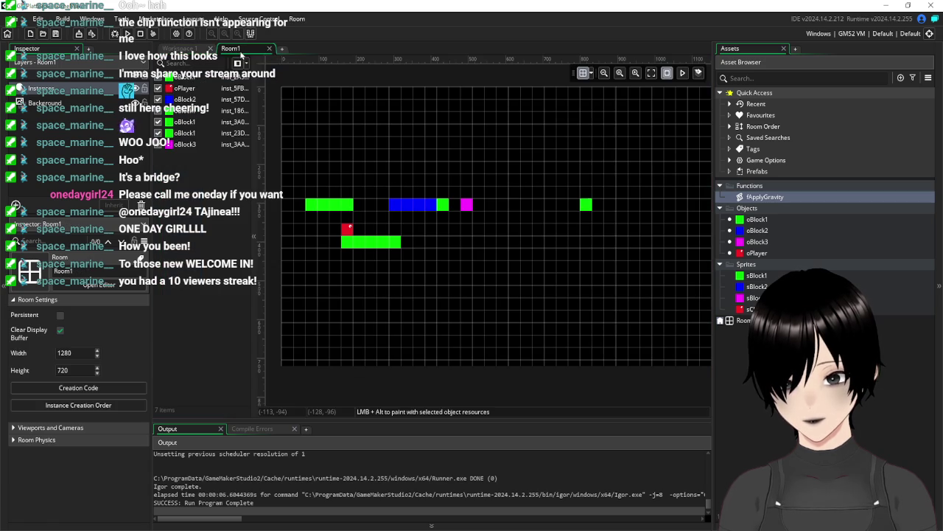
left_click(179, 48)
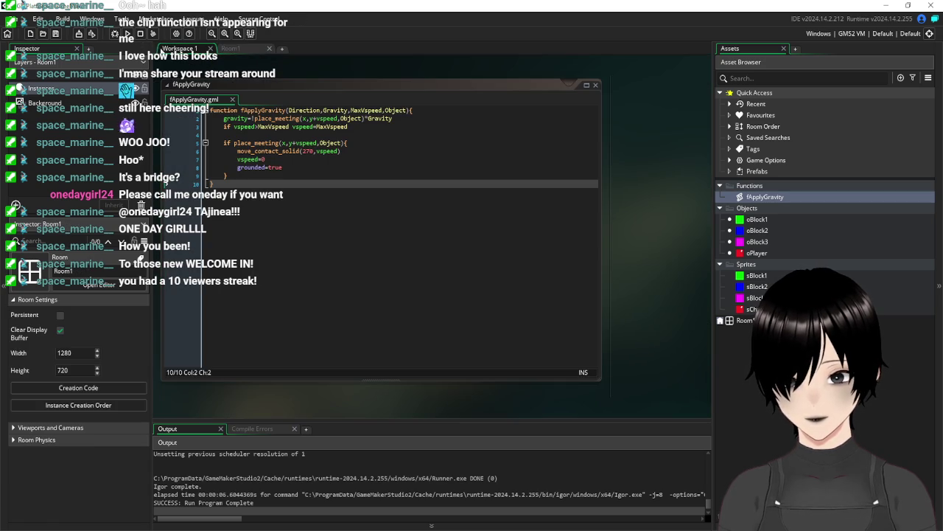
left_click(596, 86)
double_click(752, 309)
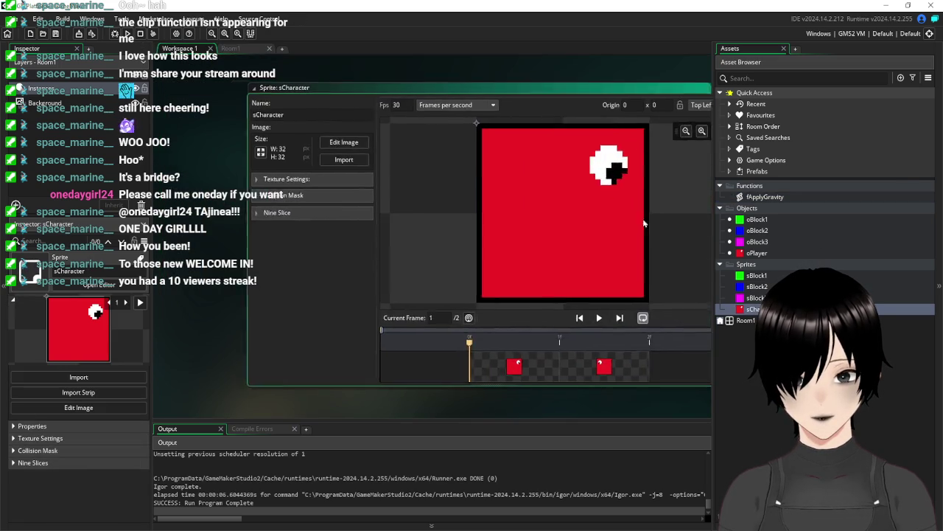
left_click(690, 85)
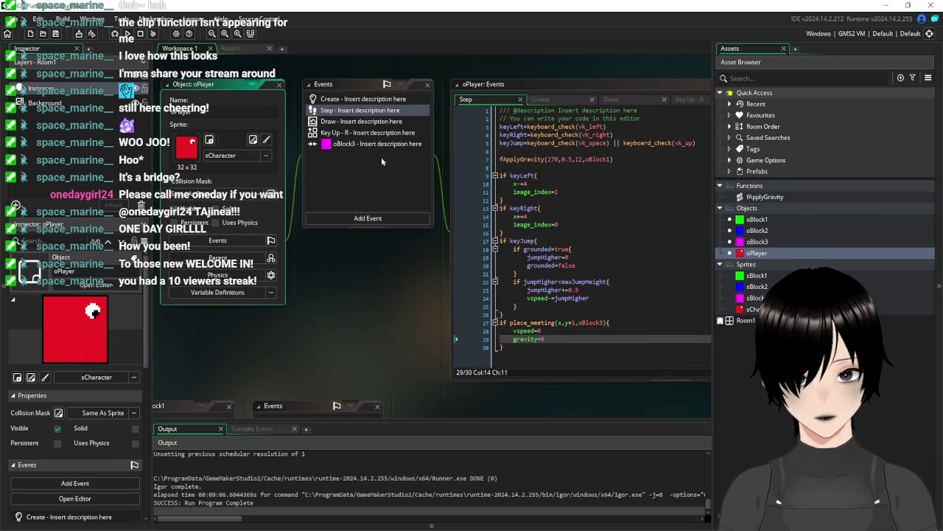
left_click(340, 123)
- Duplicate the Draw event's draw_text line as draw_text(5,25,string(vspeed)), save, and run the game
left_click(340, 123)
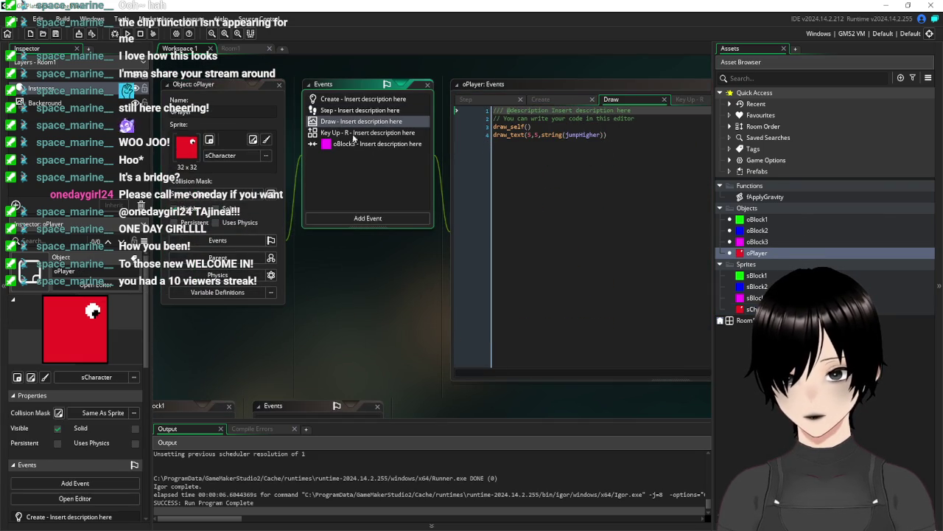
left_click_drag(629, 144, 476, 142)
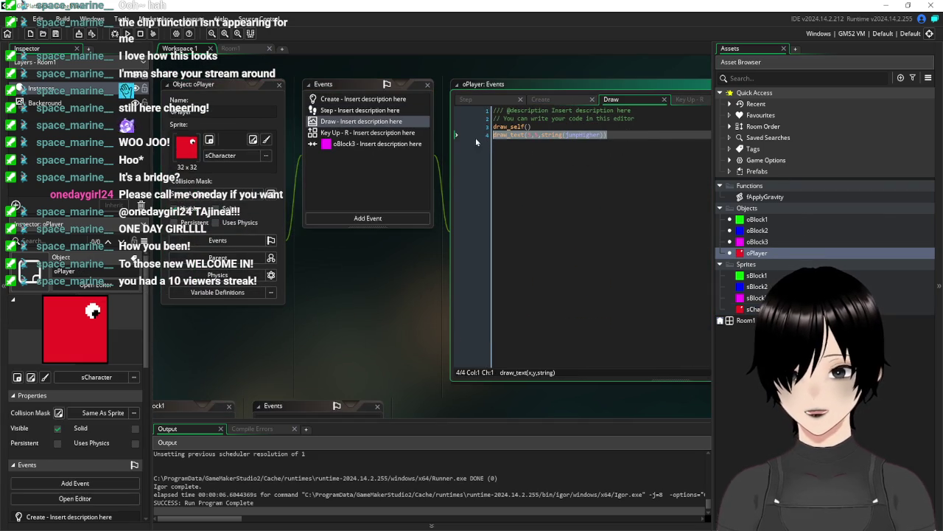
left_click(626, 132)
key("ctrl+d")
key("Left")
key("Left")
key("Left")
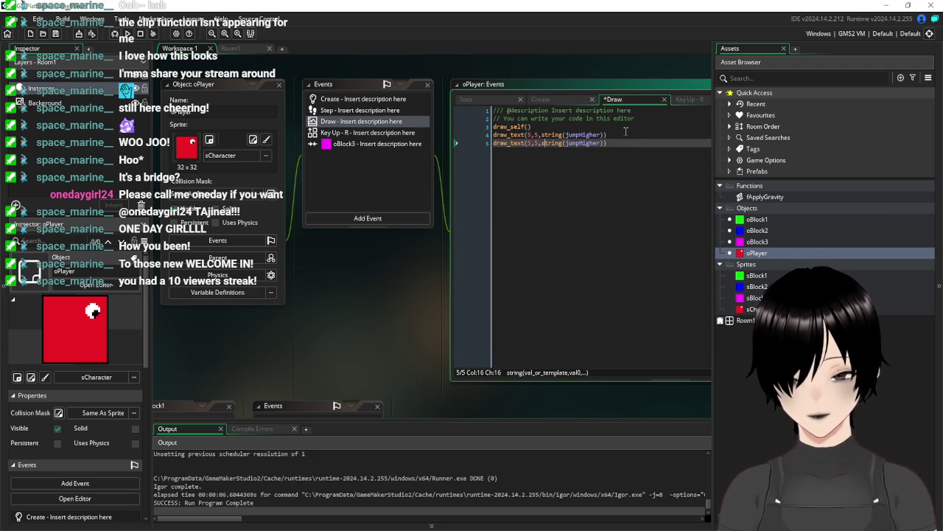
key("Left")
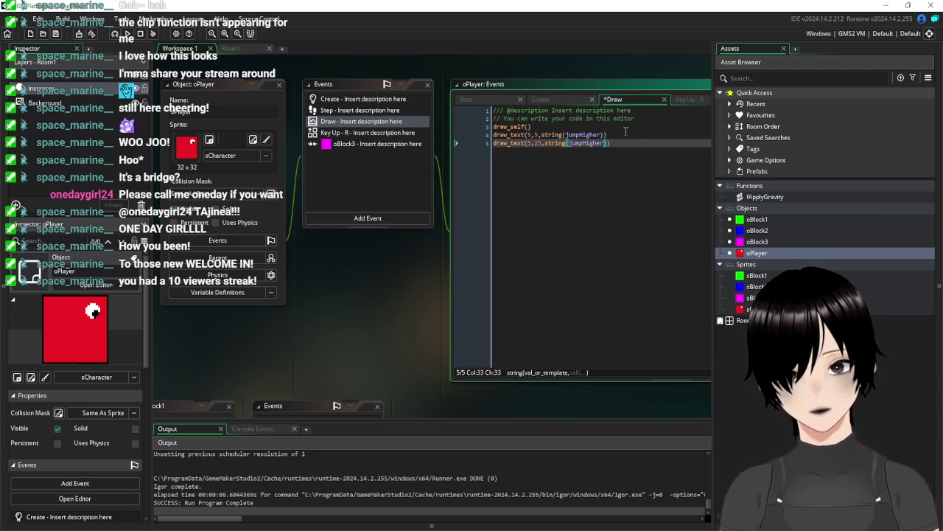
key("BackSpace")
key("BackSpace")
key("BackSpace")
key("BackSpace")
key("BackSpace")
key("BackSpace")
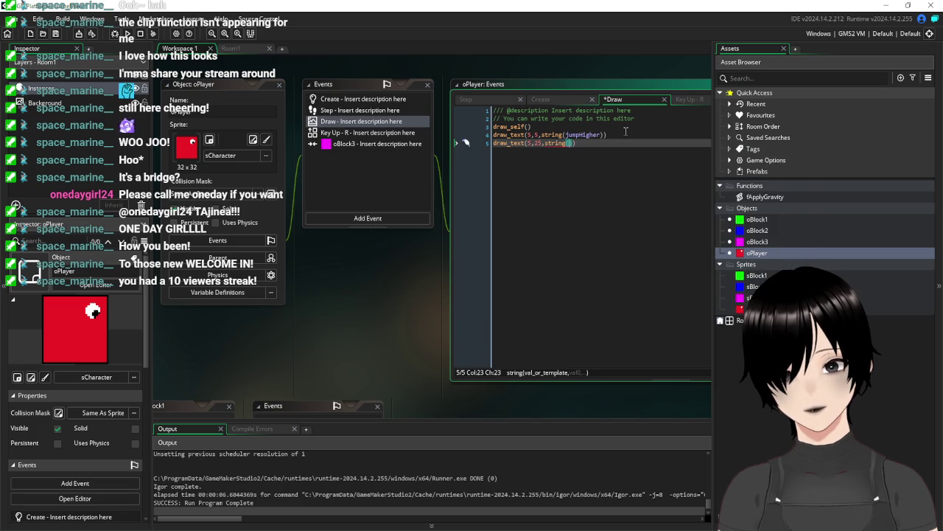
type("vspeed")
left_click(525, 193)
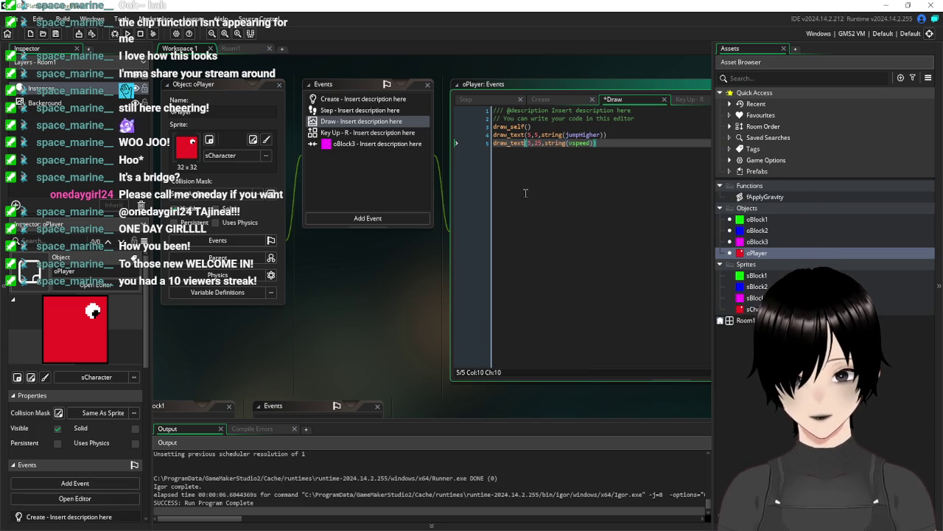
left_click(56, 35)
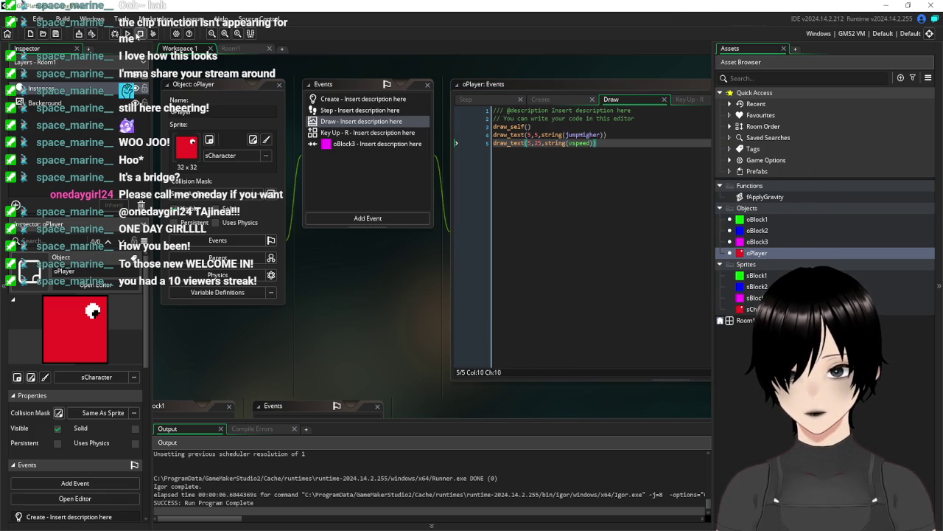
left_click(127, 34)
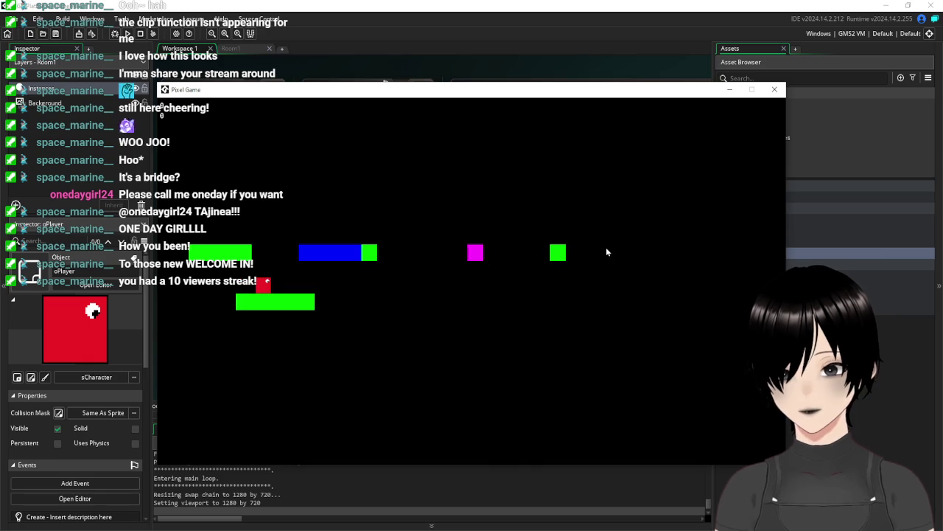
- Jump the red player onto the blue platform, walk off it, and jump back left
key("Up")
key("Right")
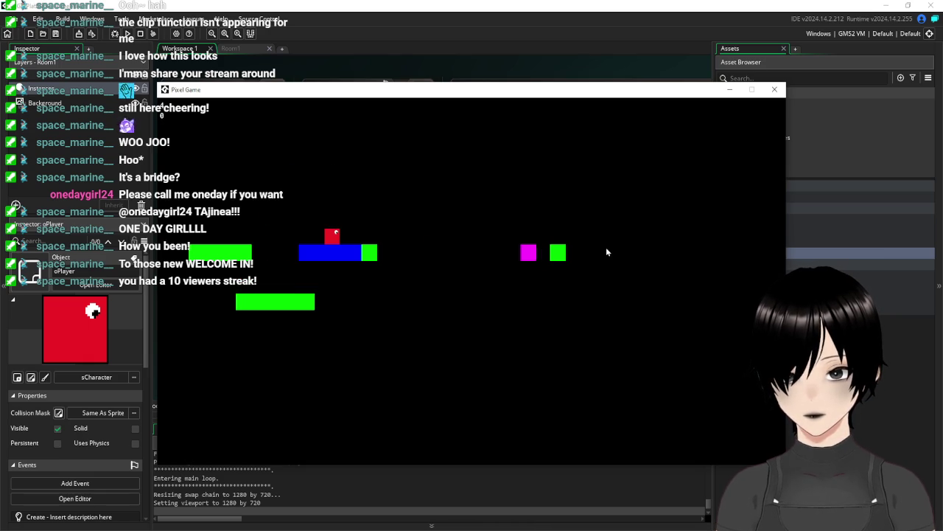
key("Right")
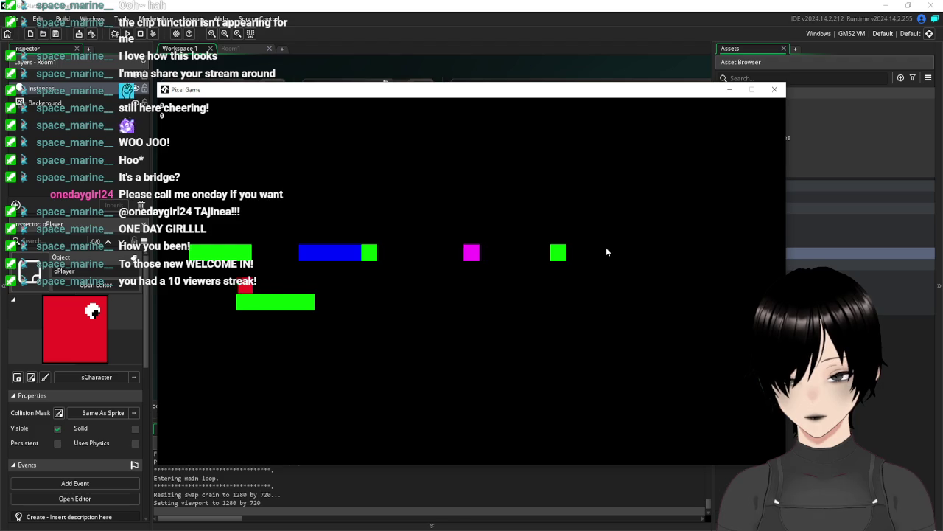
key("space")
key("Left")
key("space")
- Move right and jump the player off the platform again, then close the game window
key("Right")
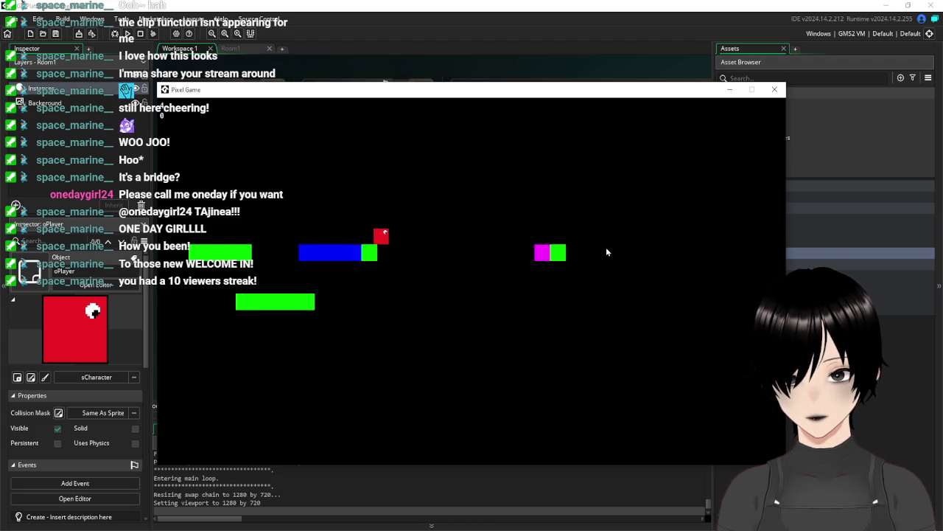
key("space")
key("Right")
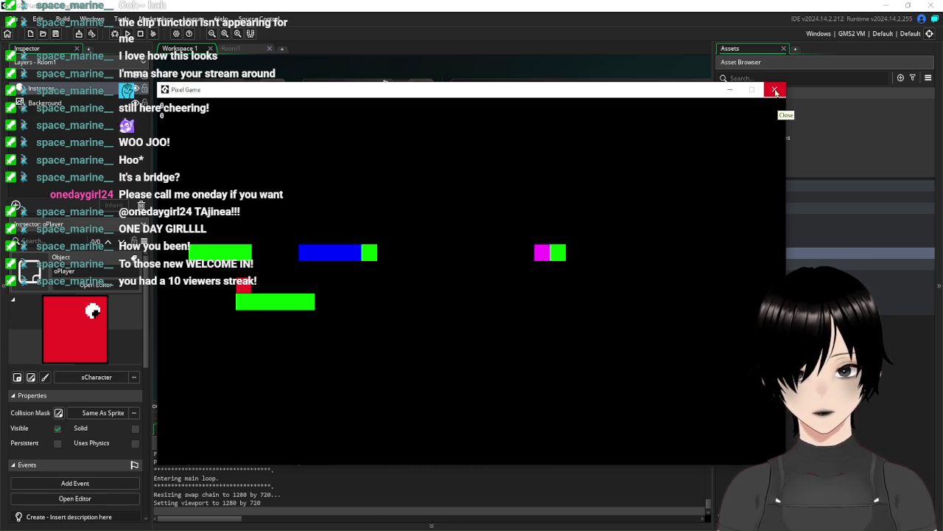
left_click(775, 90)
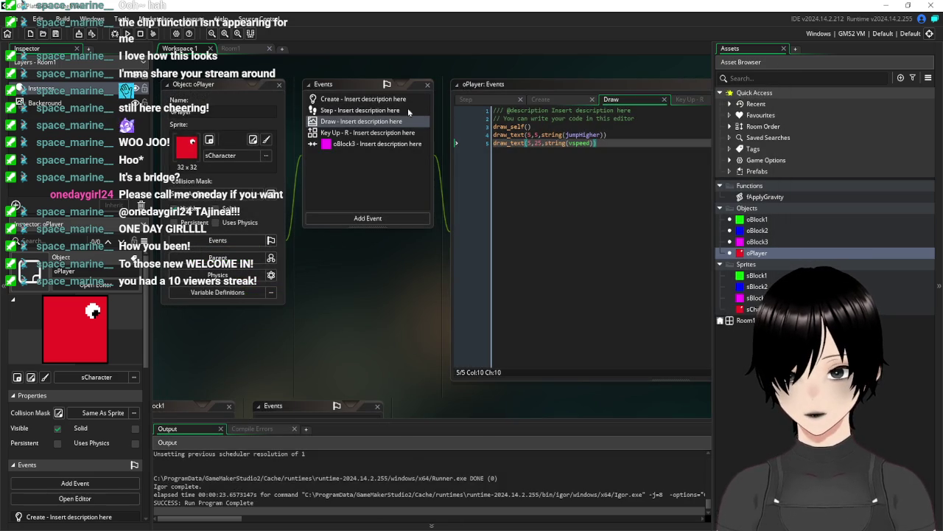
- Add vspeed=0 below x=other.x in oPlayer's oBlock3 collision event and save
left_click(628, 148)
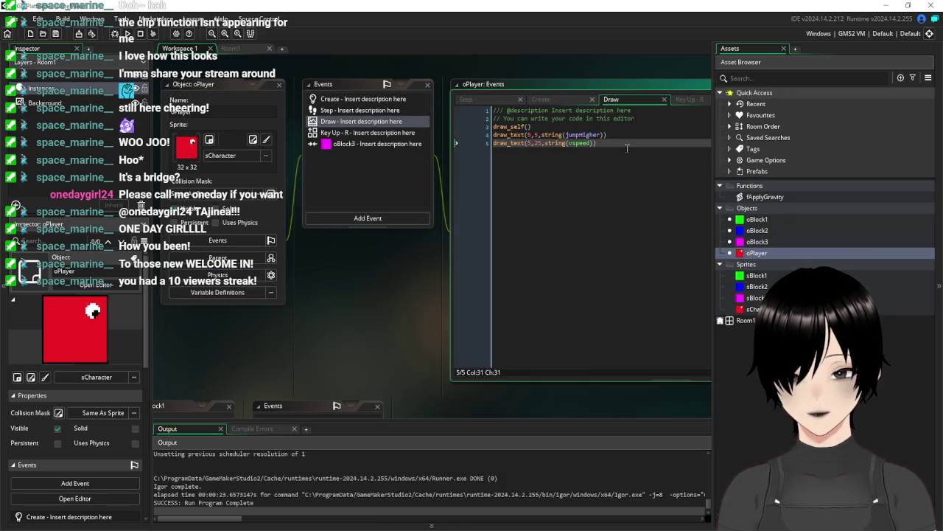
left_click(358, 146)
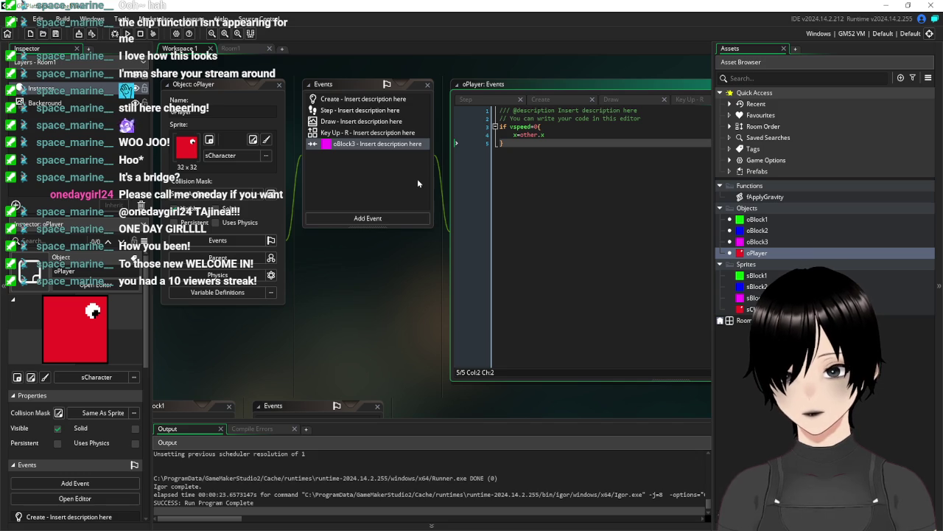
left_click(554, 134)
key("Return")
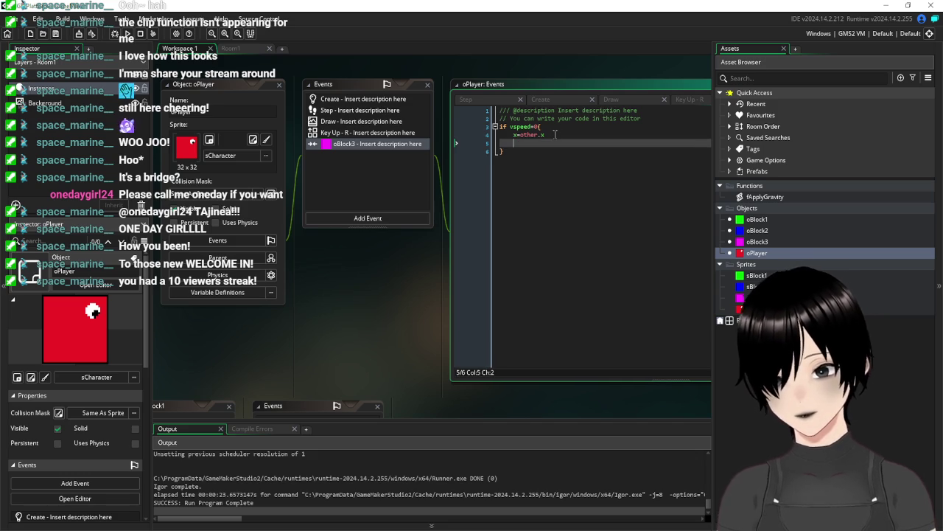
type("vspeed=0")
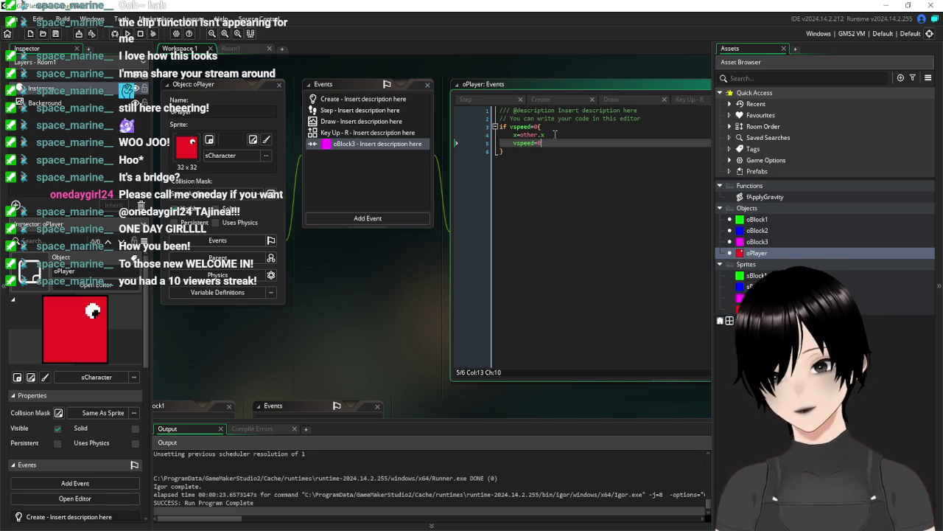
left_click(57, 41)
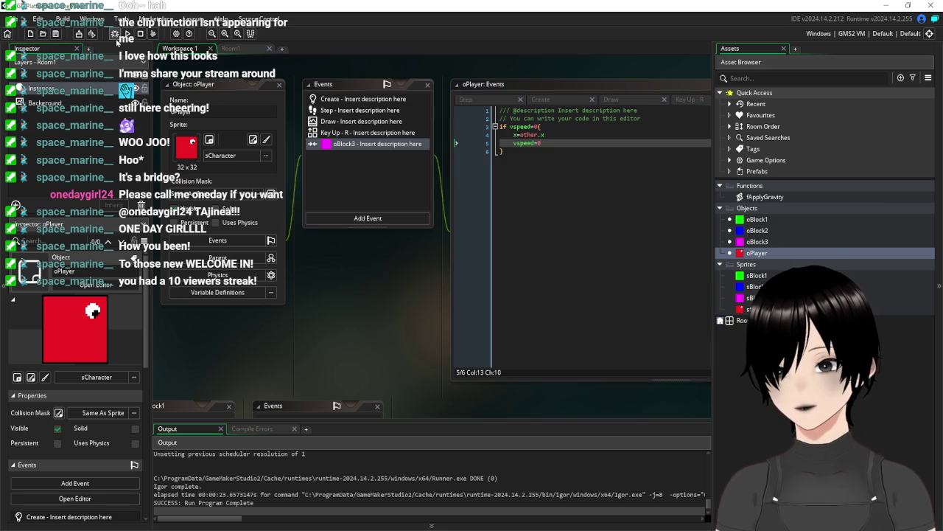
- Run the game, test a jump, and close the game window
left_click(127, 35)
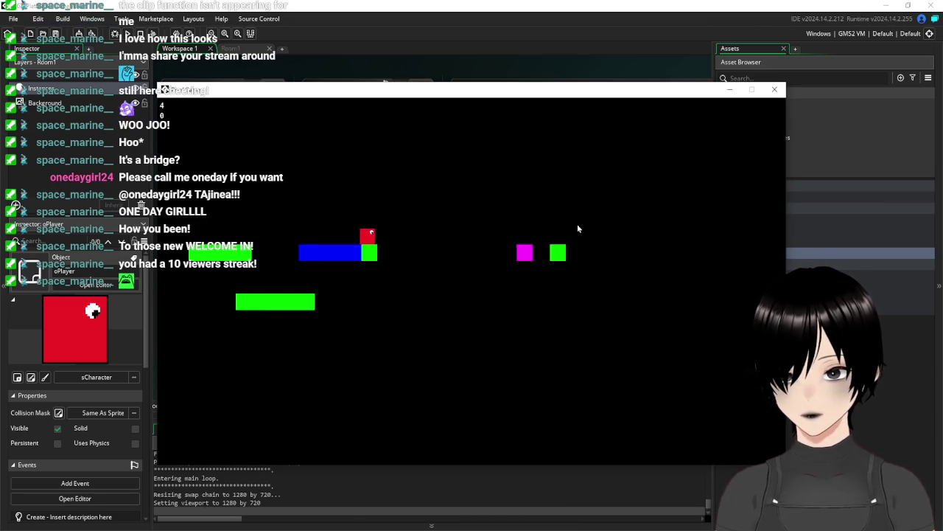
key("space")
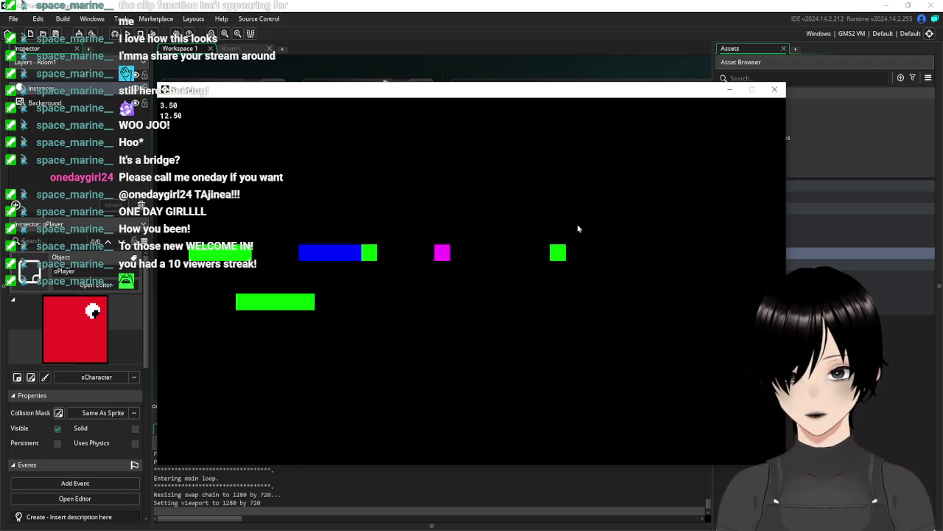
left_click(775, 90)
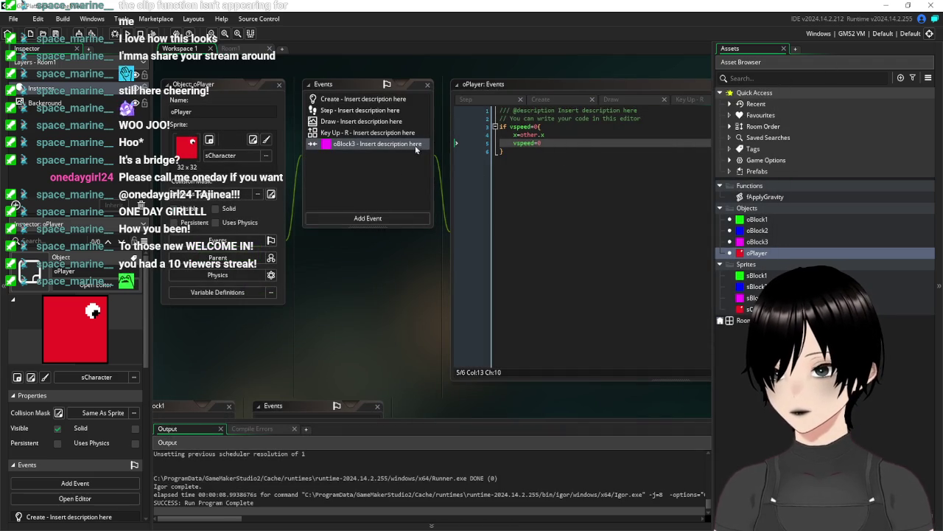
left_click(235, 48)
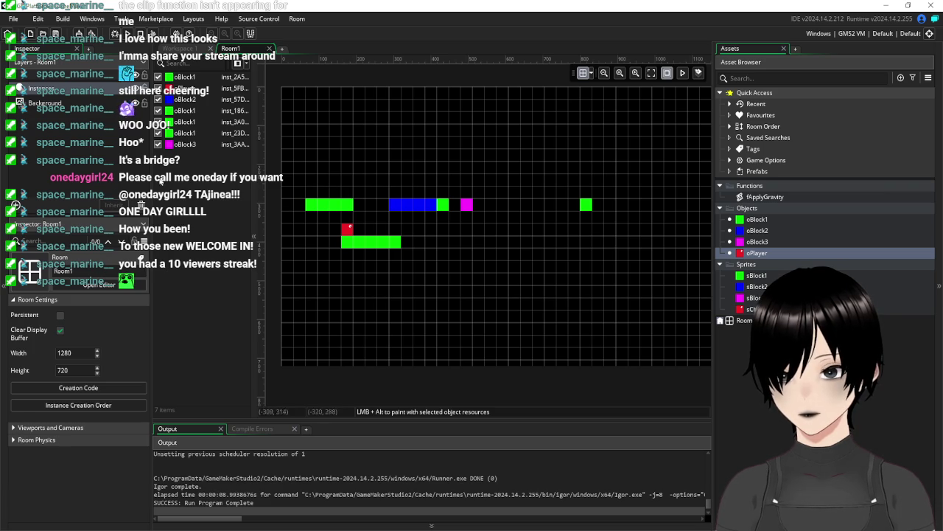
left_click(85, 353)
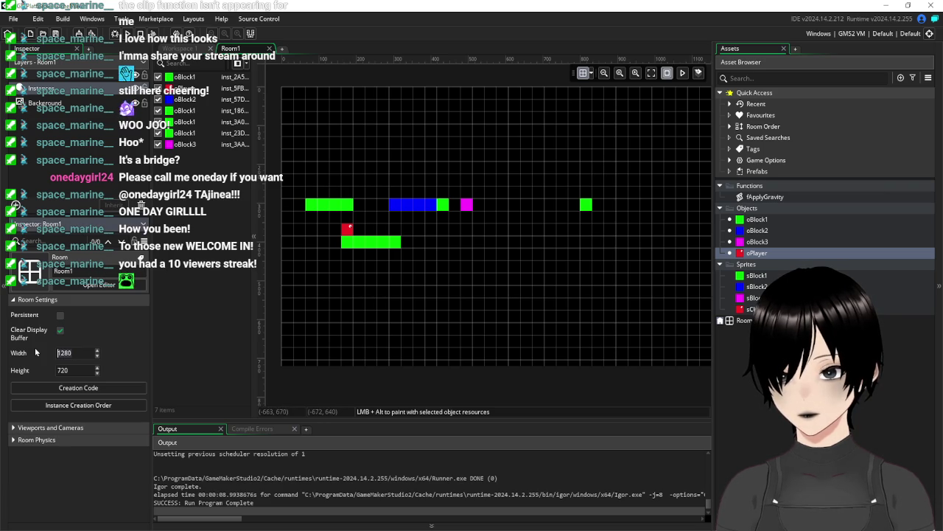
type("1000")
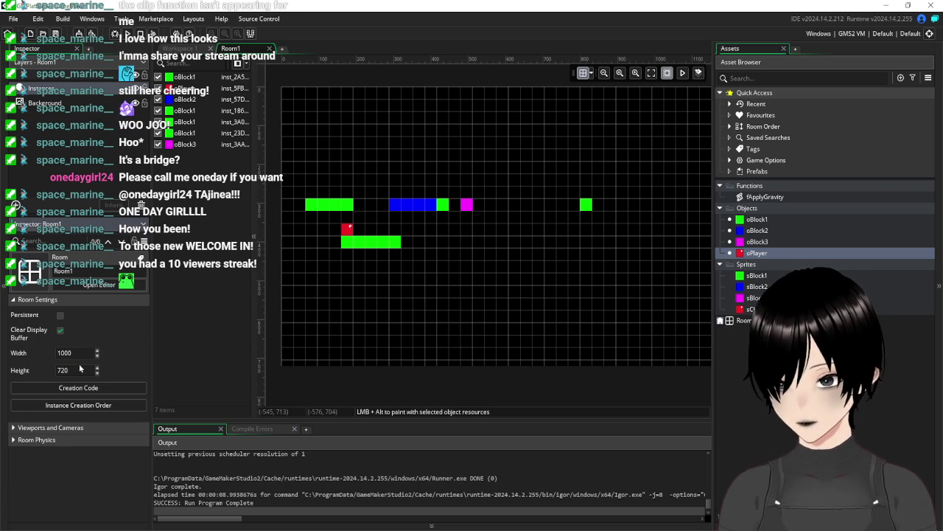
key("BackSpace")
key("BackSpace")
key("BackSpace")
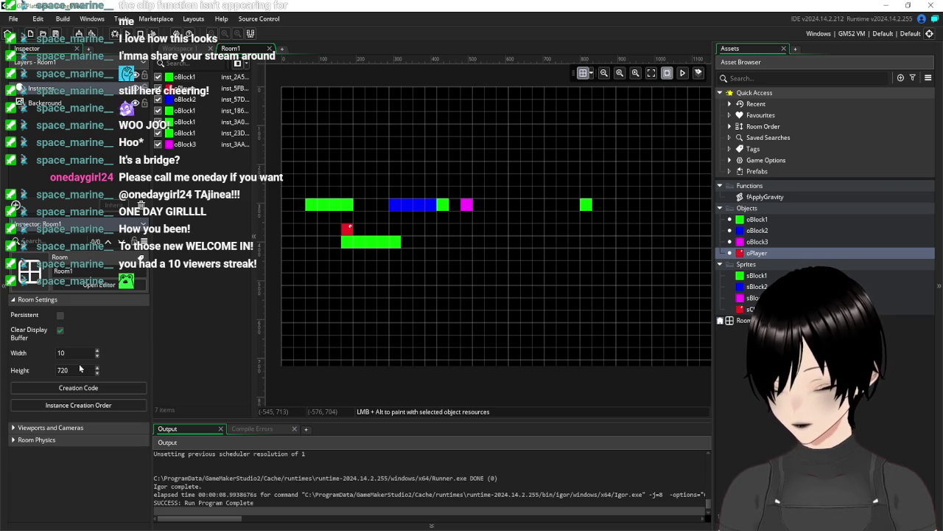
type("1")
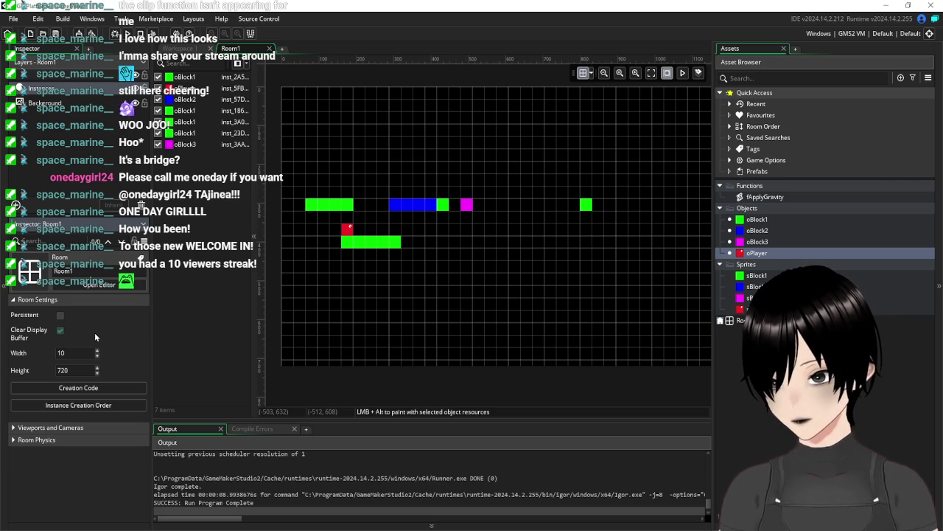
key("BackSpace")
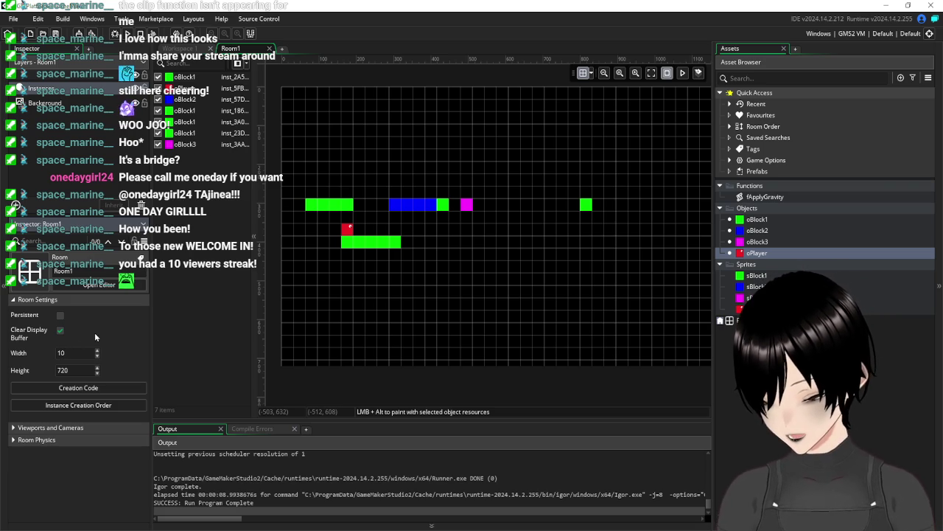
type("28")
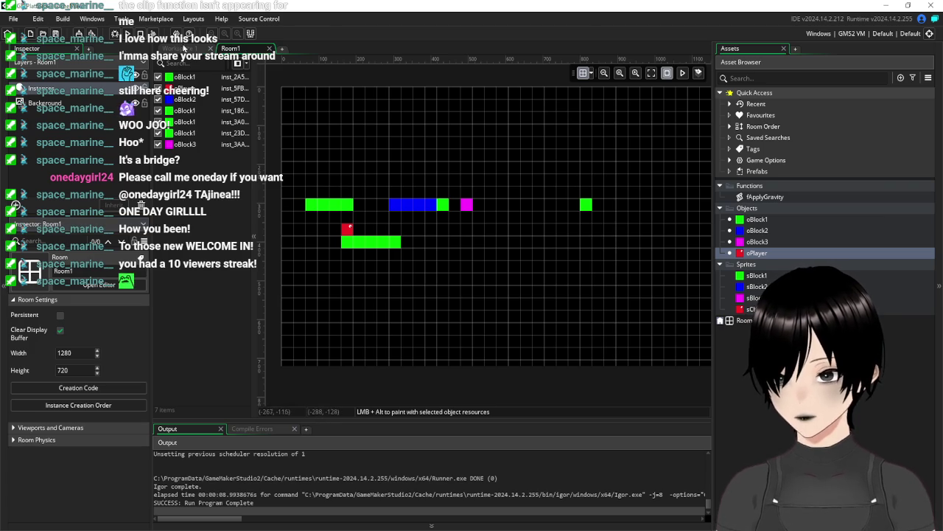
left_click(181, 48)
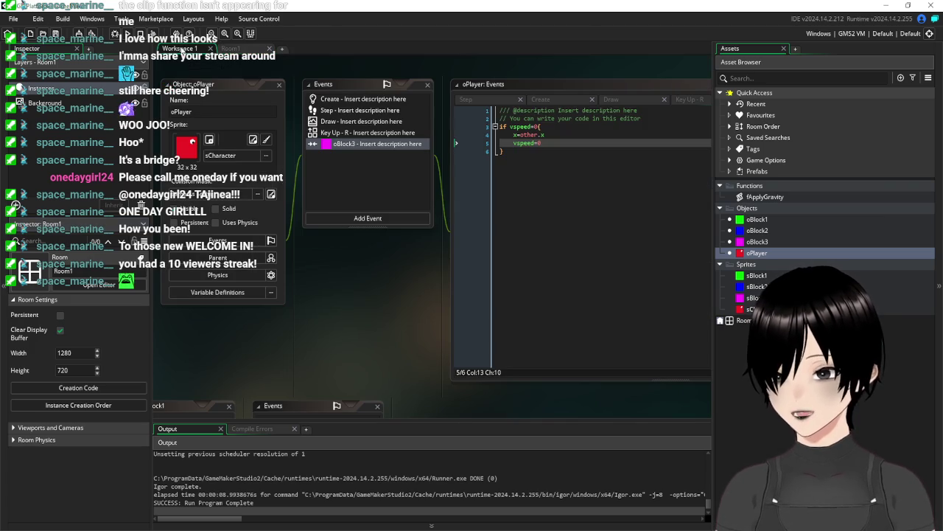
- Delete the trailing place_meeting block from oPlayer's Step event code
left_click(344, 122)
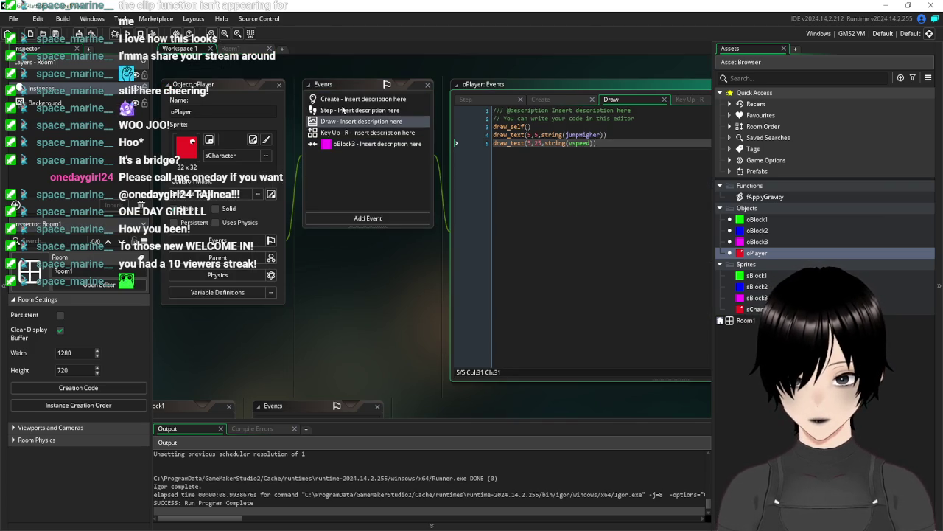
left_click(343, 110)
left_click_drag(420, 355, 309, 271)
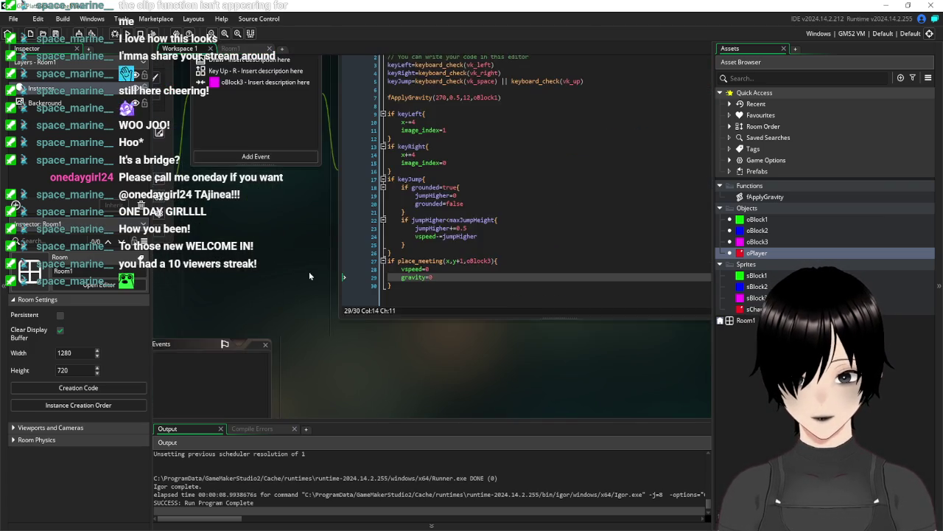
scroll(324, 275, "down", 2)
scroll(347, 278, "up", 2)
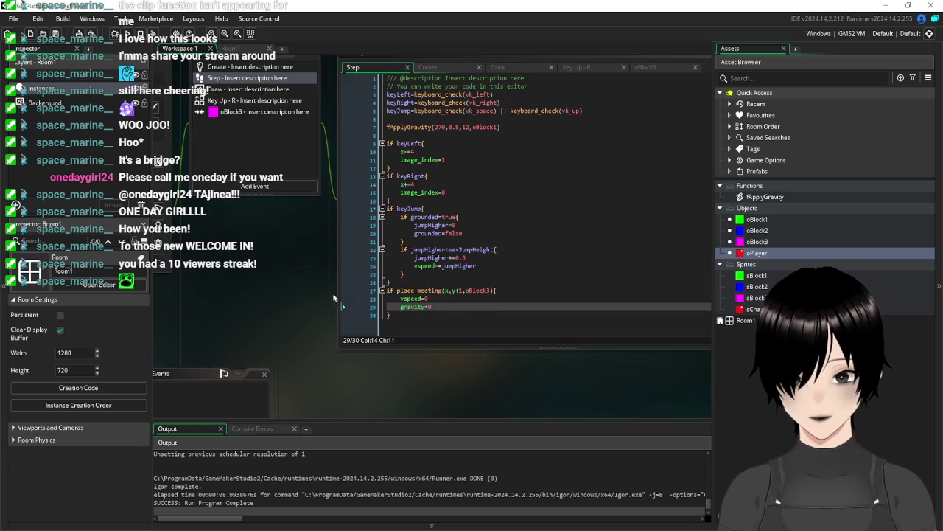
scroll(332, 293, "up", 2)
left_click_drag(286, 307, 359, 317)
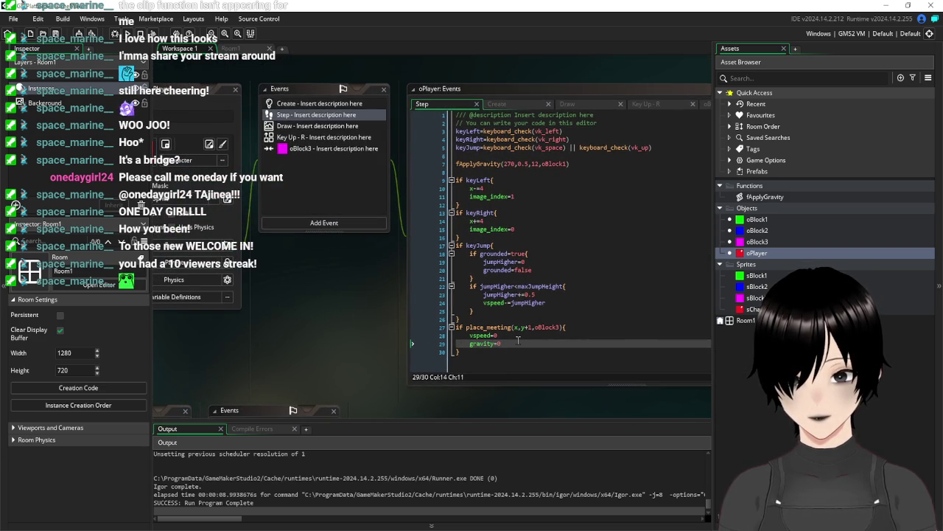
left_click_drag(474, 353, 451, 331)
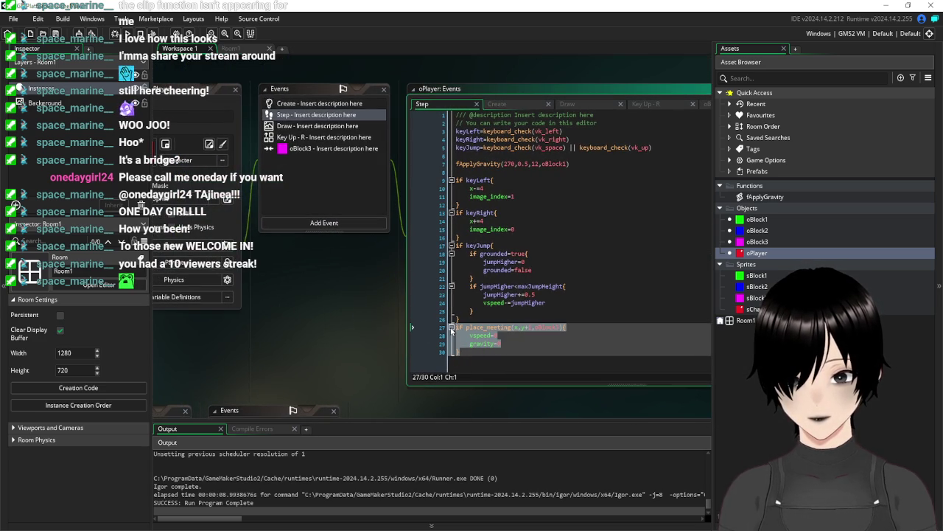
key("BackSpace")
key("BackSpace")
left_click_drag(350, 306, 396, 313)
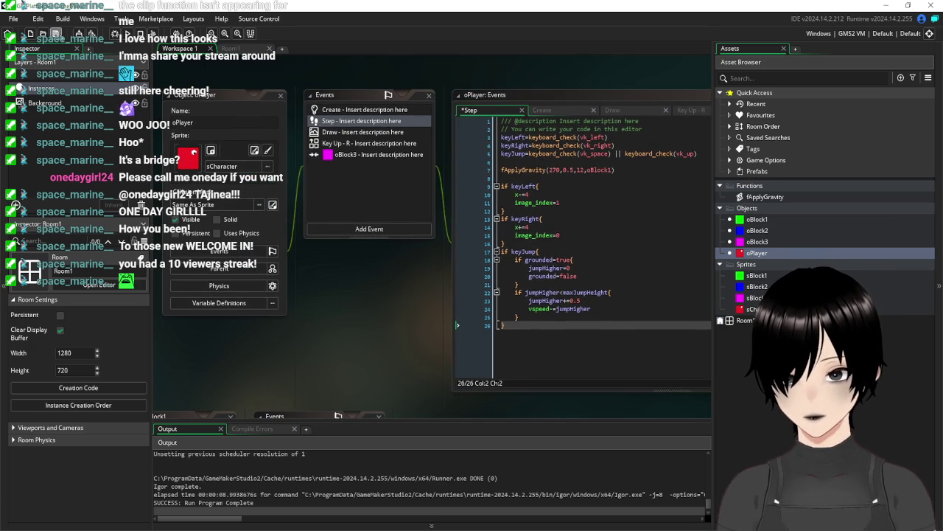
- Run the game with F5, test jumping onto the blue block, close it, and open oBlock3
left_click(389, 156)
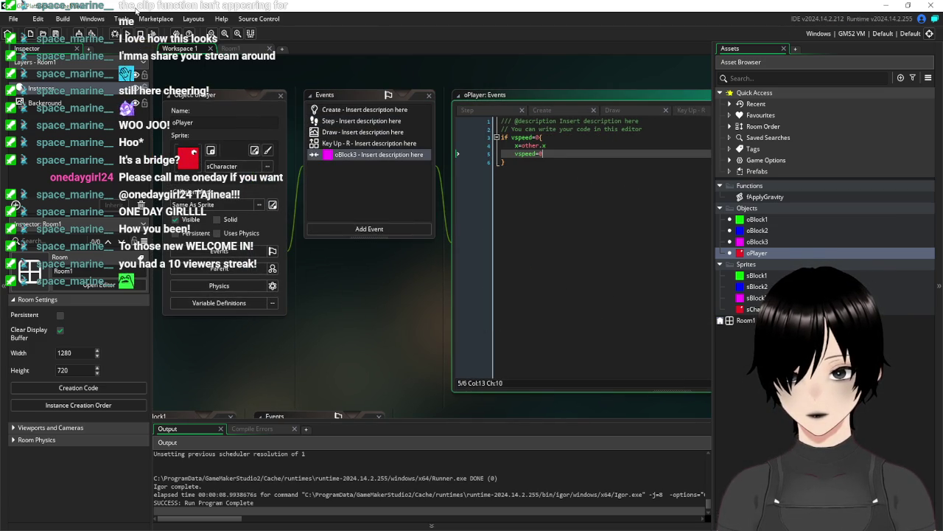
key("F5")
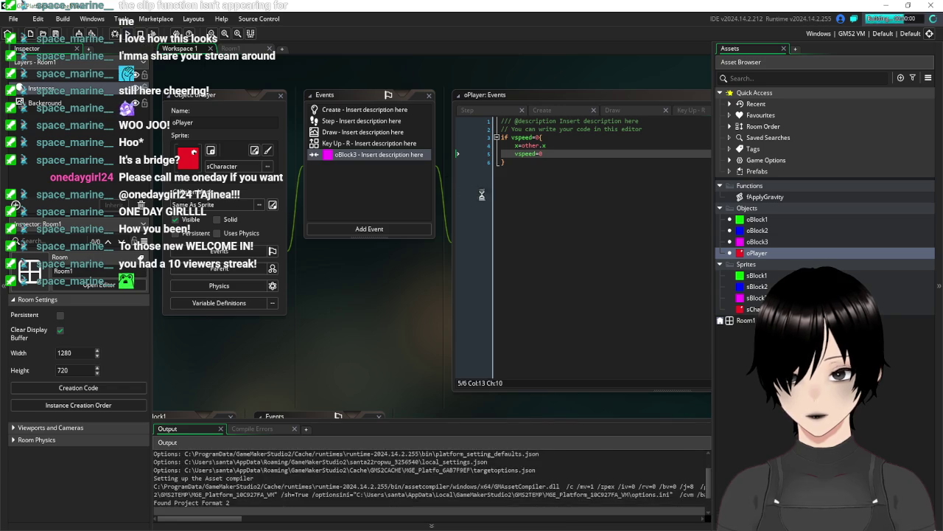
key("Right")
key("space")
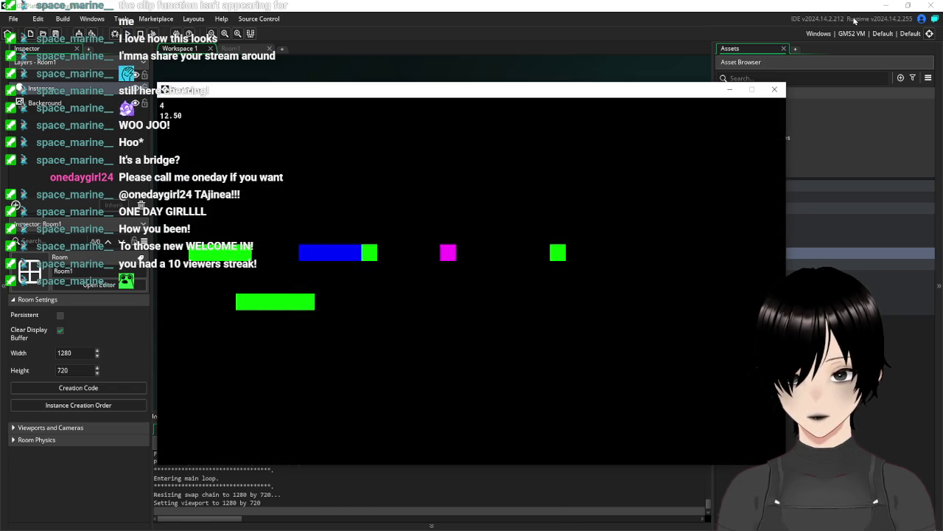
left_click(774, 91)
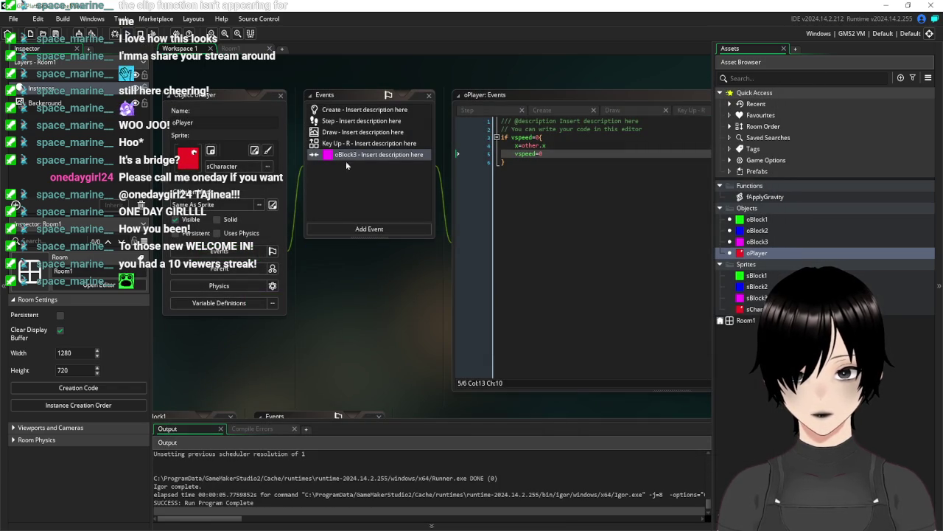
double_click(771, 243)
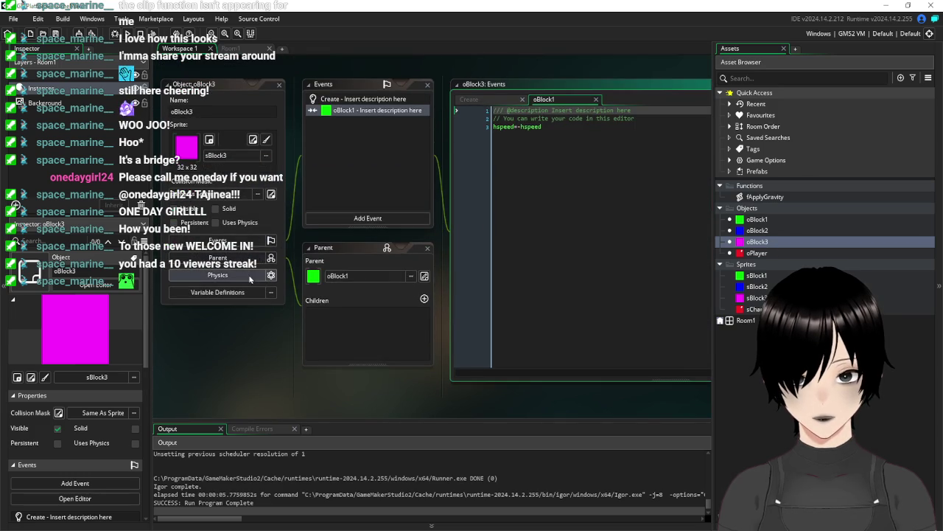
- Set oBlock3's parent to No Object, then run the game and move the player right and jump
left_click(396, 276)
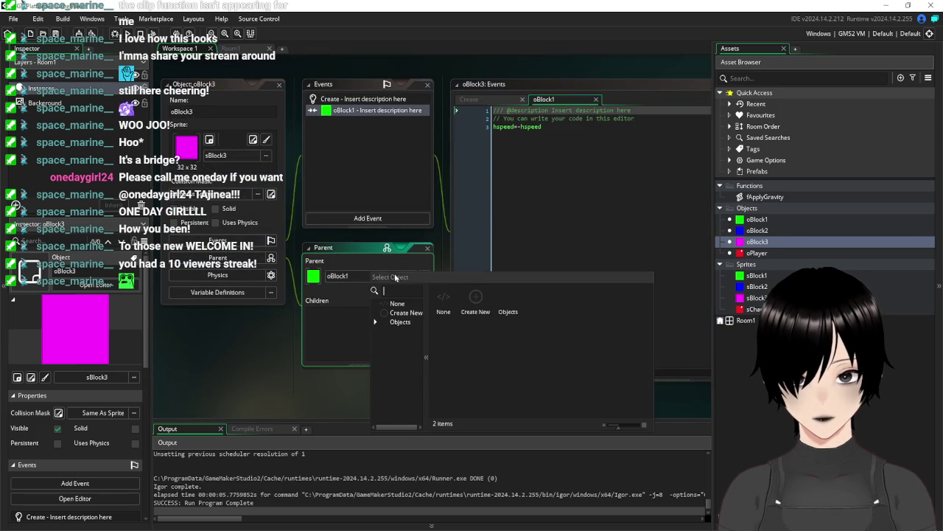
double_click(443, 302)
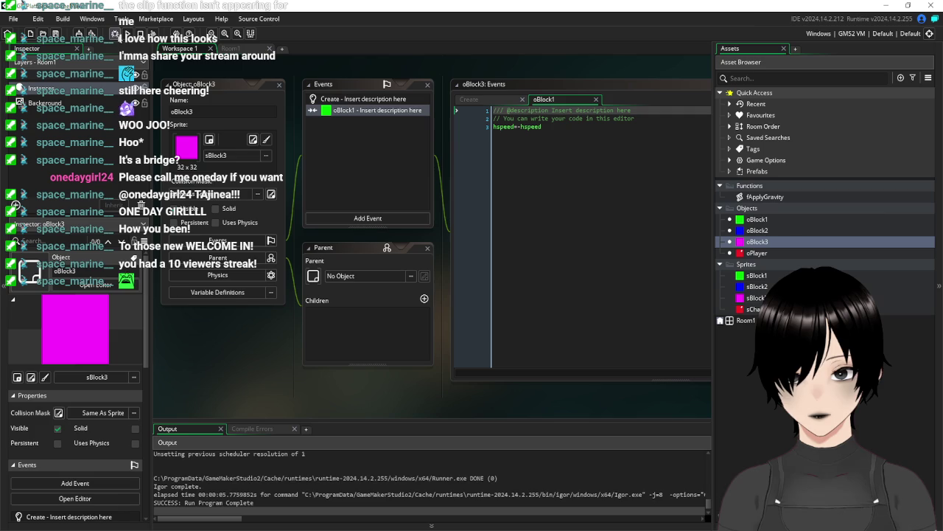
key("F5")
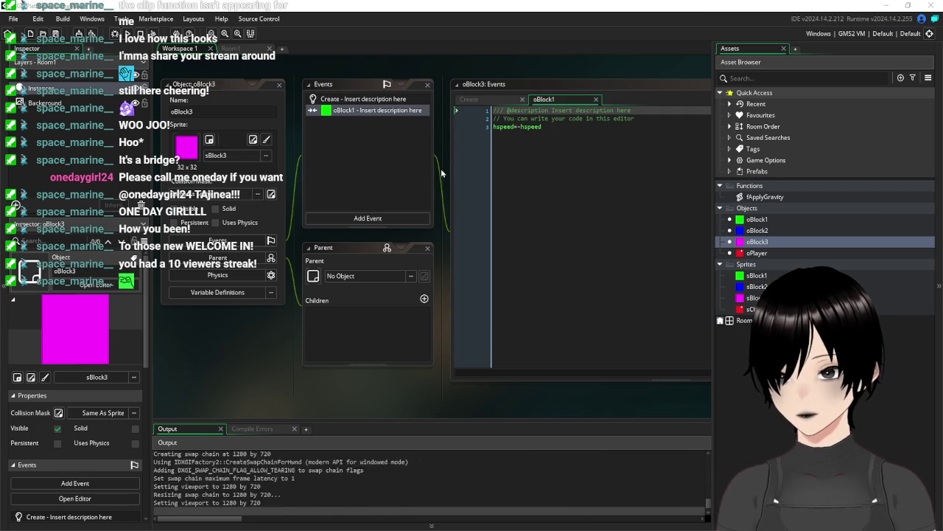
key("Right")
key("Up")
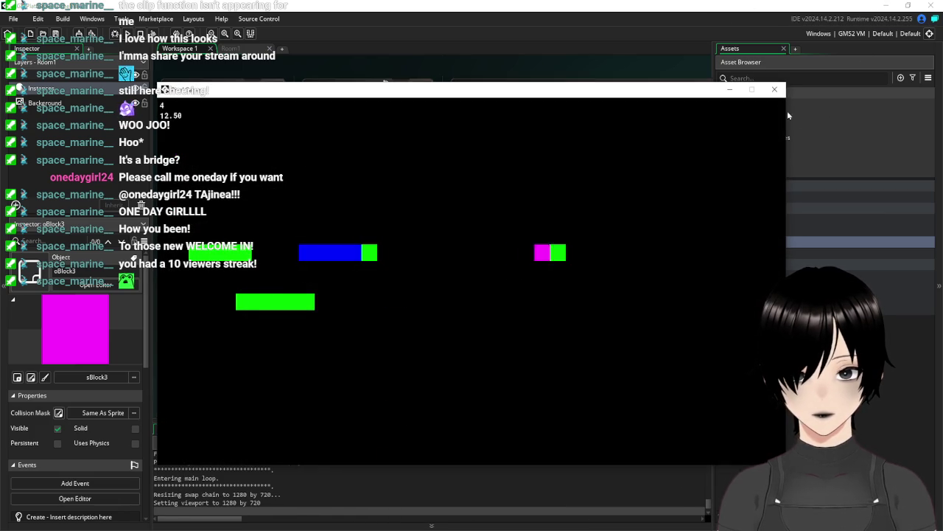
- Paste an if place_meeting(x,y+1,oBlock3){vspeed=0 gravity=0} block into oPlayer's Step code
left_click(775, 89)
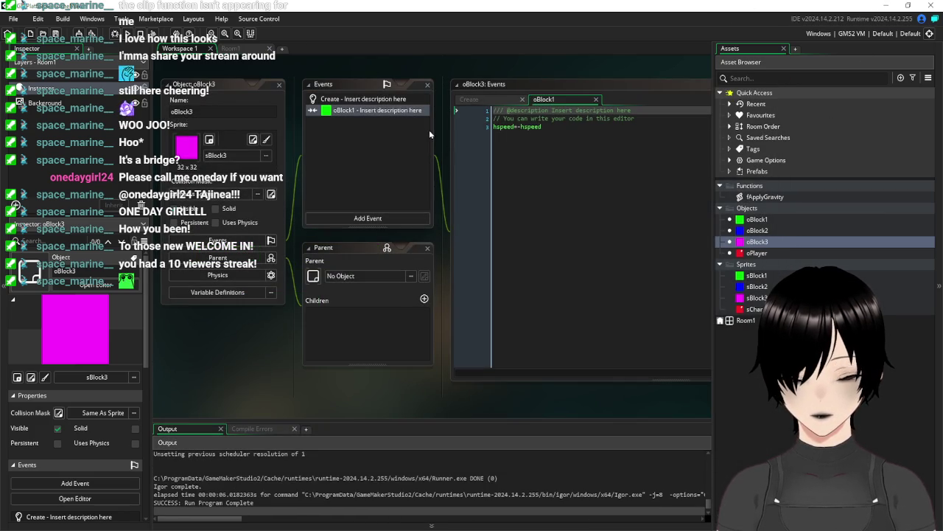
scroll(455, 163, "down", 10)
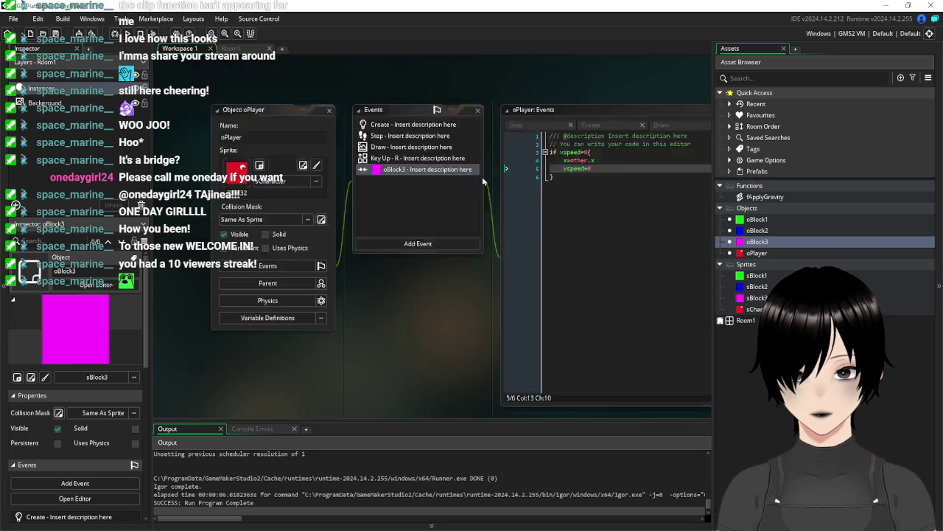
left_click(482, 176)
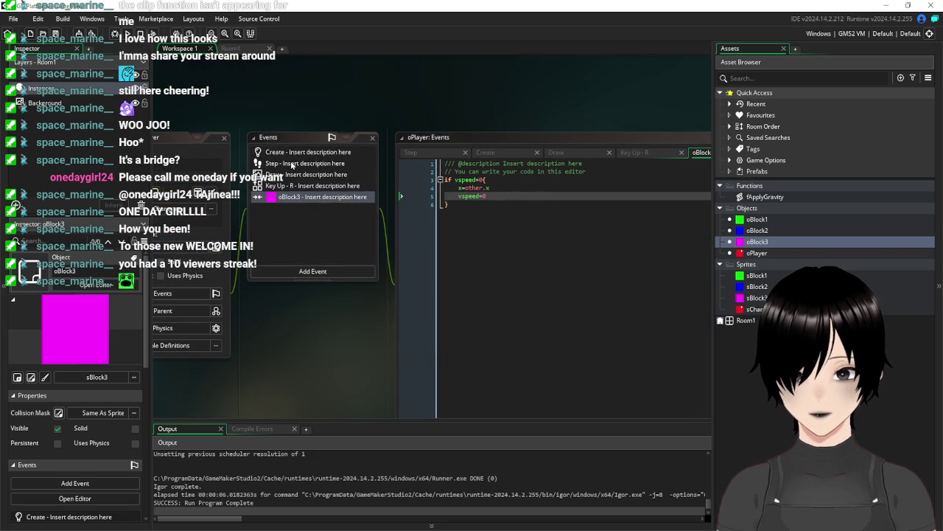
left_click(293, 164)
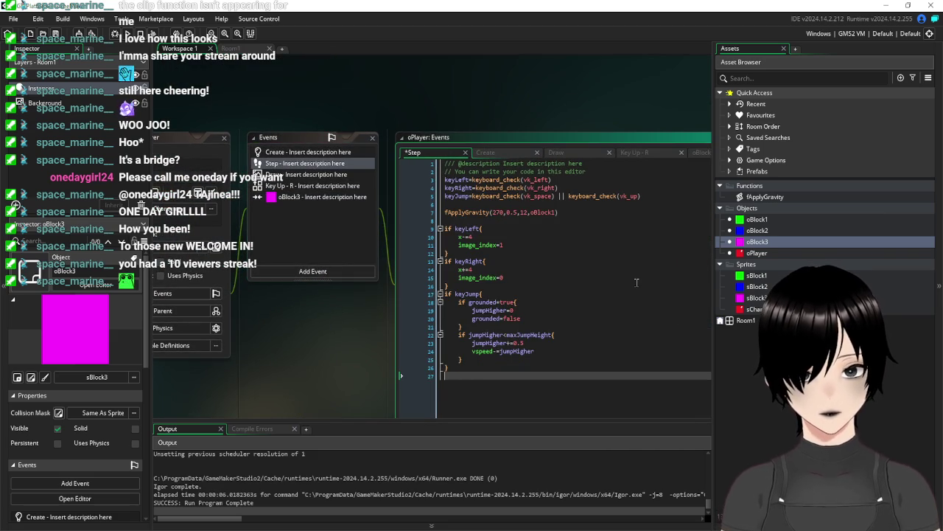
key("ctrl+v")
key("Return")
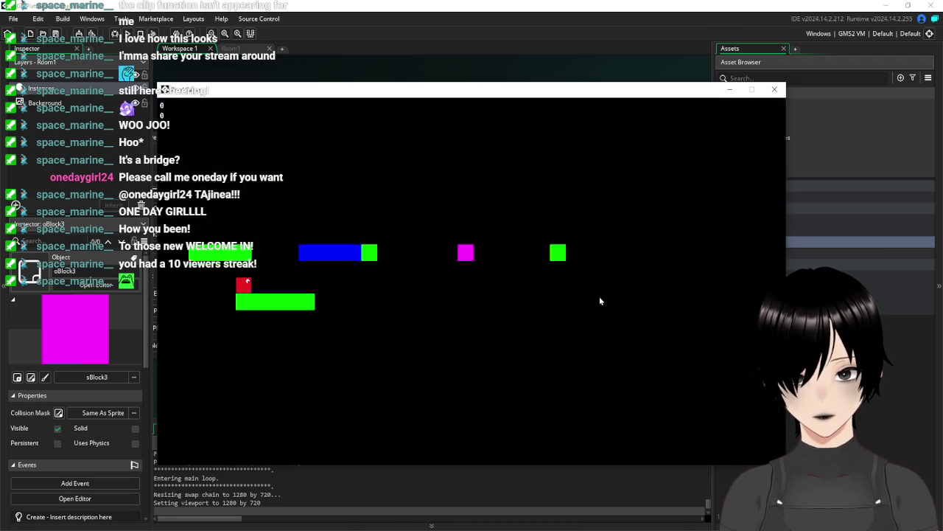
- Run and jump the red player onto the moving magenta platform, then close the game
key("Right")
key("space")
key("Right")
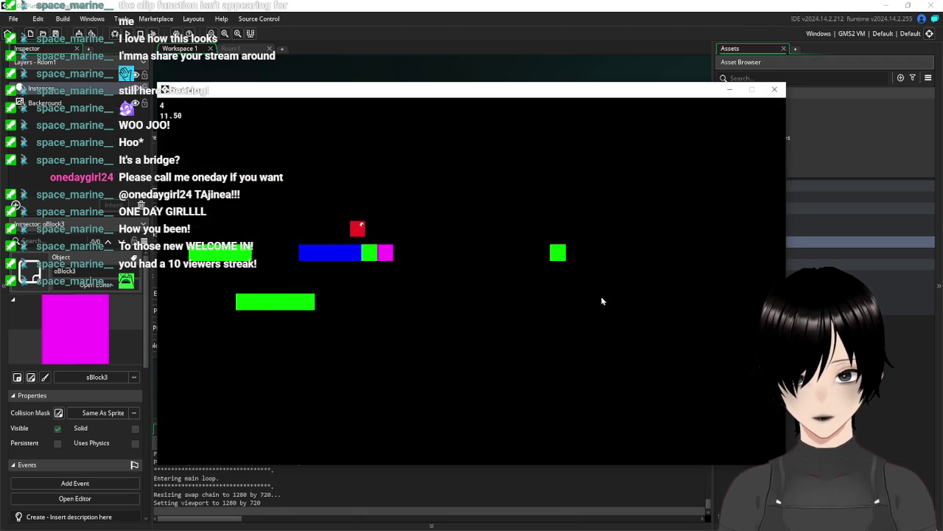
key("Right")
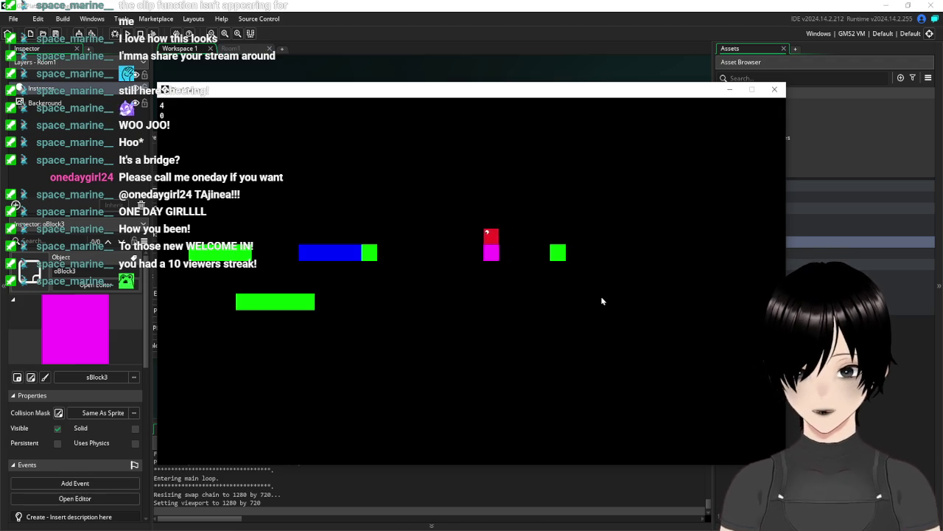
left_click(774, 89)
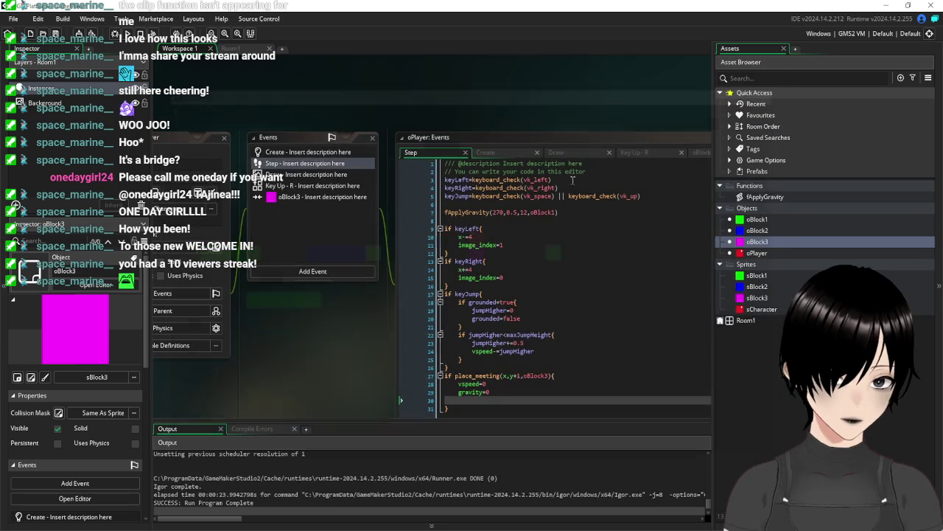
- Replace x=other.x with hspeed=other.hspeed in oPlayer's oBlock3 collision code, save, and rerun with F5
left_click(298, 198)
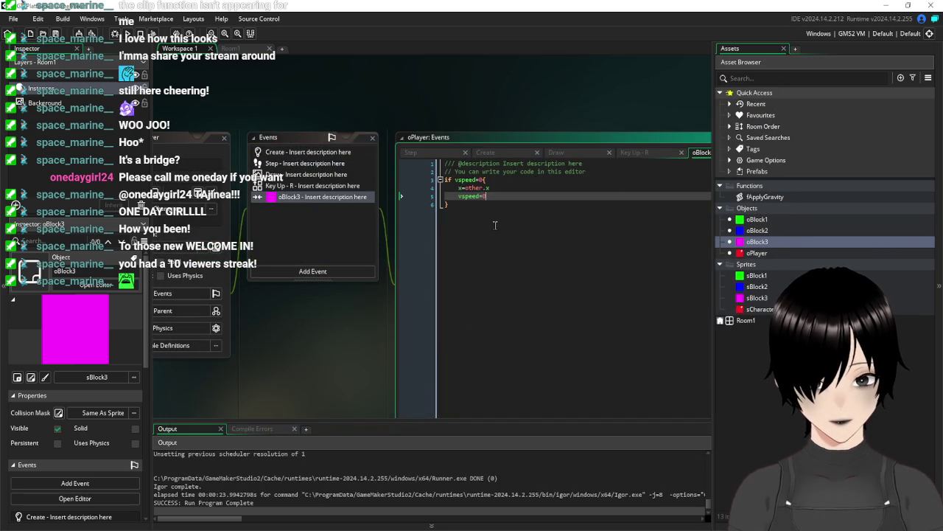
left_click(475, 187)
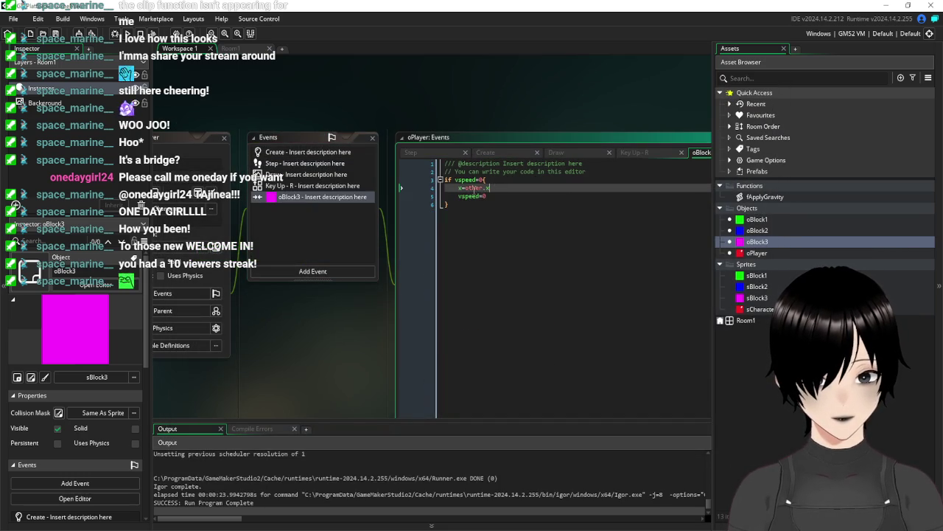
mouse_move(458, 193)
type("h")
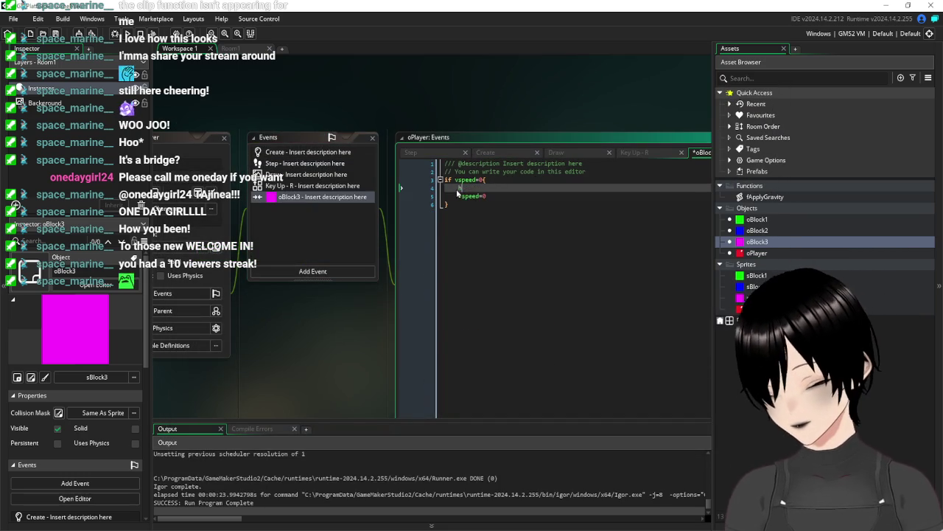
type("speed=oth")
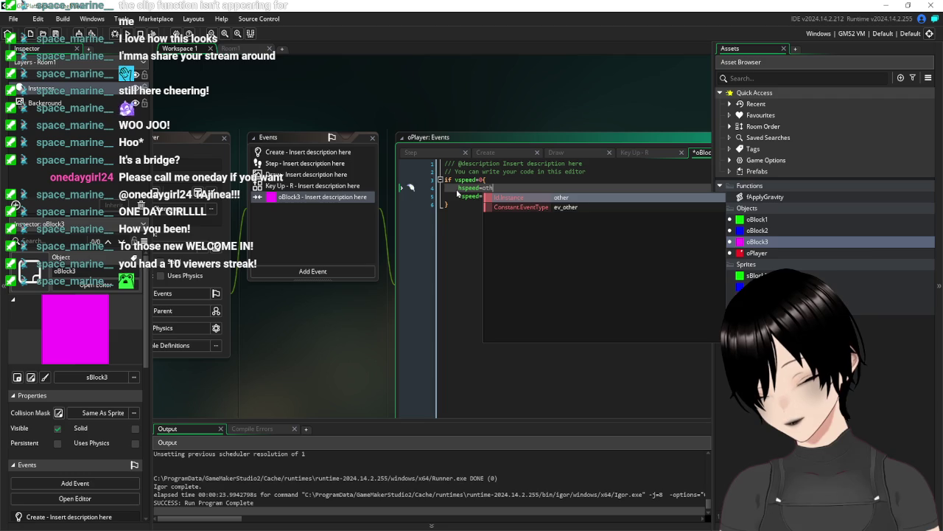
type("er.hspeed")
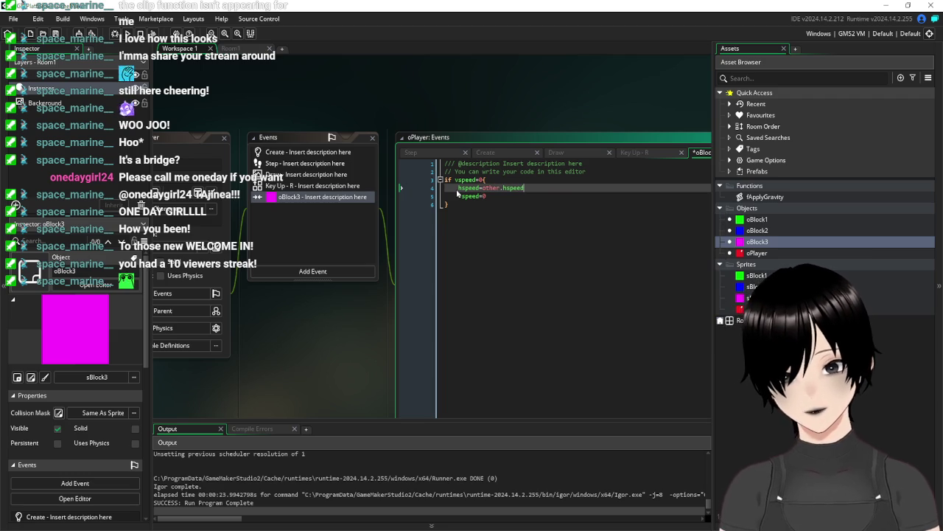
left_click(595, 255)
key("ctrl+s")
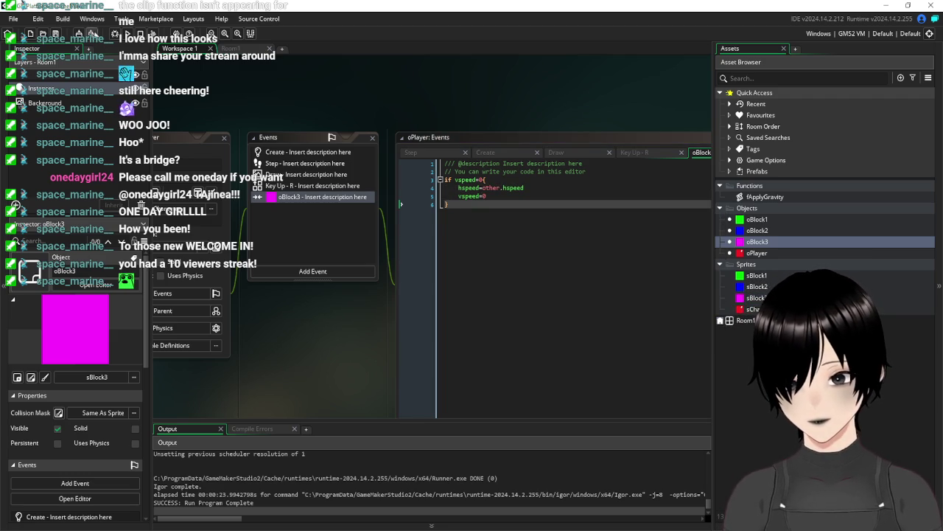
key("F5")
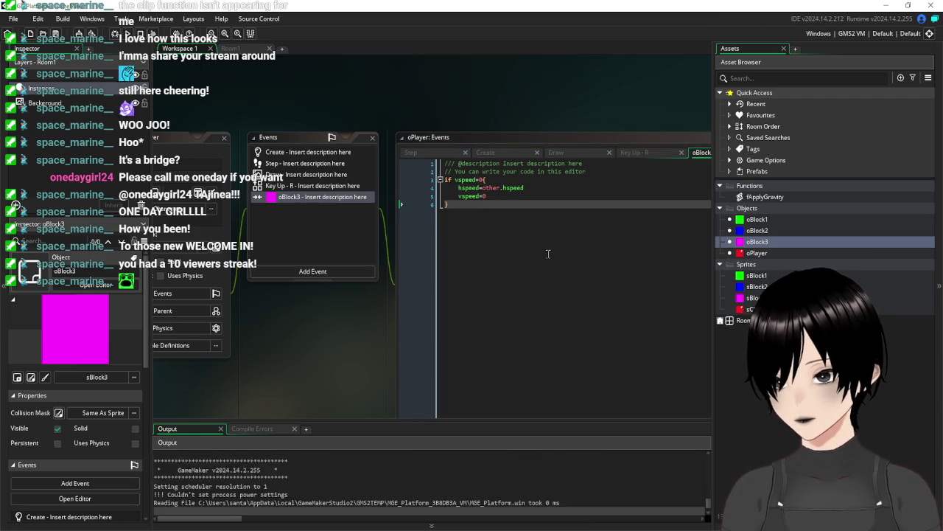
- Jump across the green and blue blocks, ride the magenta platform, walk left off it, and close
key("Right")
key("space")
key("Right")
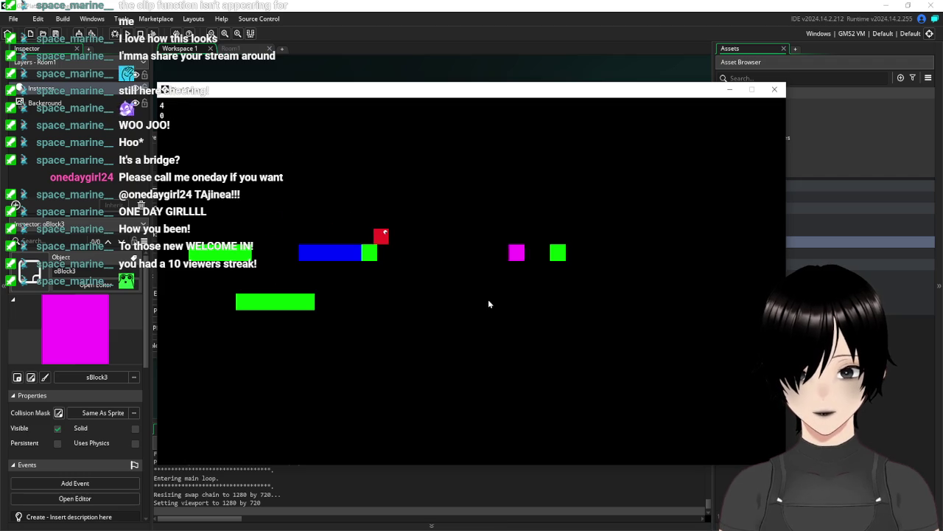
key("Right")
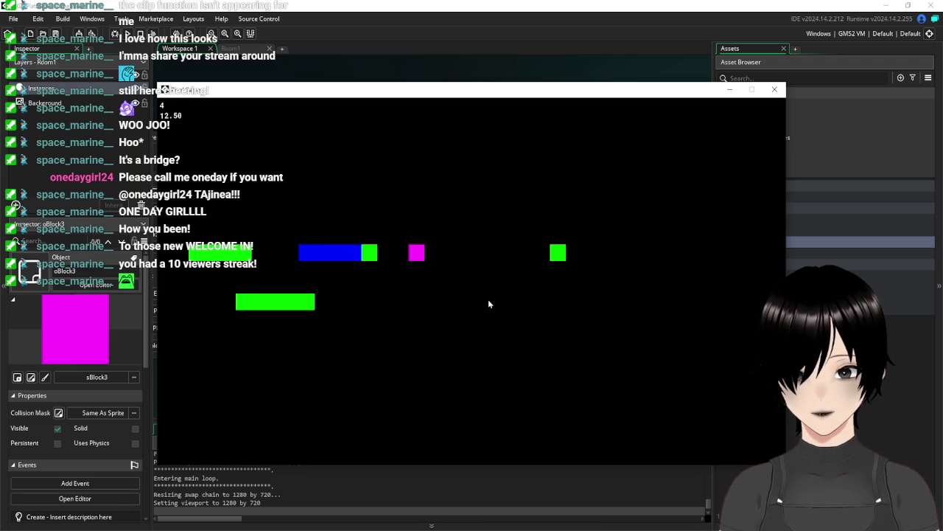
key("space")
key("Right")
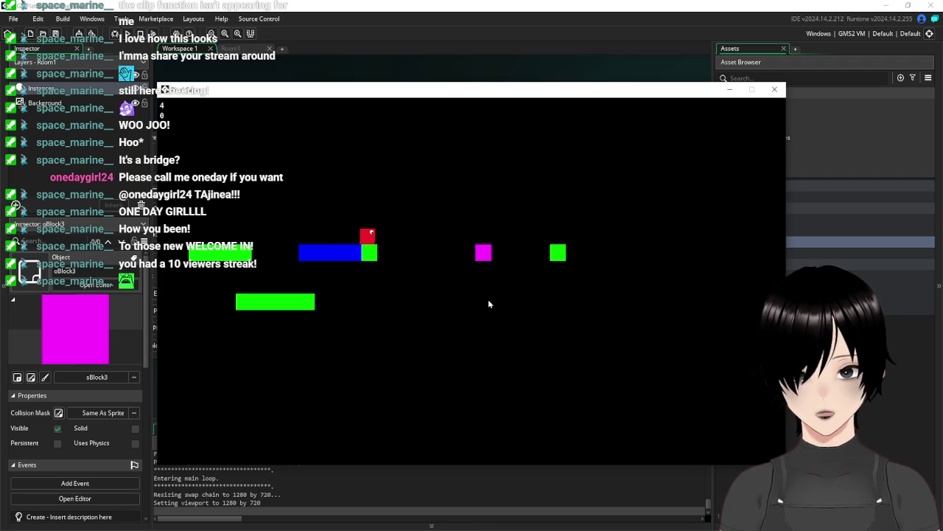
key("Right")
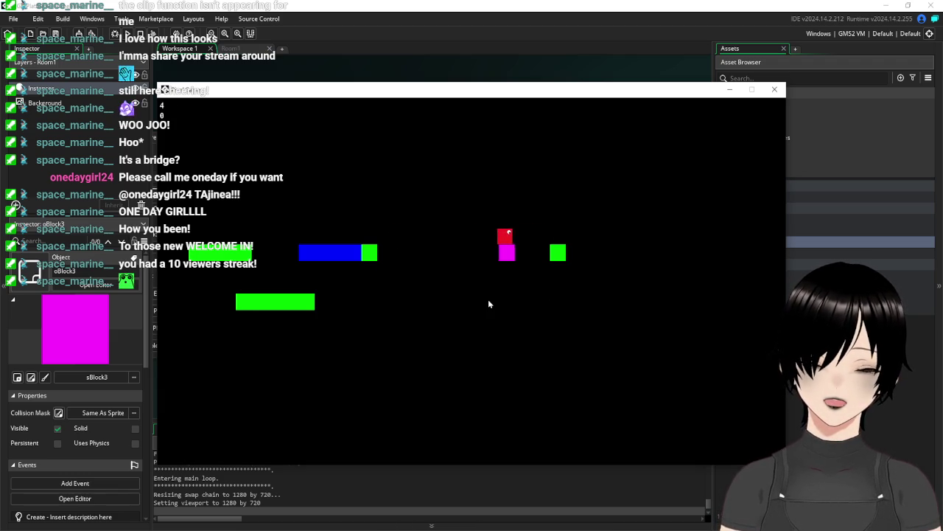
key("Left")
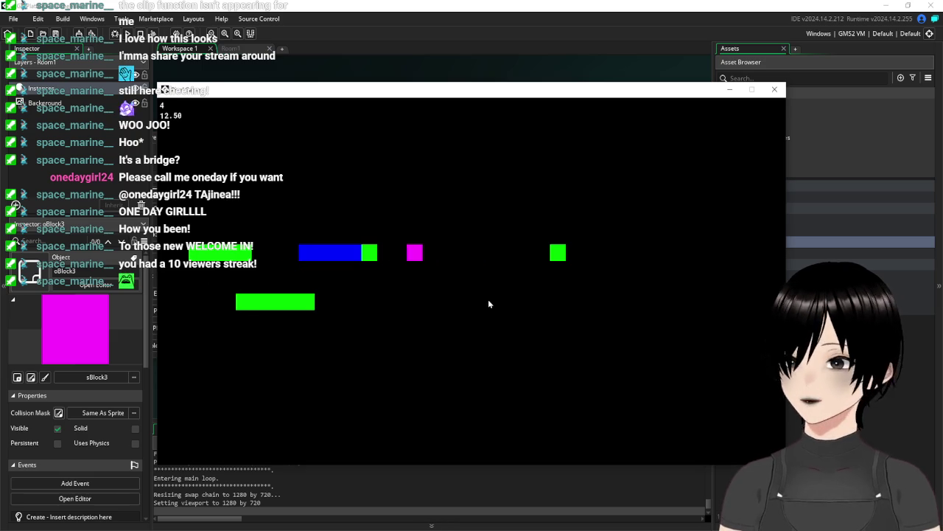
left_click(775, 89)
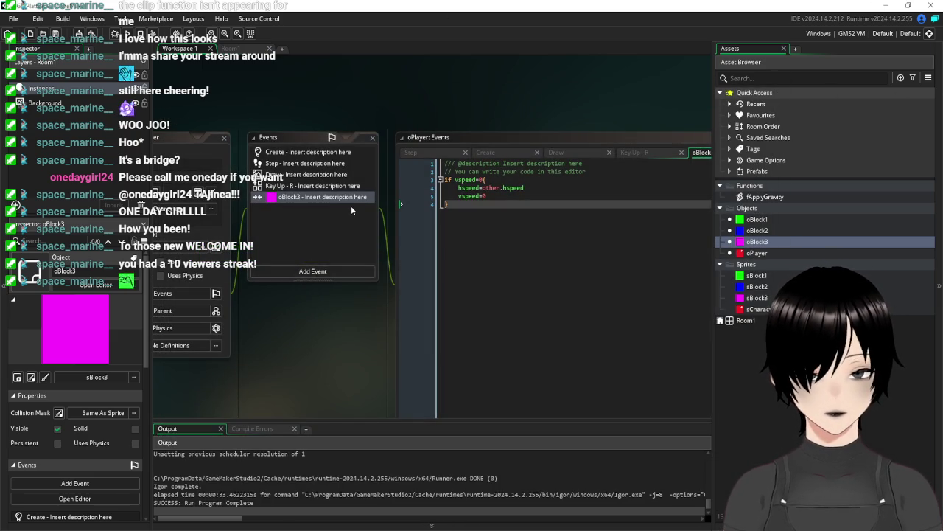
- Add an hspeed=0 line after the final closing brace of oPlayer's Step code and save
left_click(296, 163)
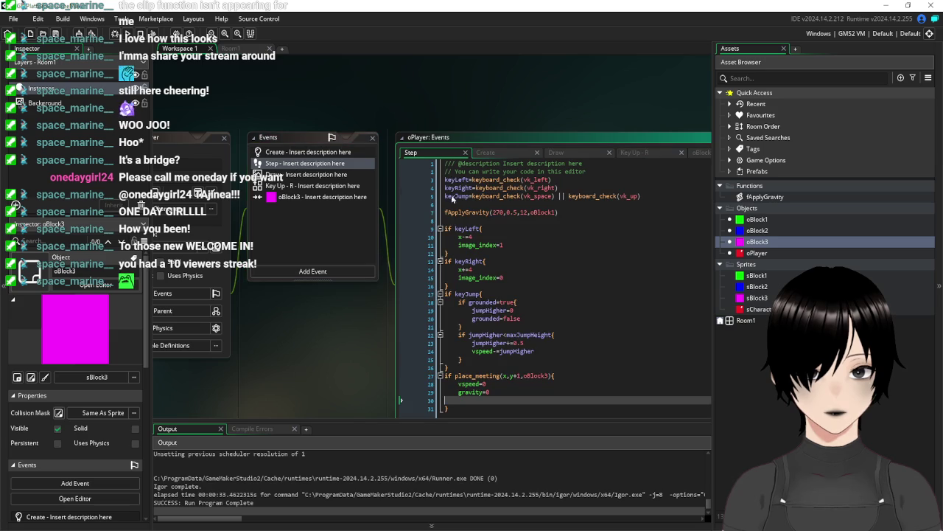
scroll(584, 346, "down", 1)
left_click(513, 401)
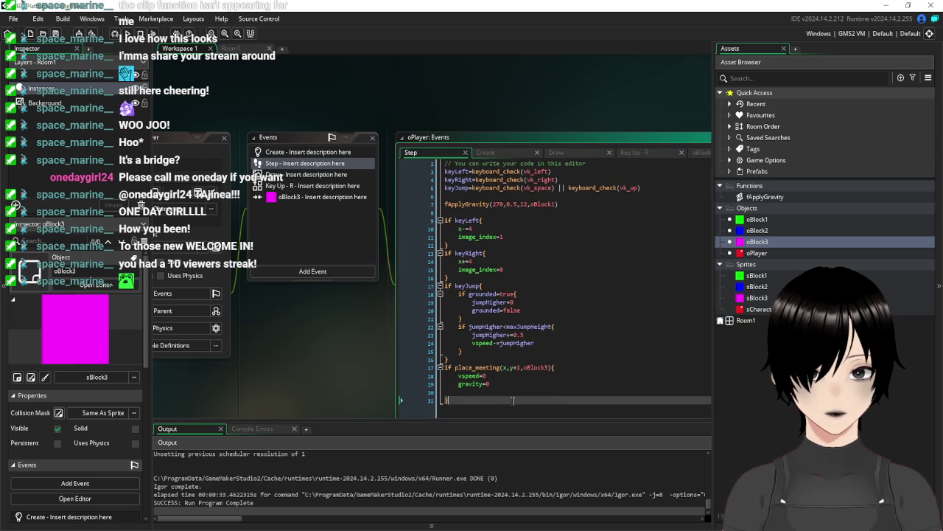
key("Return")
type("hspeed=0")
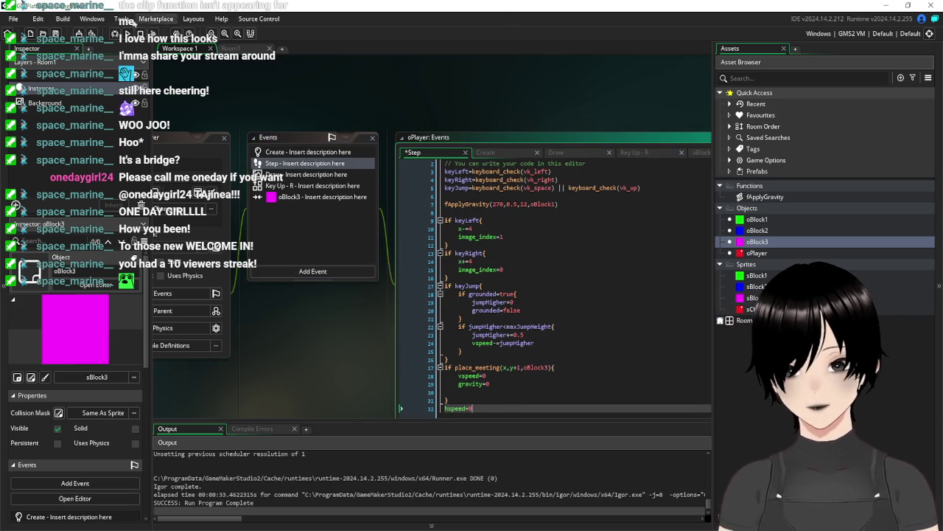
key("ctrl+s")
- Run the game with F5, test a jump onto the blue platform, and close it
key("F5")
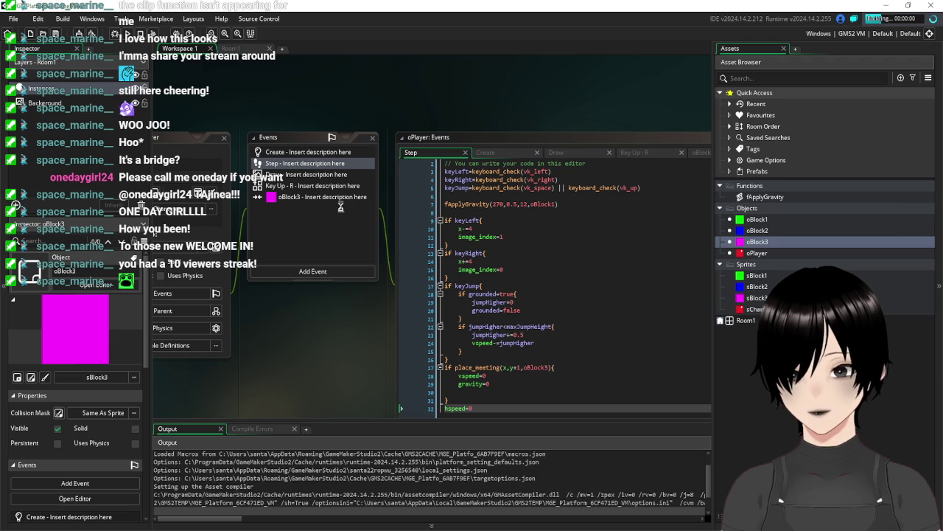
key("Right")
key("space")
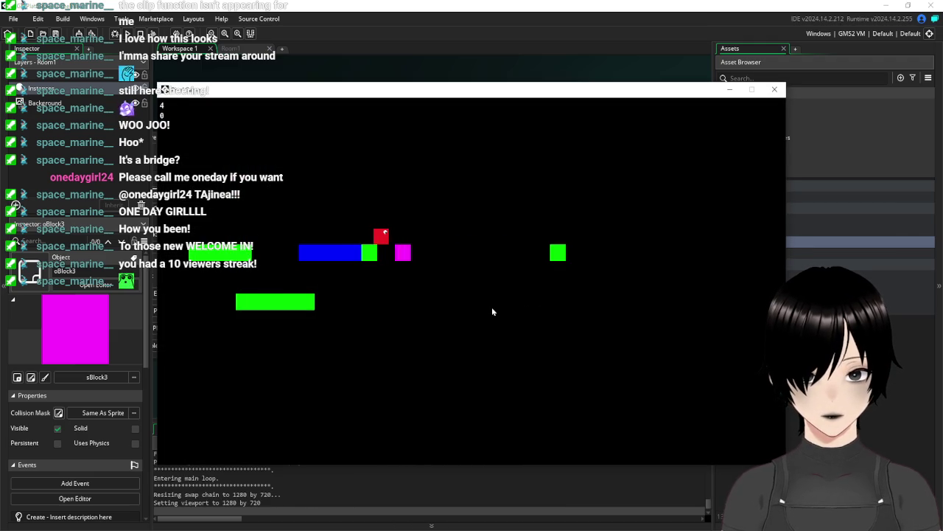
left_click(775, 89)
scroll(538, 372, "down", 1)
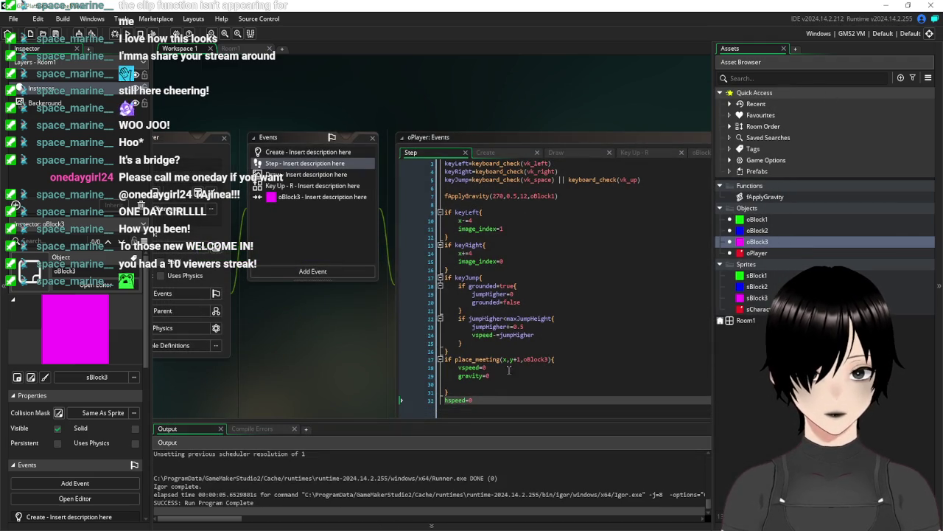
- Delete the hspeed=0 line, start an else{ hspeed= branch, then remove it again
left_click_drag(490, 402, 445, 400)
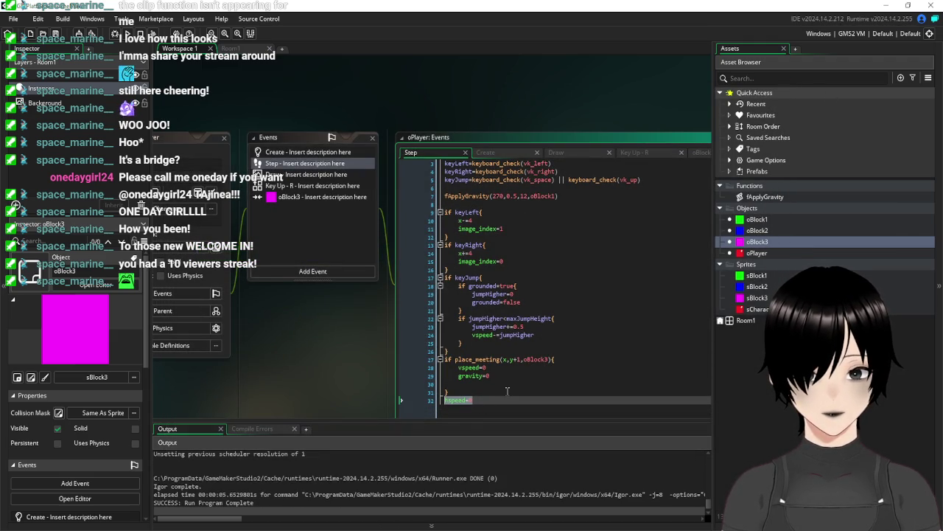
key("BackSpace")
key("BackSpace")
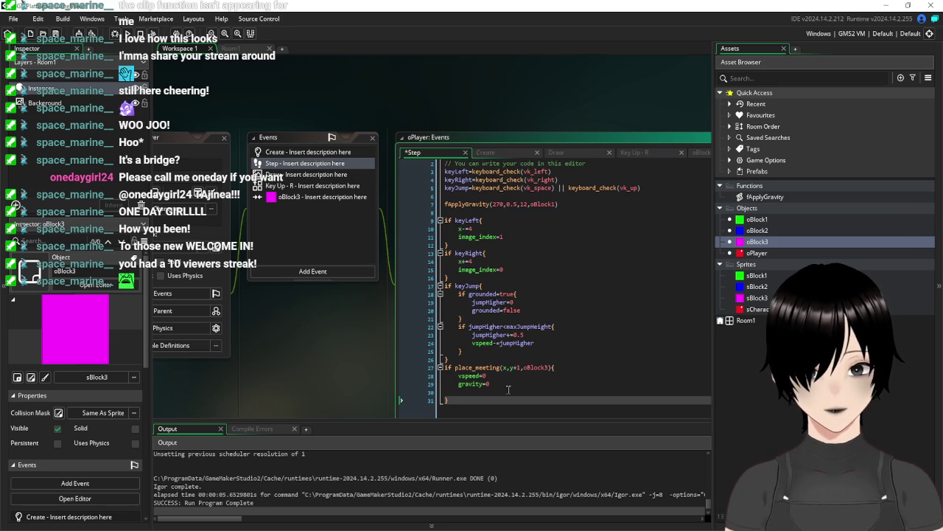
type("else{")
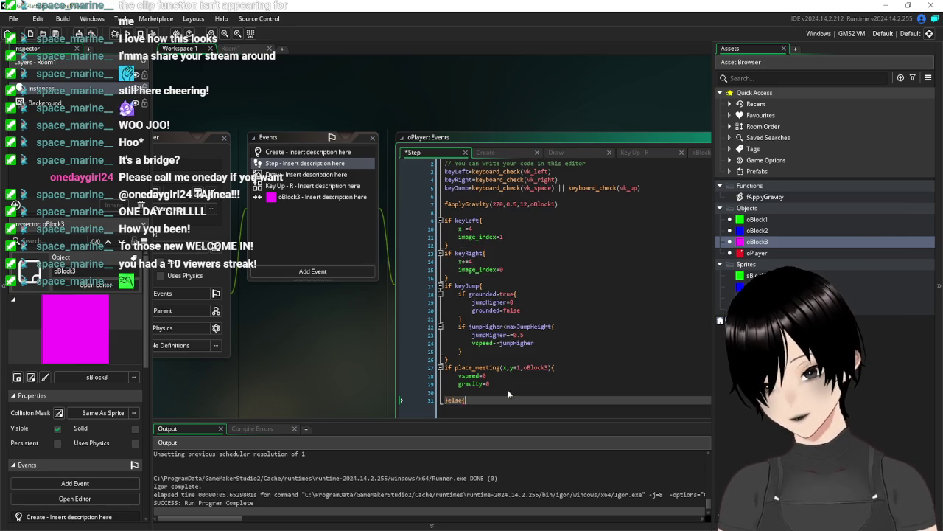
key("Return")
key("Up")
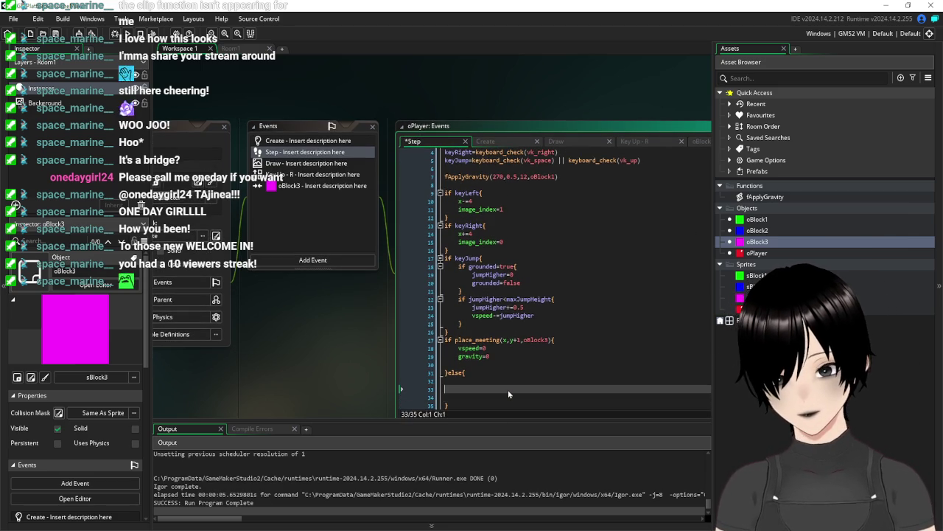
type("hspeed=")
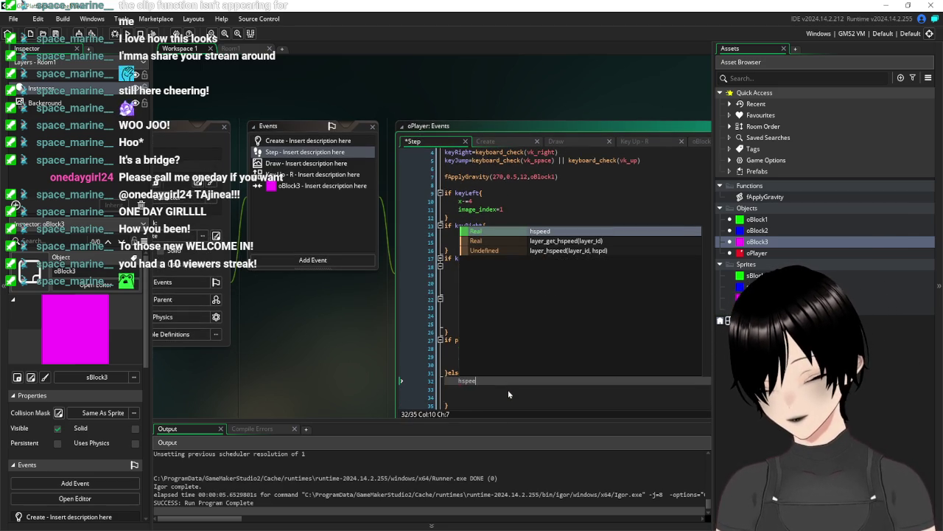
key("BackSpace")
key("BackSpace")
key("BackSpace")
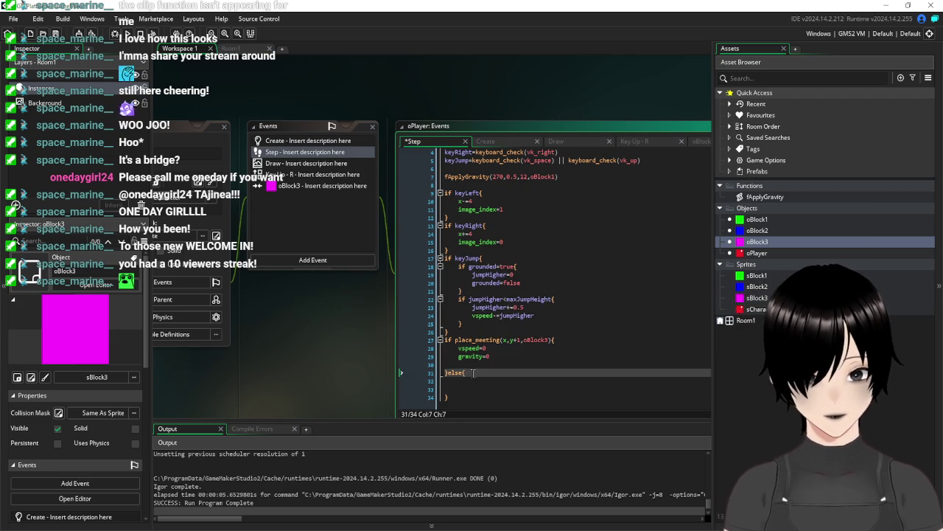
key("BackSpace")
key("BackSpace")
key("BackSpace")
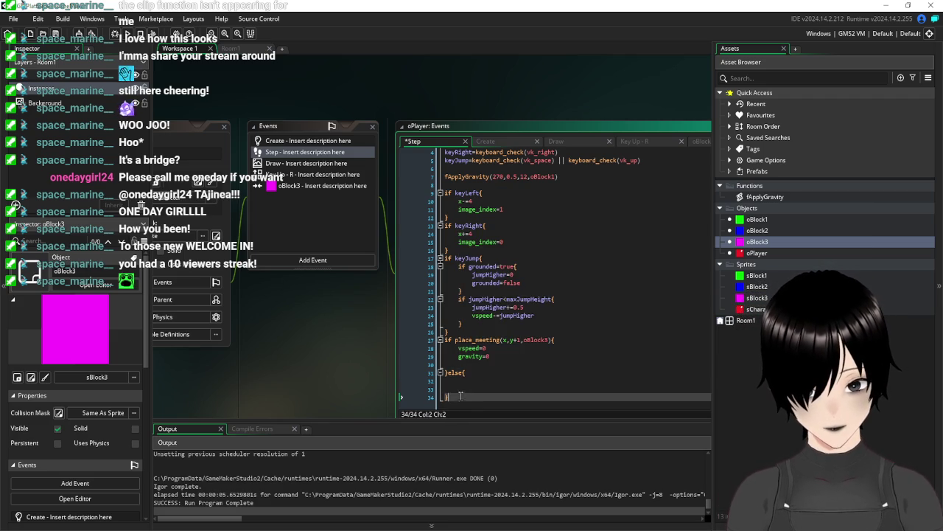
- Select grounded=true in the jump check and bring up the oBlock3 collision event code
scroll(509, 269, "up", 1)
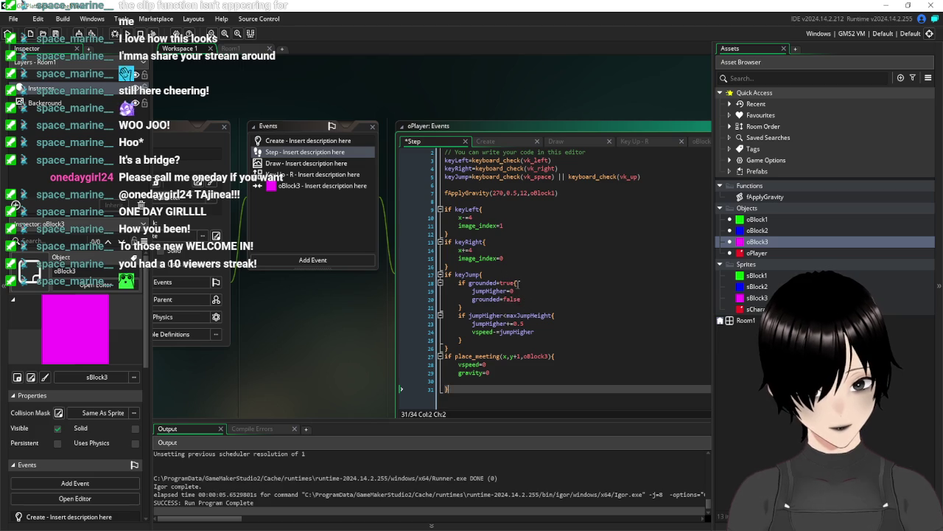
left_click_drag(516, 282, 469, 283)
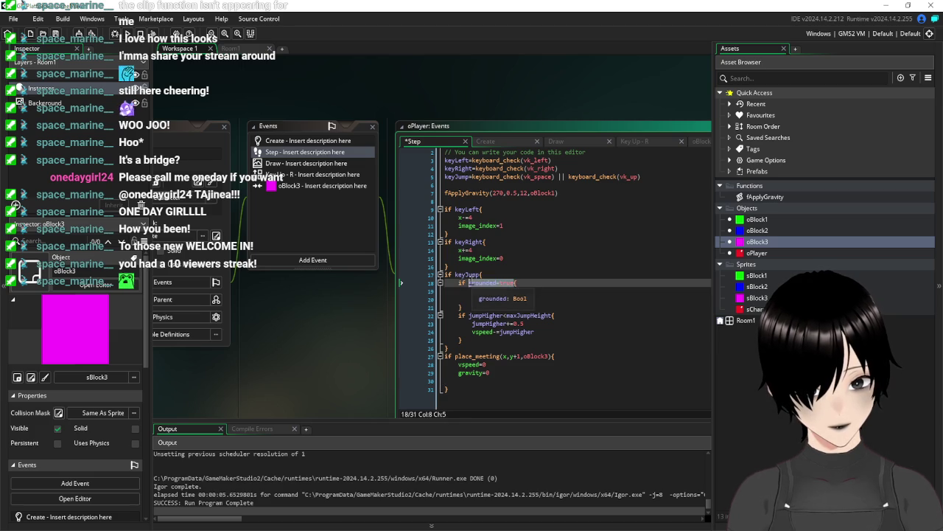
left_click(309, 186)
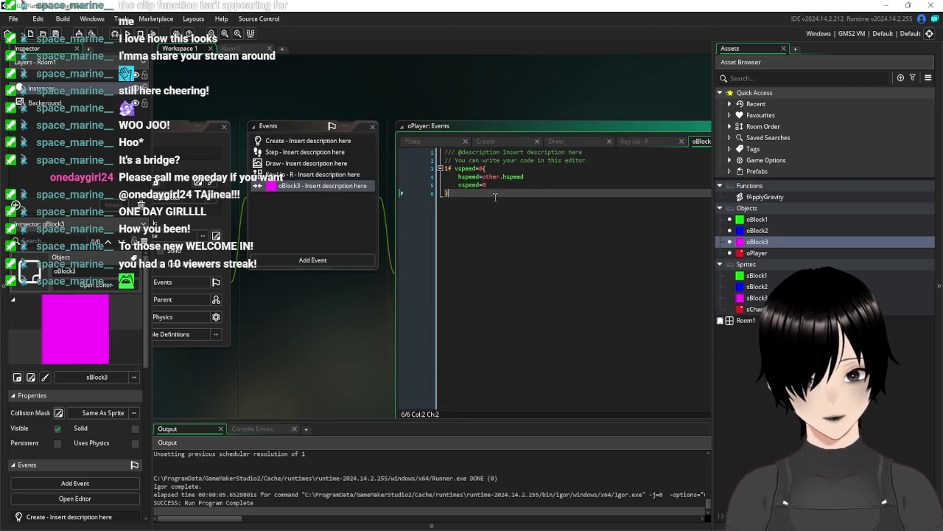
- Add grounded=true on a new line at the end of the oBlock3 collision code
left_click(499, 185)
key("Return")
type("grounded=true")
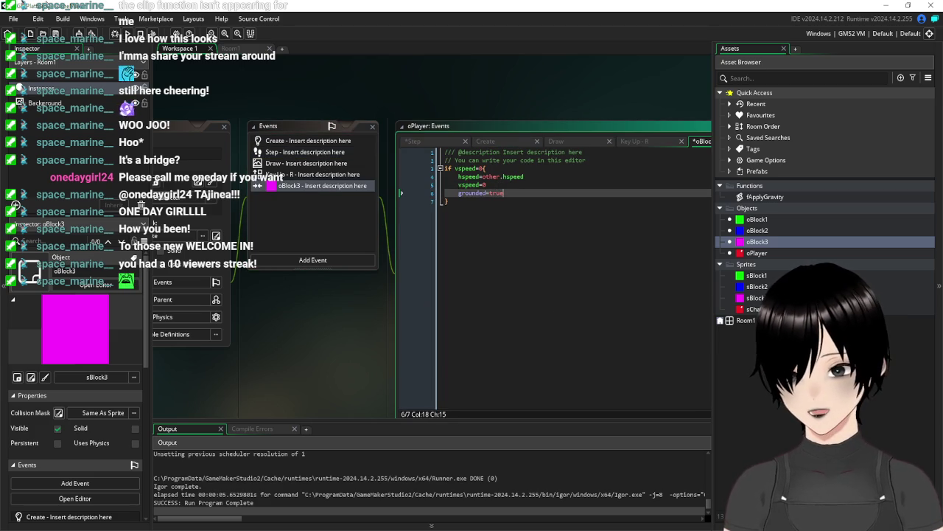
- Run the game, move right and jump toward the platforms, then close it
left_click(91, 37)
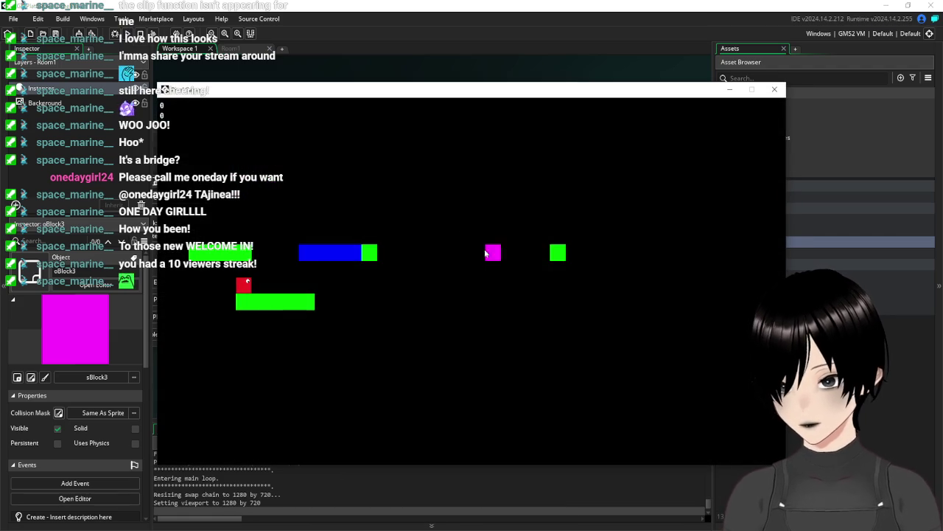
key("Right")
key("space")
key("Right")
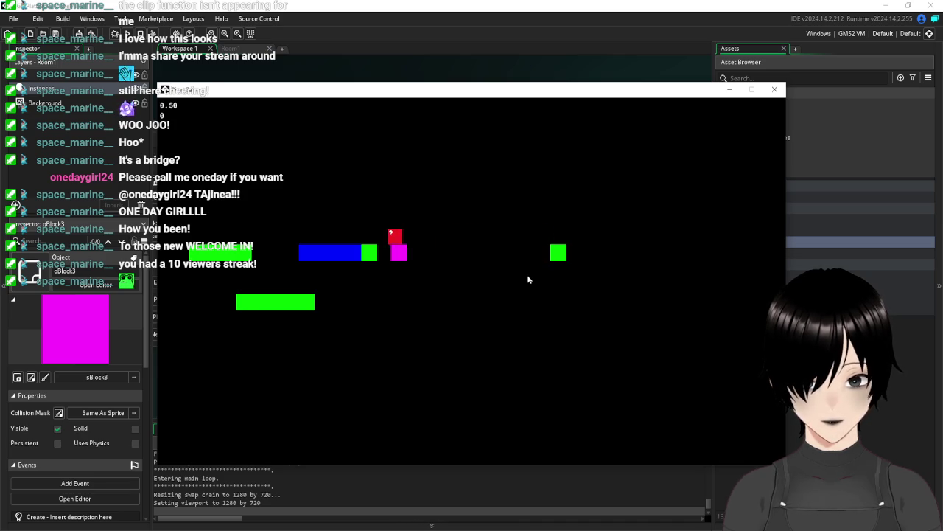
left_click(774, 89)
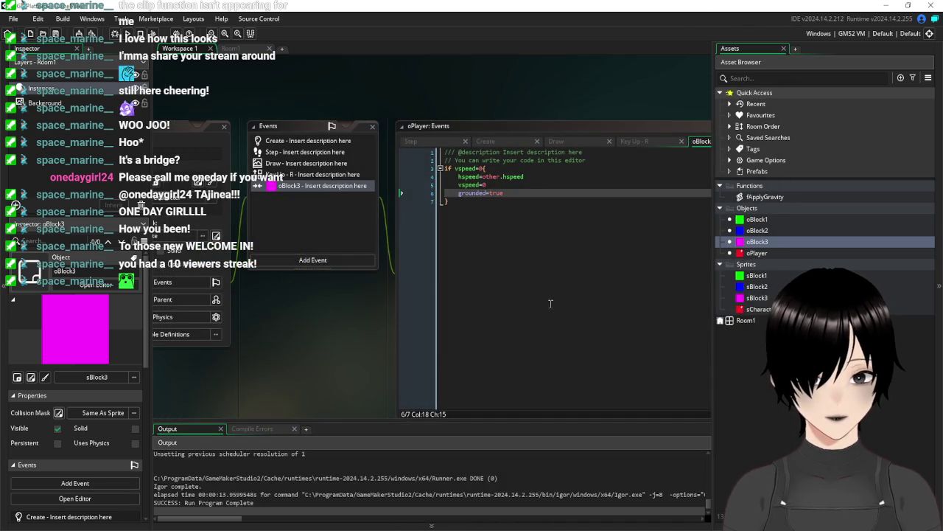
- Paste grounded=true after gravity=0 inside the Step event's oBlock3 check
left_click(279, 153)
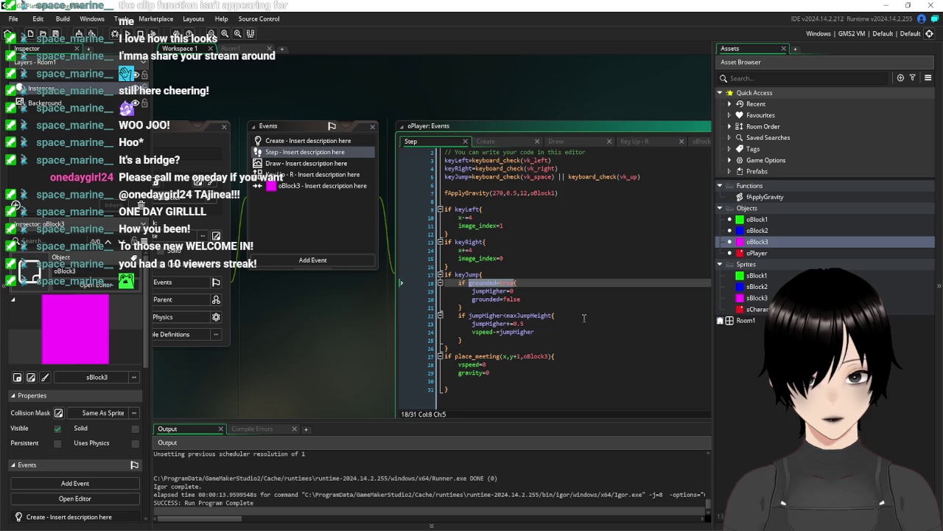
key("ctrl+c")
left_click(519, 373)
key("Return")
key("ctrl+v")
- Review the Create event variables, then return to the Step code and build the game
left_click(322, 144)
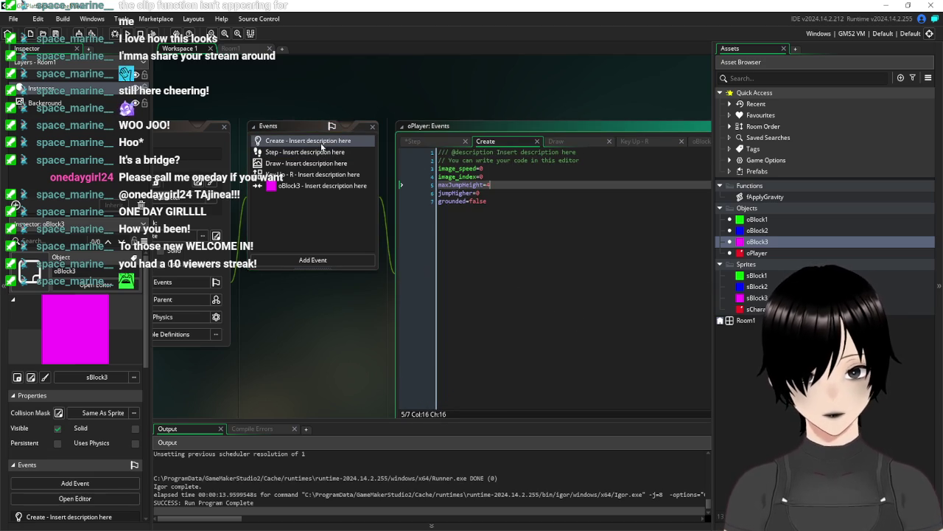
left_click(301, 153)
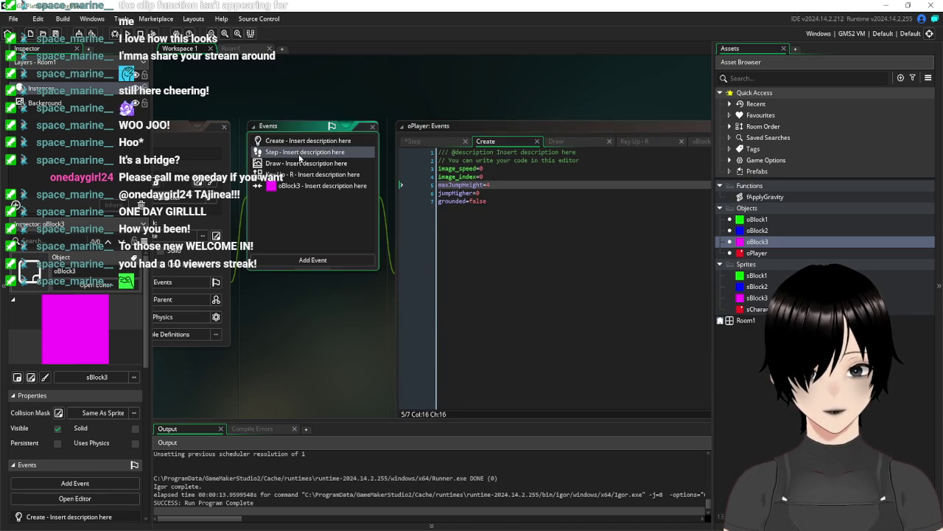
key("F5")
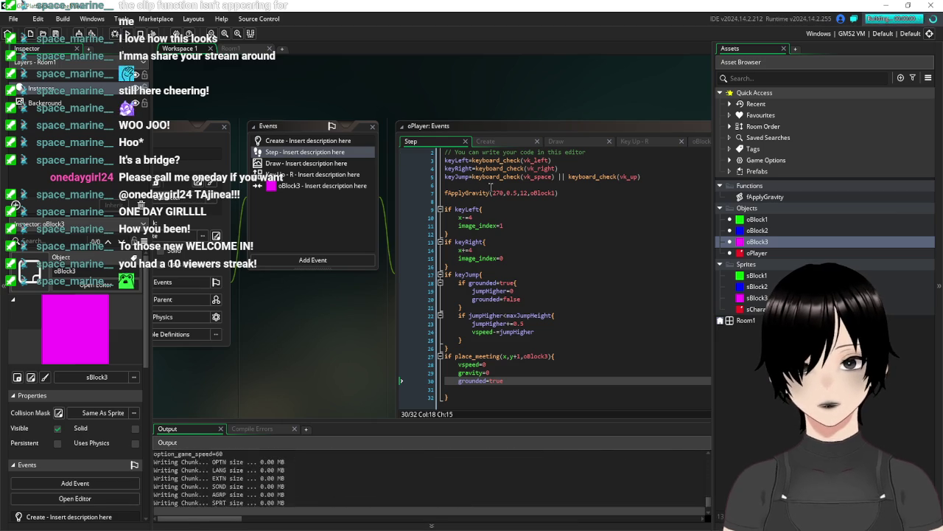
key("Right")
key("space")
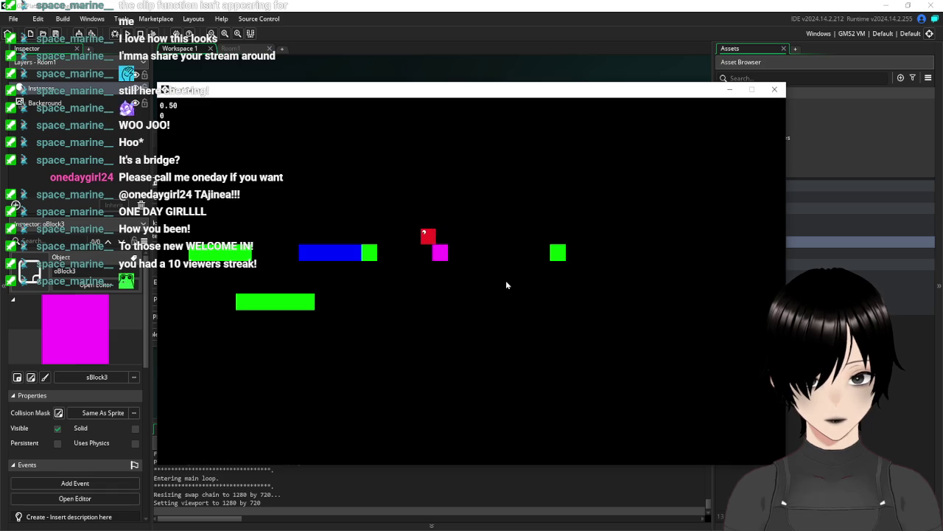
left_click(774, 90)
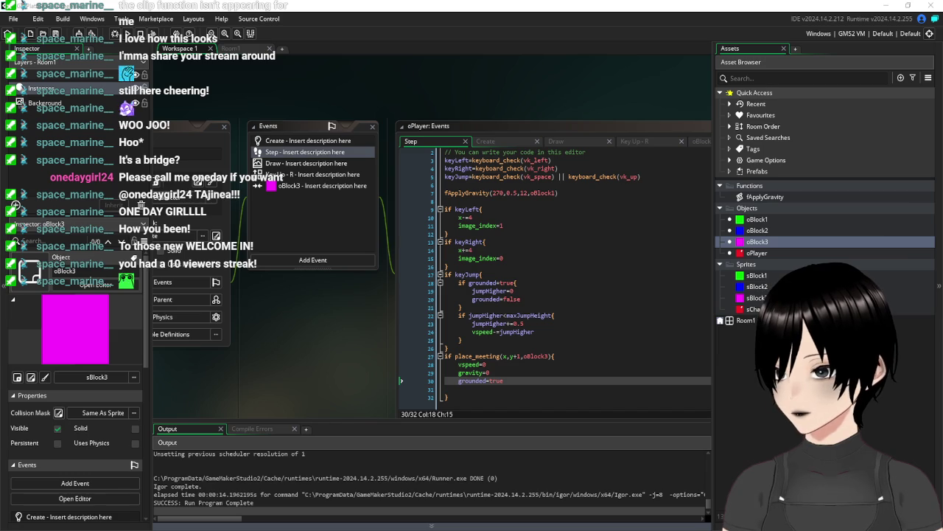
left_click(589, 274)
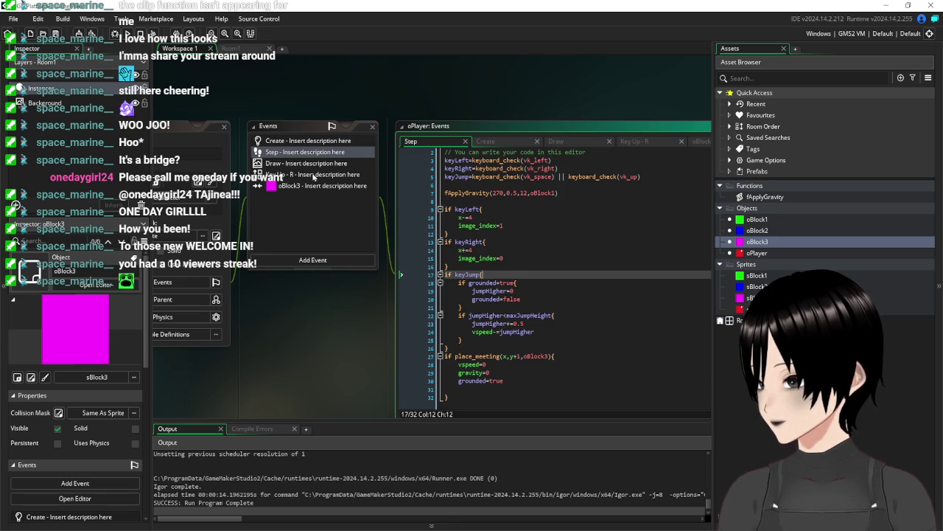
left_click(606, 339)
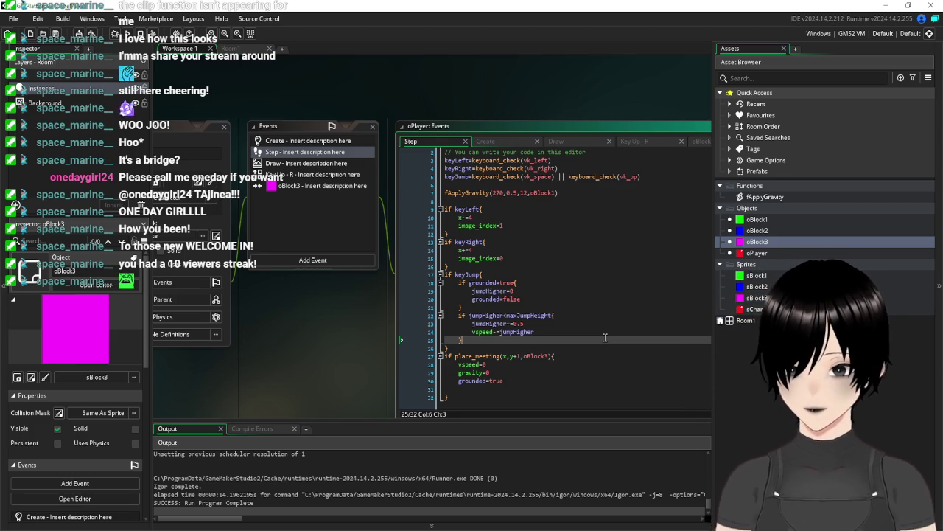
scroll(457, 365, "down", 1)
- Add an else block after the platform check's brace containing hspeed=0
left_click(479, 388)
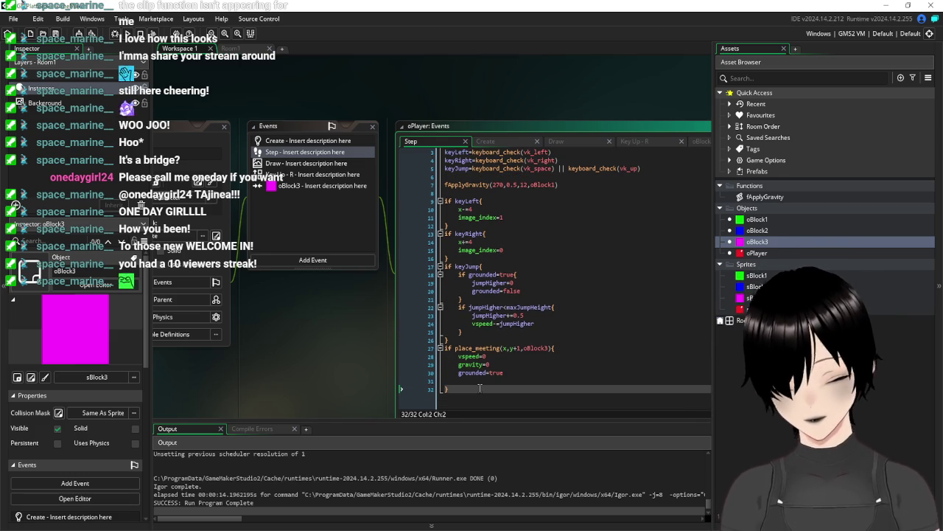
type("else{")
key("Return")
key("Return")
key("Return")
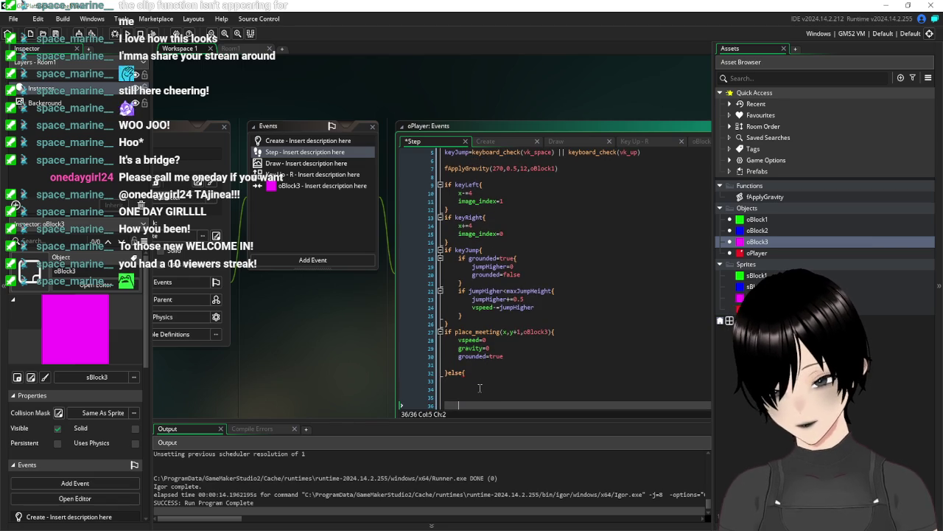
key("Up")
key("Up")
key("Up")
type("hspeed=0")
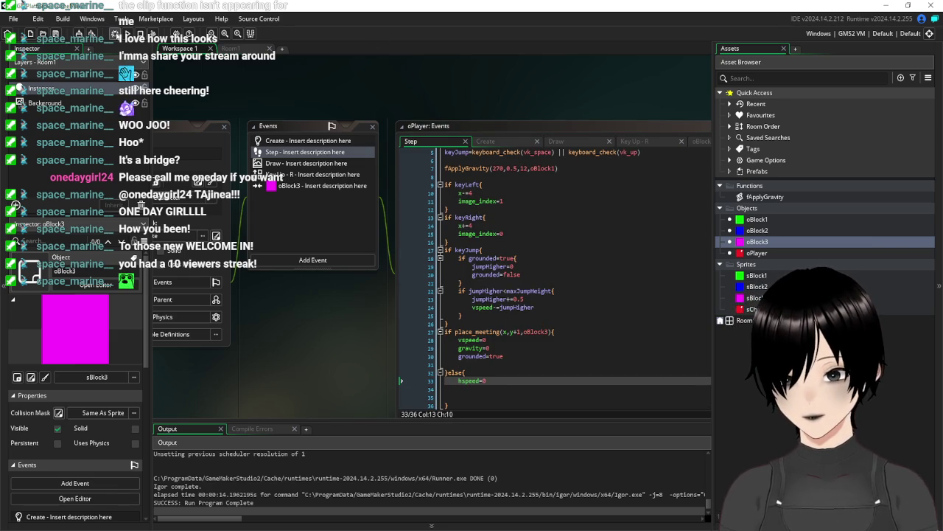
- Run the game, jump and move right onto the platforms, then close it
left_click(127, 33)
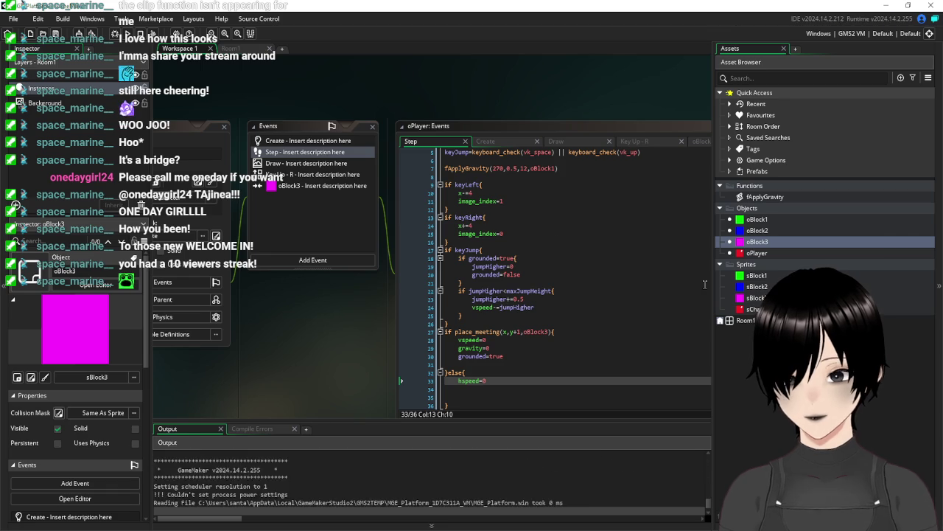
key("space")
key("Right")
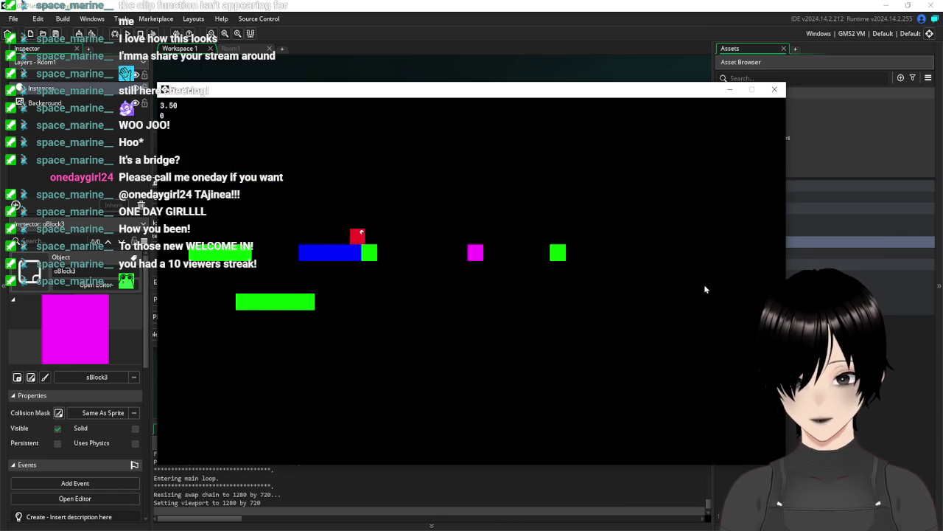
key("Right")
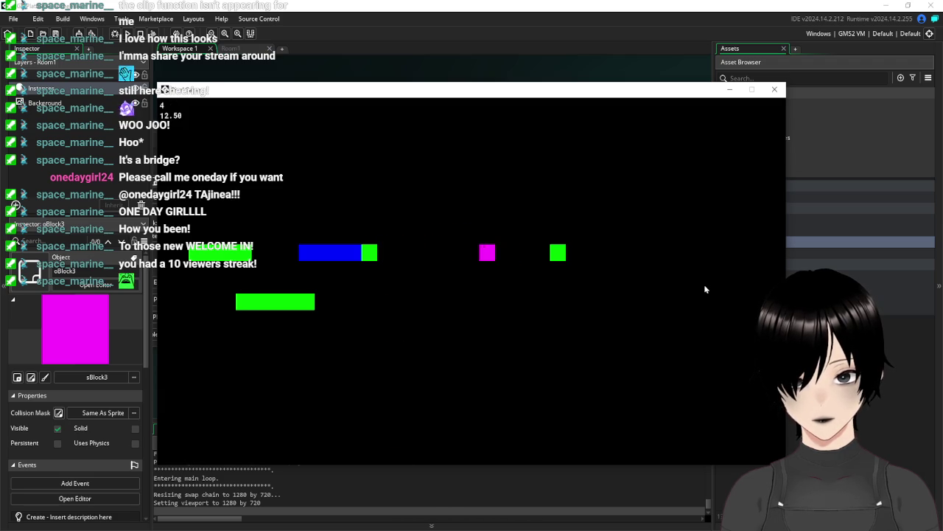
left_click(775, 89)
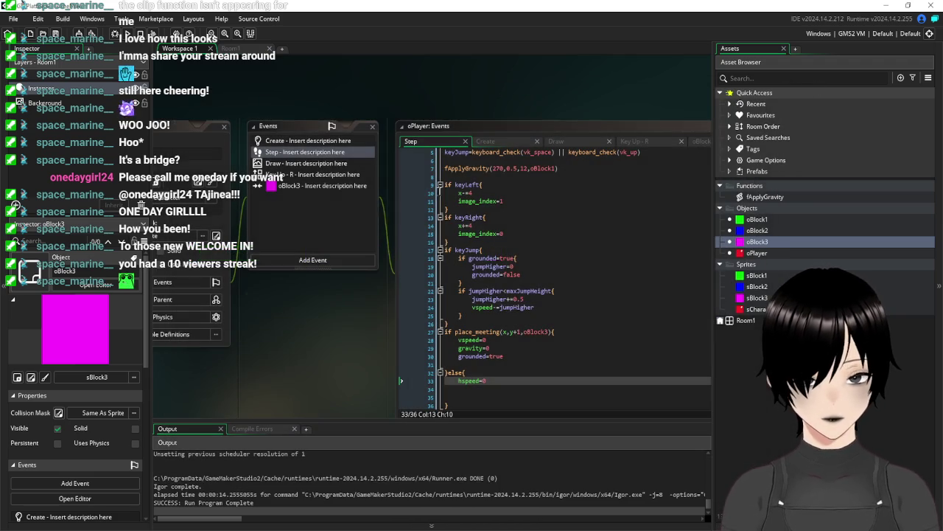
- Trim the blank lines after hspeed=0 in the Step code, save, and run the game
left_click(307, 187)
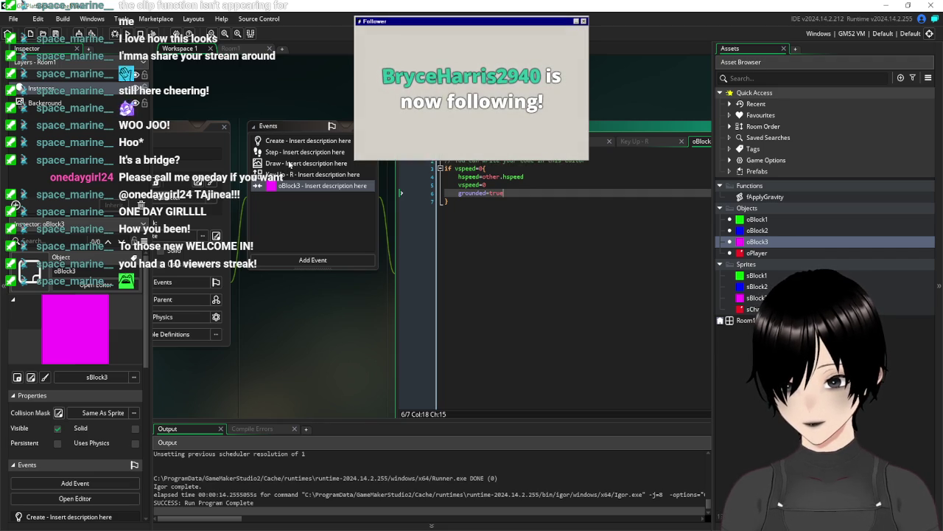
left_click(283, 152)
scroll(510, 375, "down", 3)
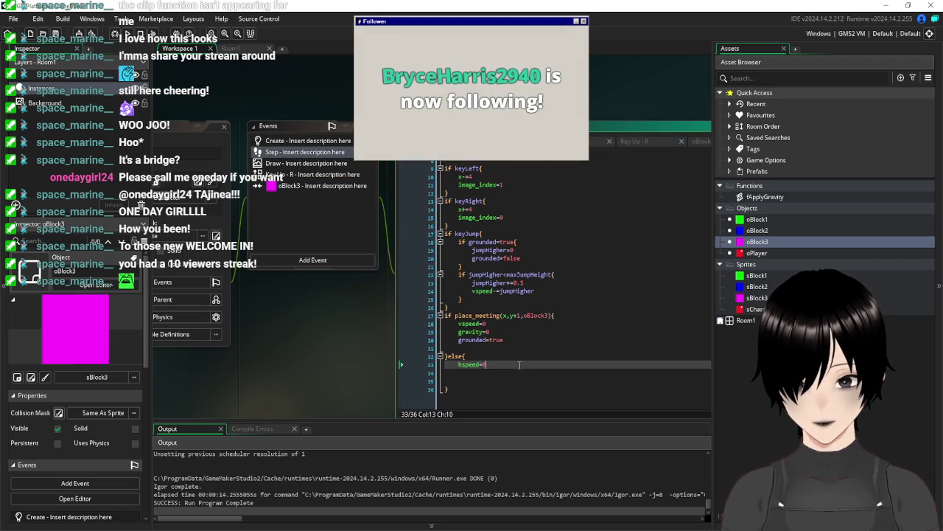
left_click(510, 375)
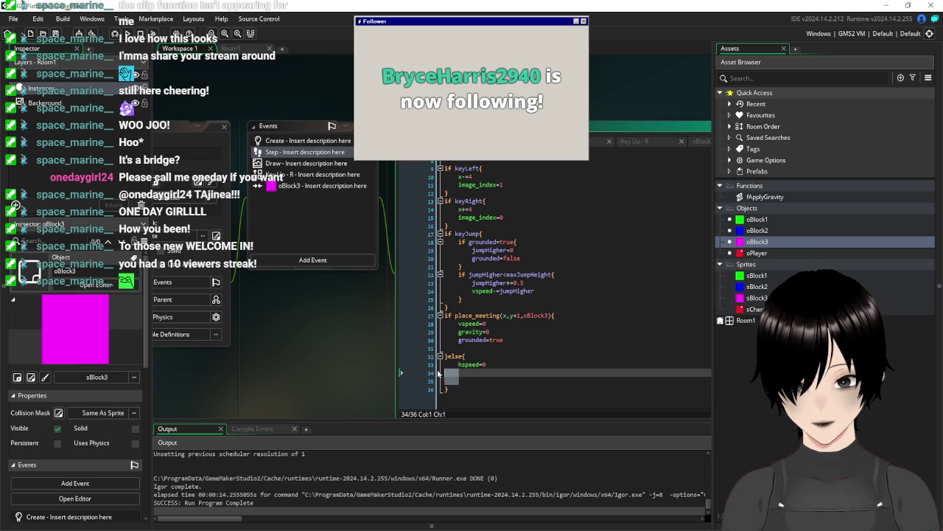
key("BackSpace")
key("BackSpace")
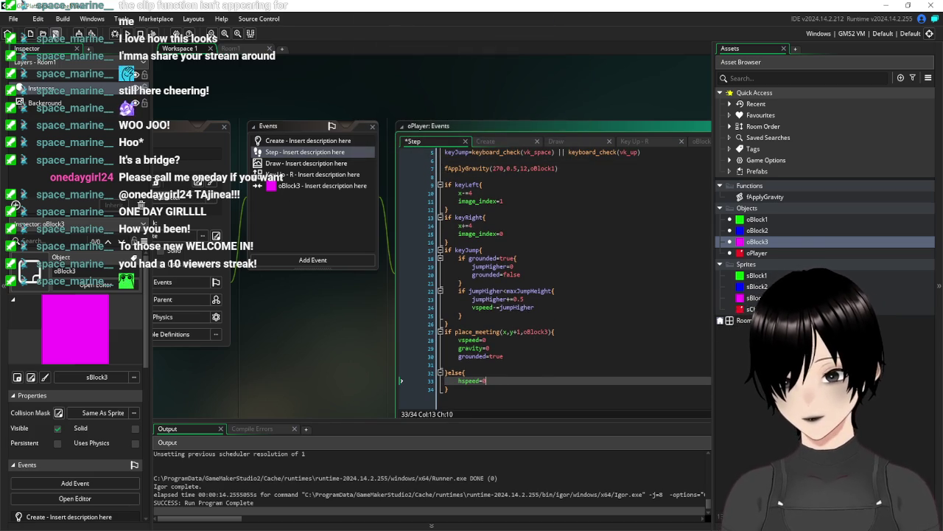
key("ctrl+s")
key("F5")
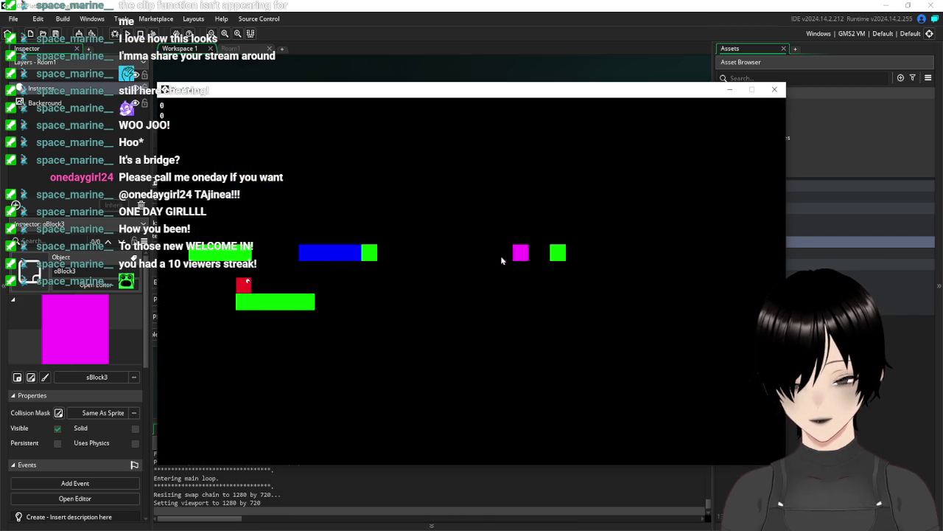
- Jump the red player up and right toward the magenta platform, then close the game
key("Up")
key("Right")
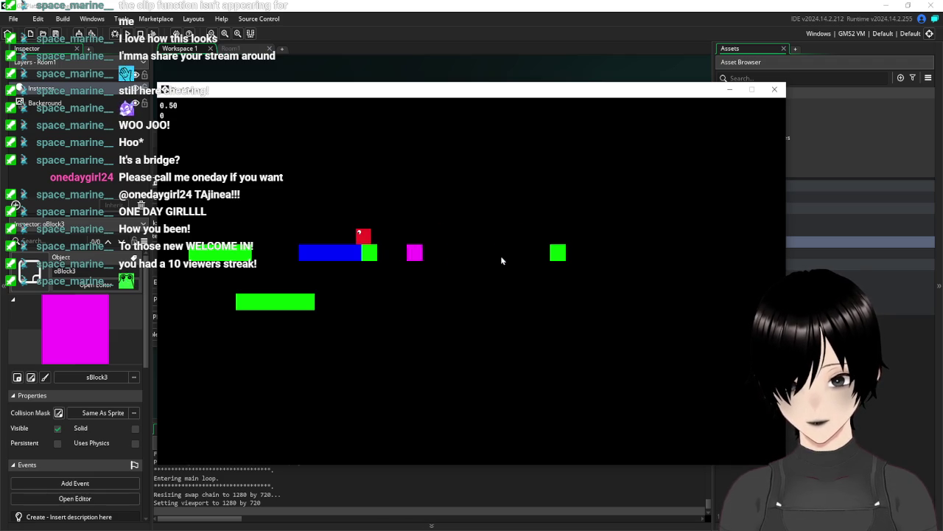
left_click(775, 90)
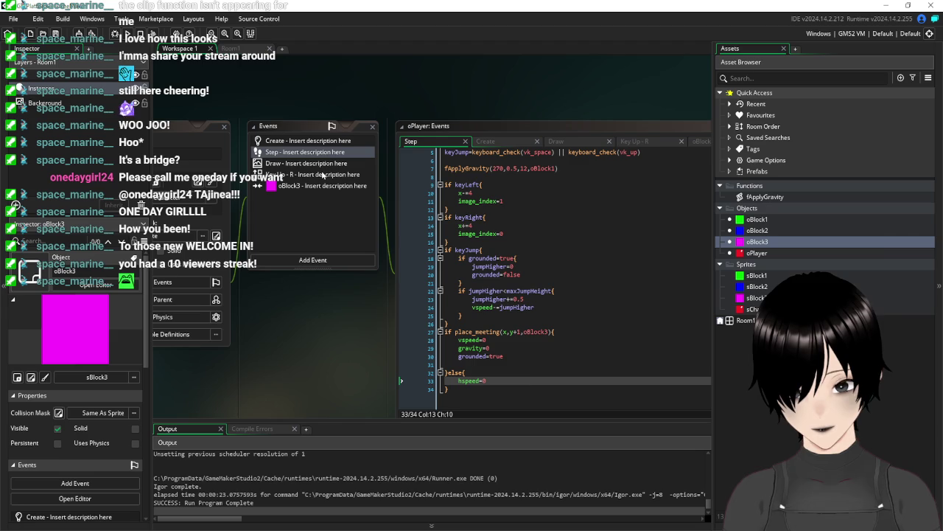
- Review grounded=true in oPlayer and in the fApplyGravity script
left_click(522, 356)
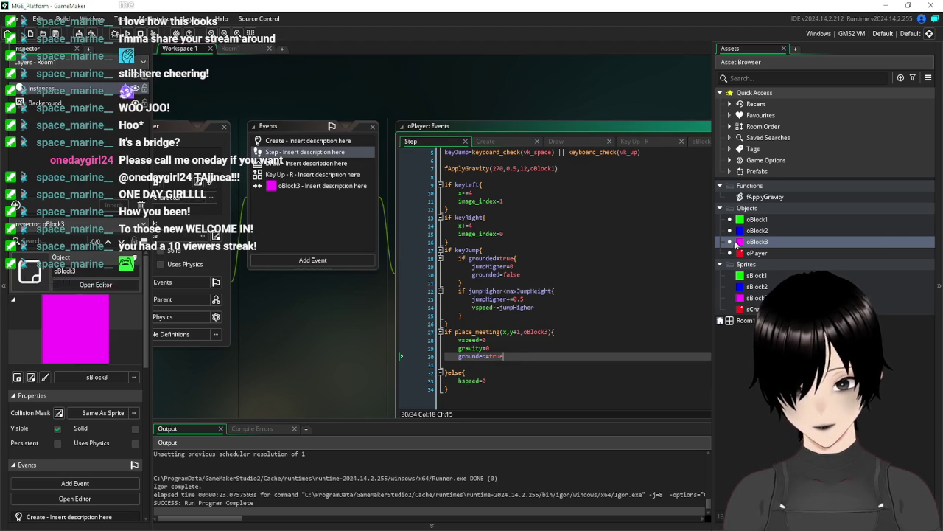
double_click(765, 198)
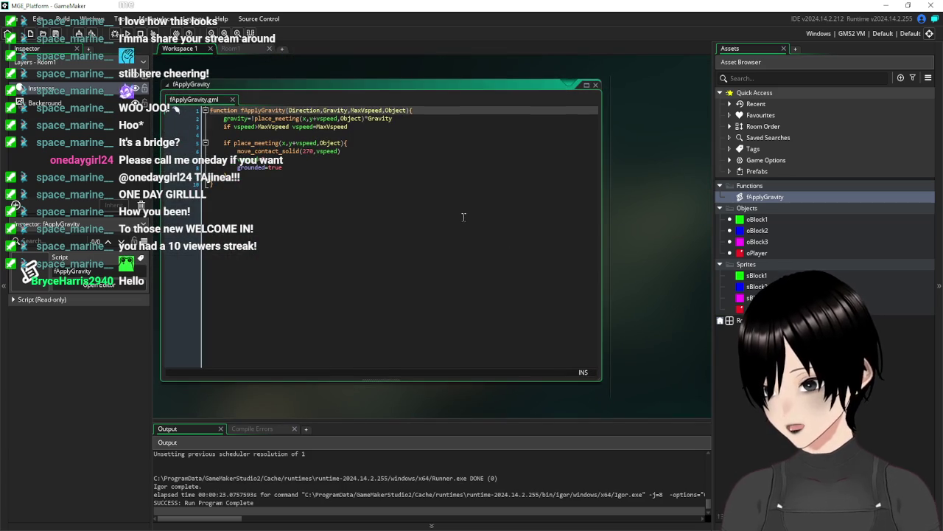
left_click(464, 217)
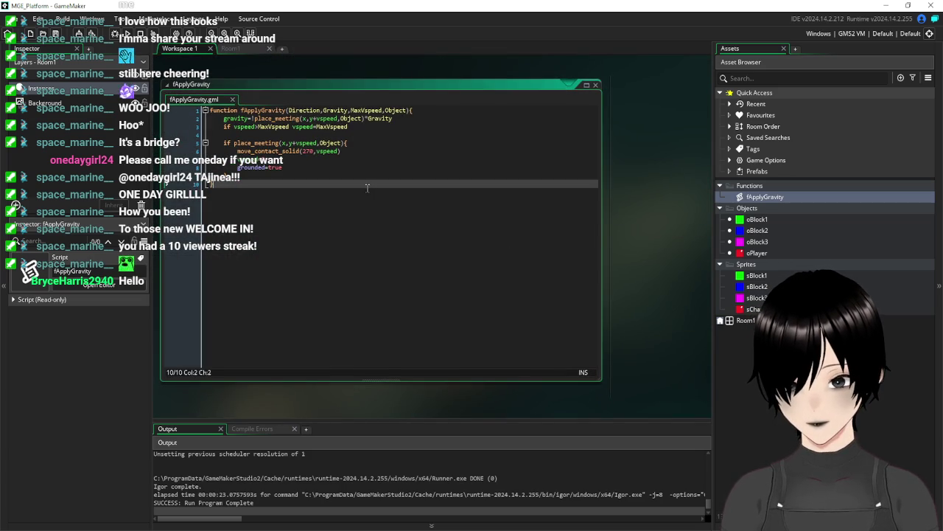
left_click(333, 168)
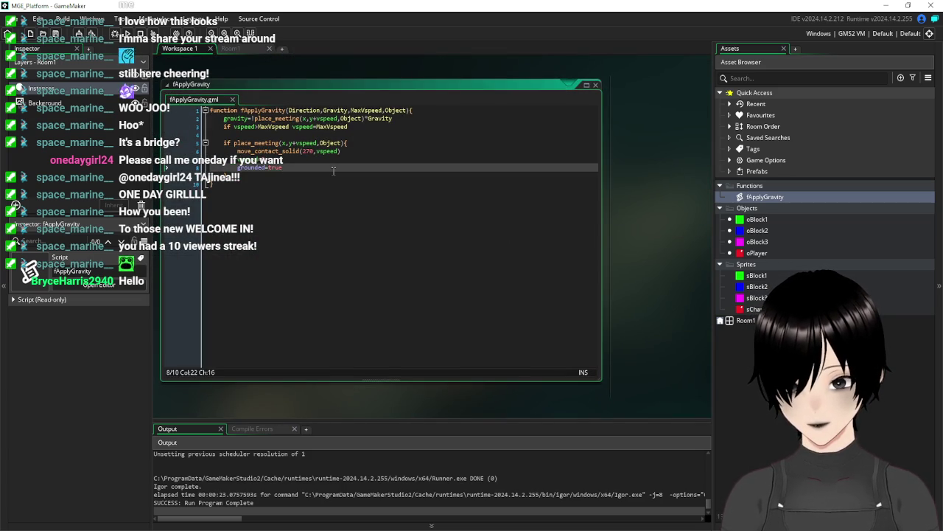
scroll(659, 200, "up", 2)
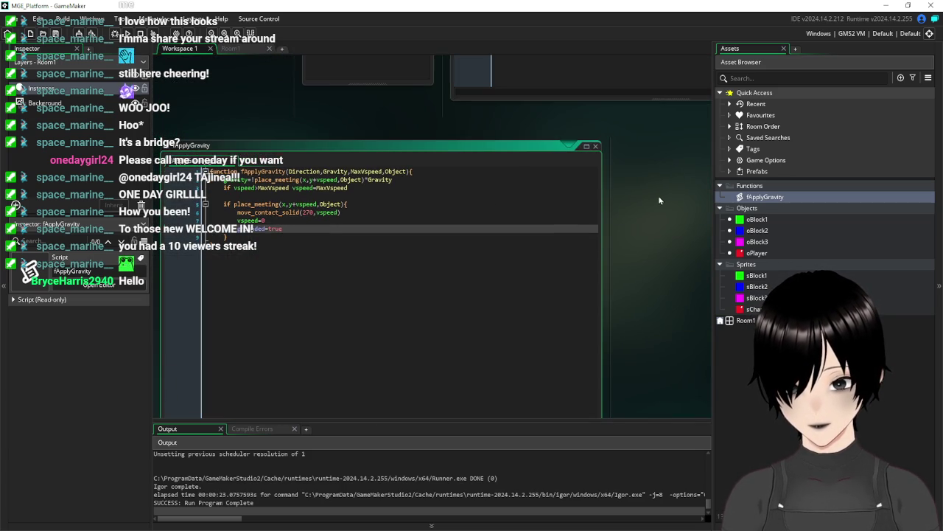
- Close the fApplyGravity, oBlock3 and oBlock1 editors and run the game again
left_click(597, 147)
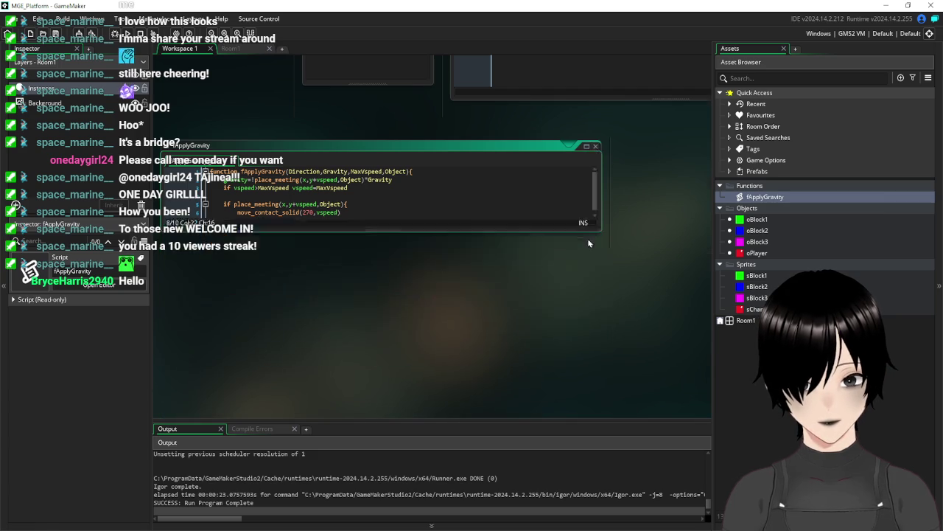
left_click(427, 275)
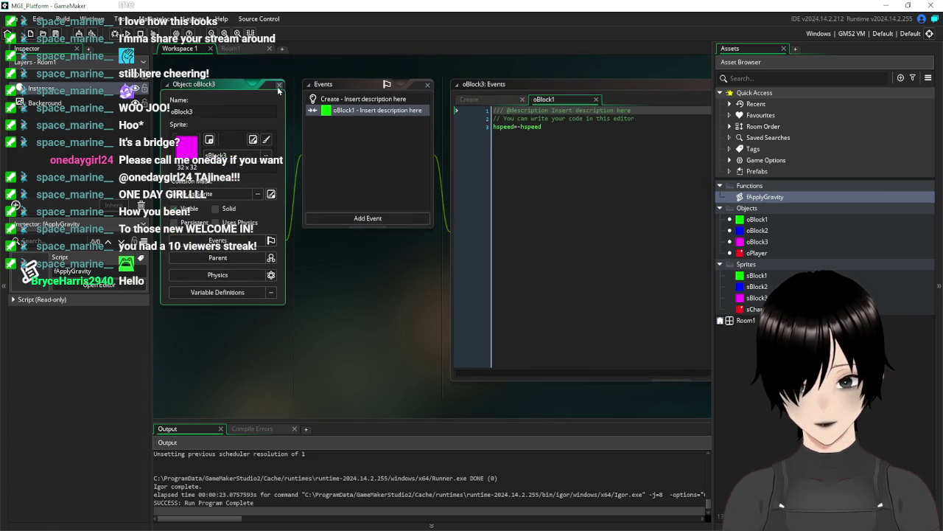
left_click(279, 84)
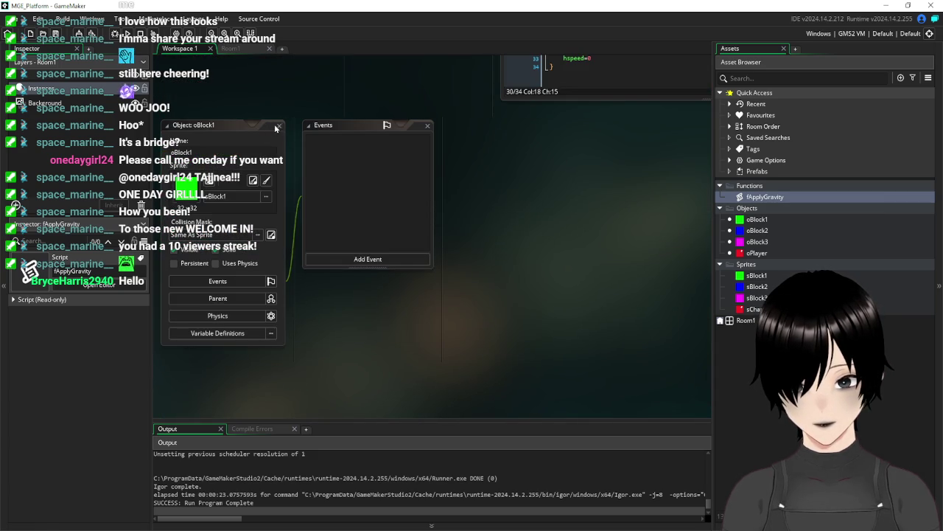
left_click(277, 125)
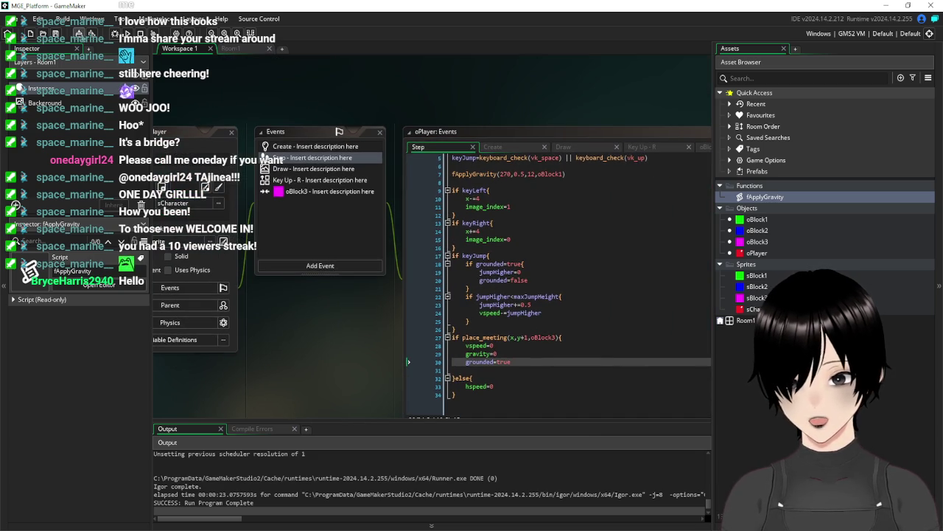
key("F5")
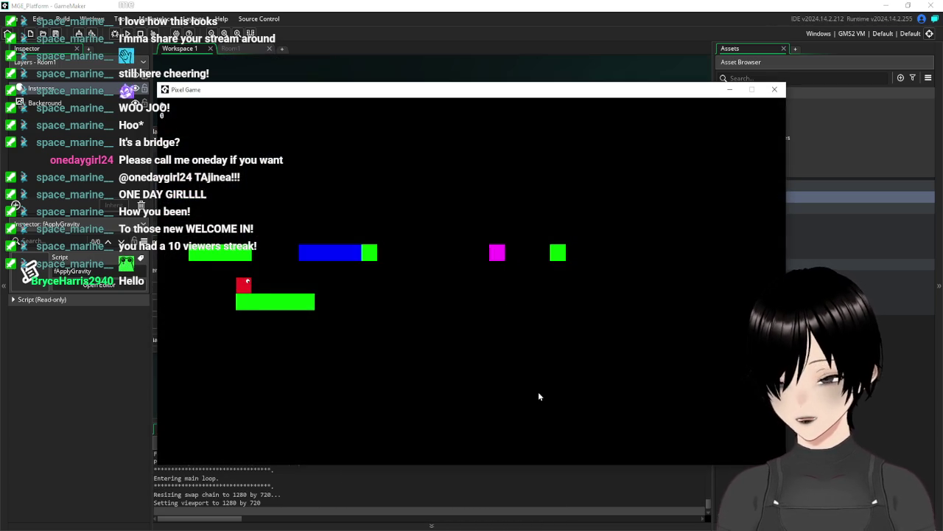
key("space")
key("Right")
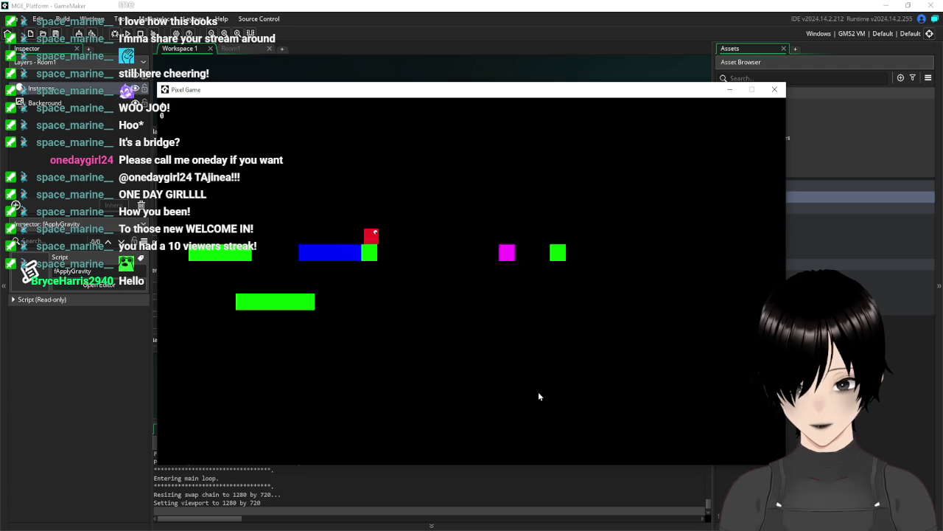
key("Right")
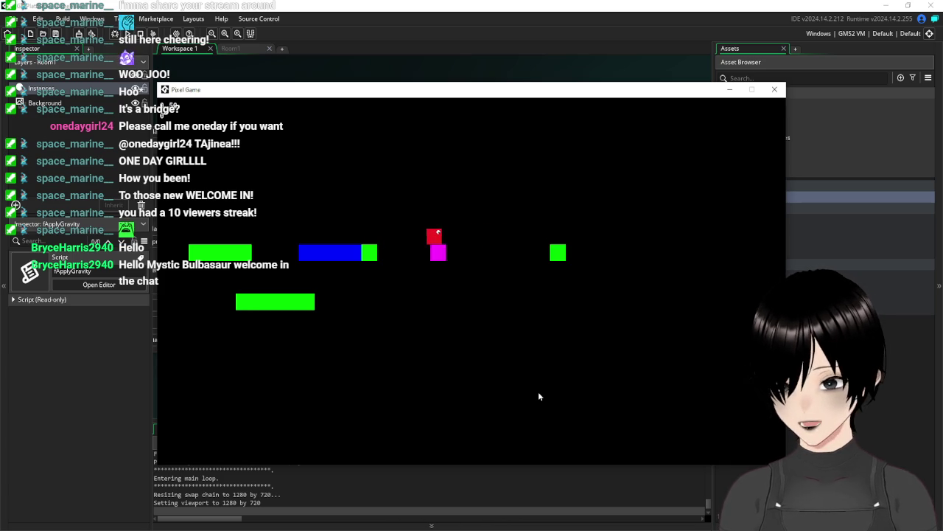
key("Right")
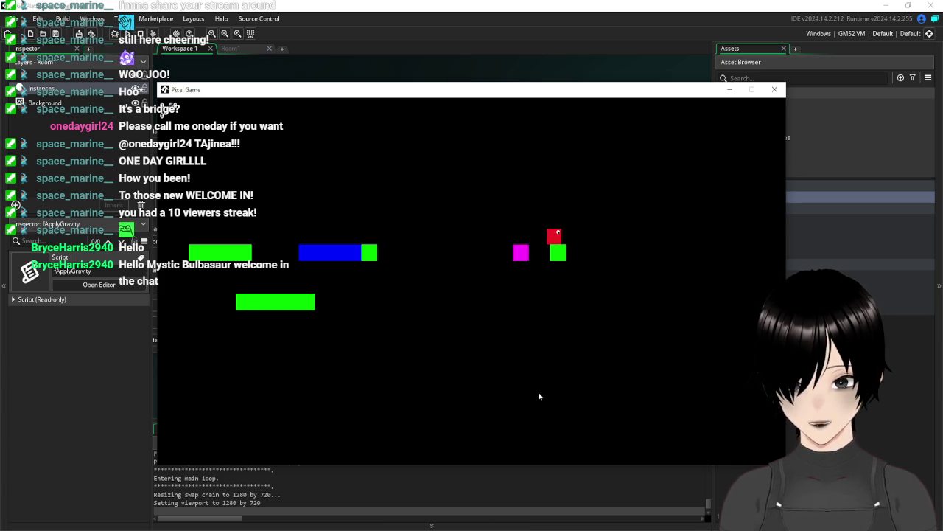
key("Up")
key("Up")
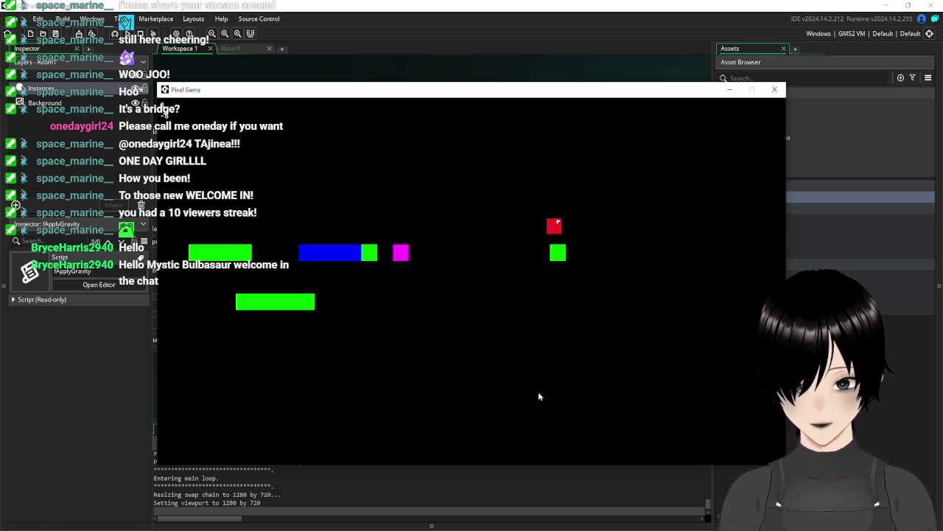
key("Left")
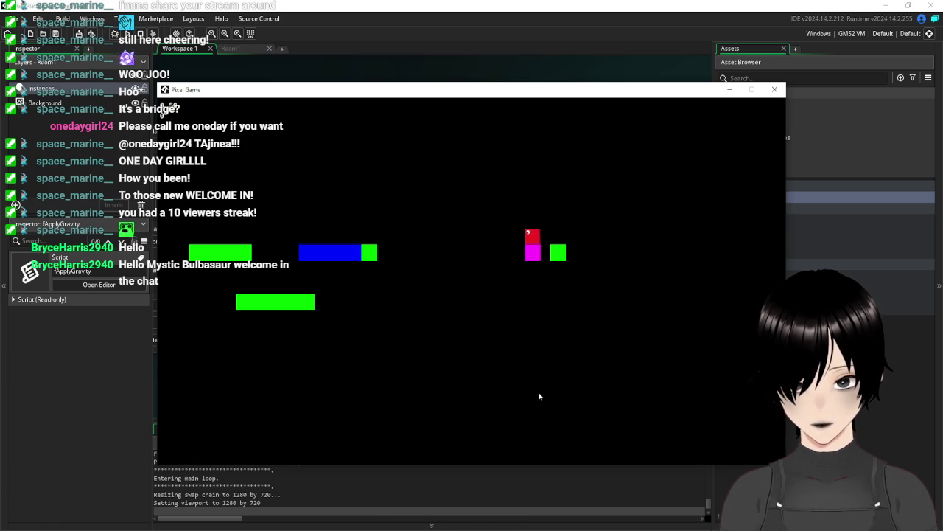
key("Right")
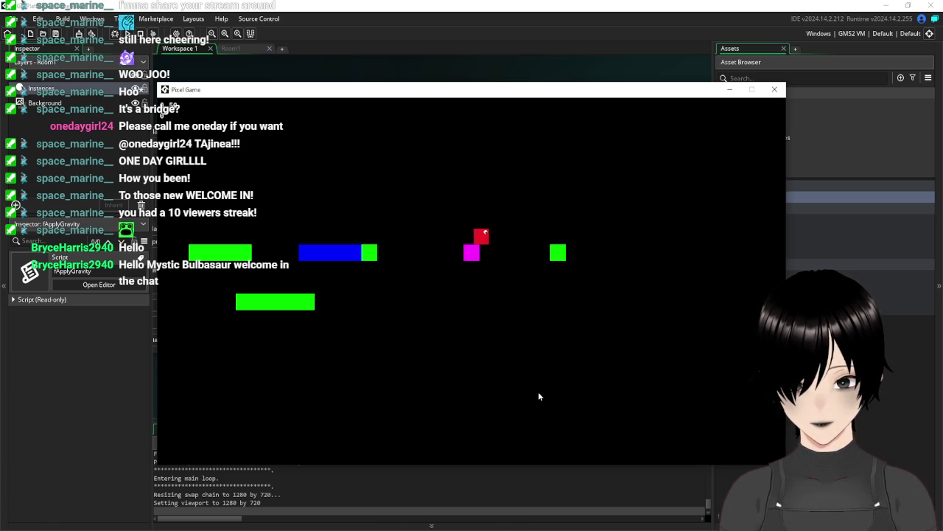
key("Left")
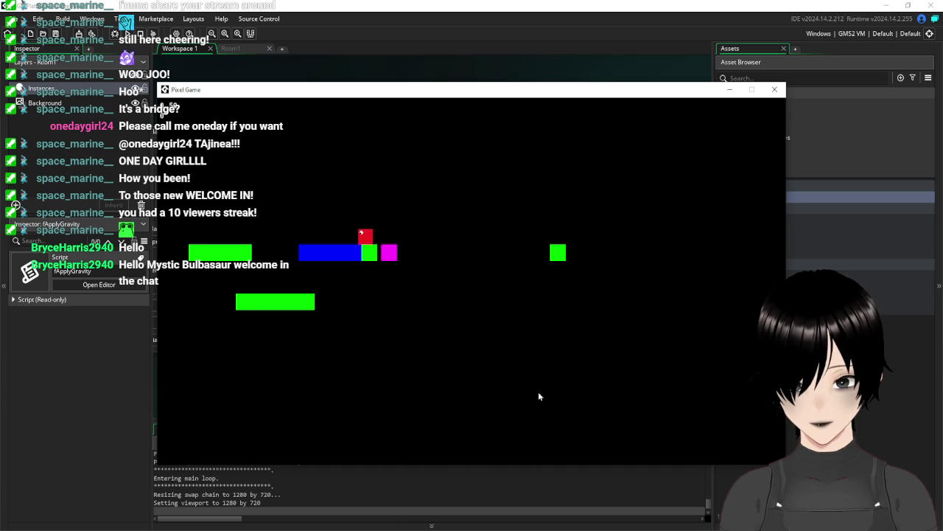
key("Up")
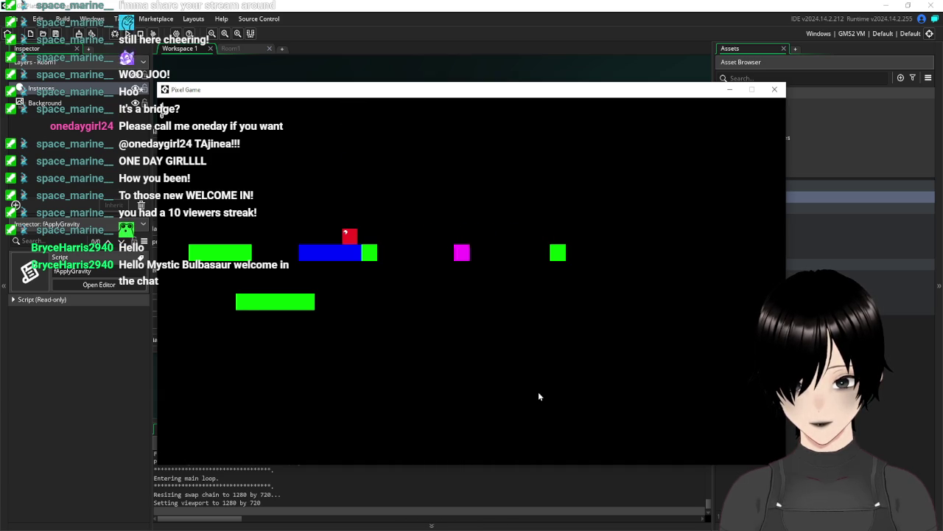
key("Up")
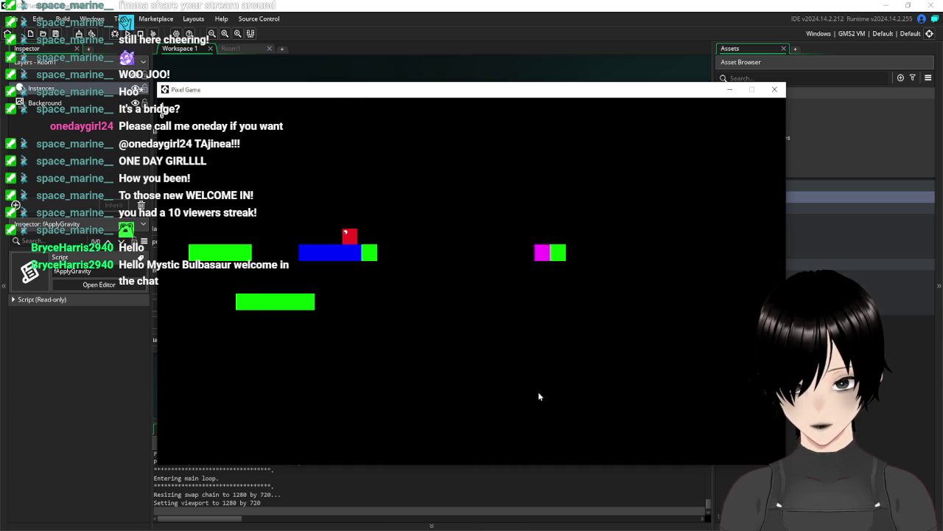
left_click(775, 89)
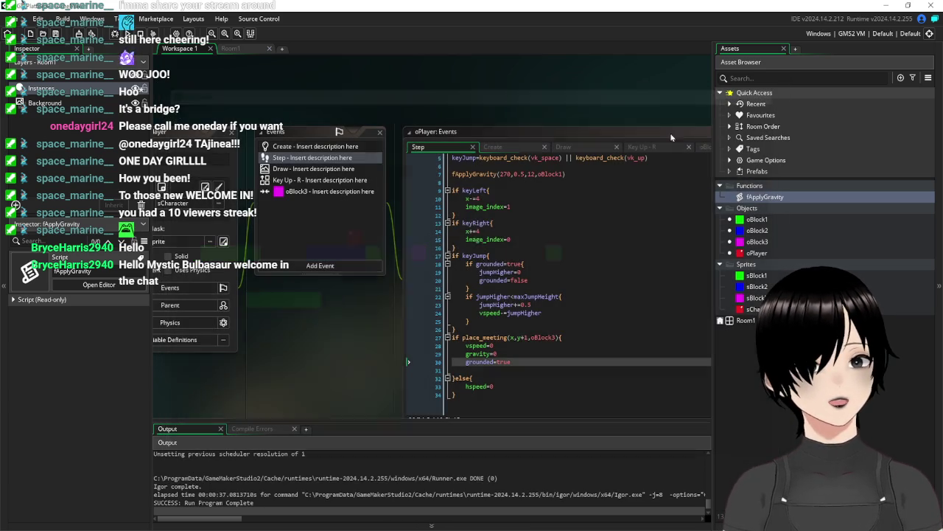
- Review the grounded check on line 18, the oBlock3 check on line 27, and hspeed=0
left_click(553, 361)
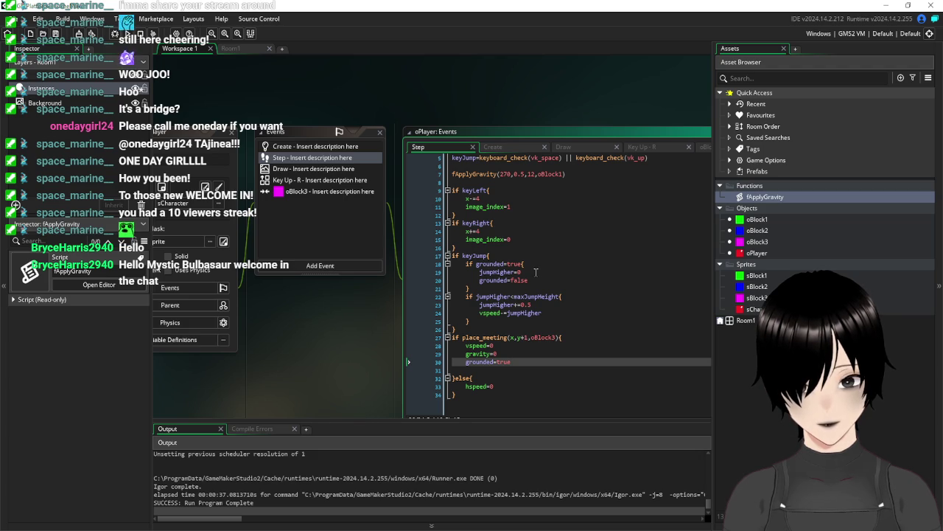
left_click(524, 263)
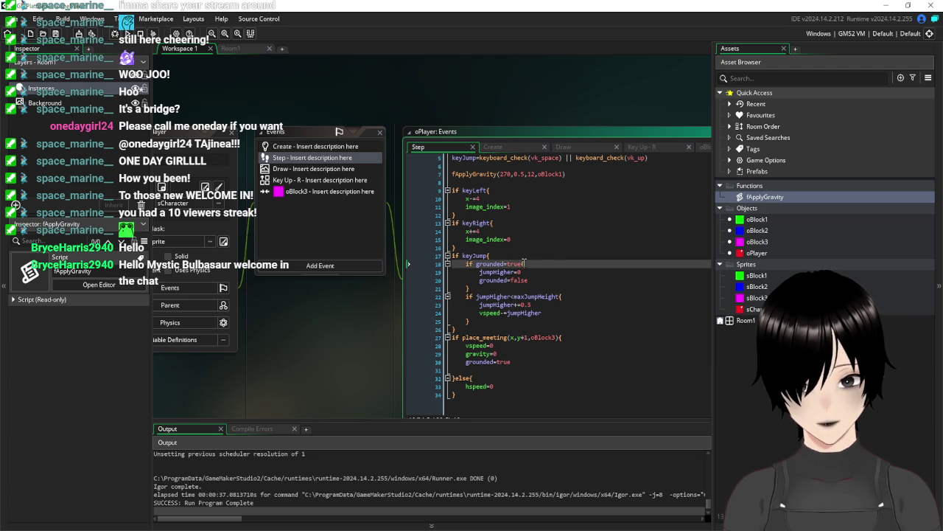
left_click(564, 335)
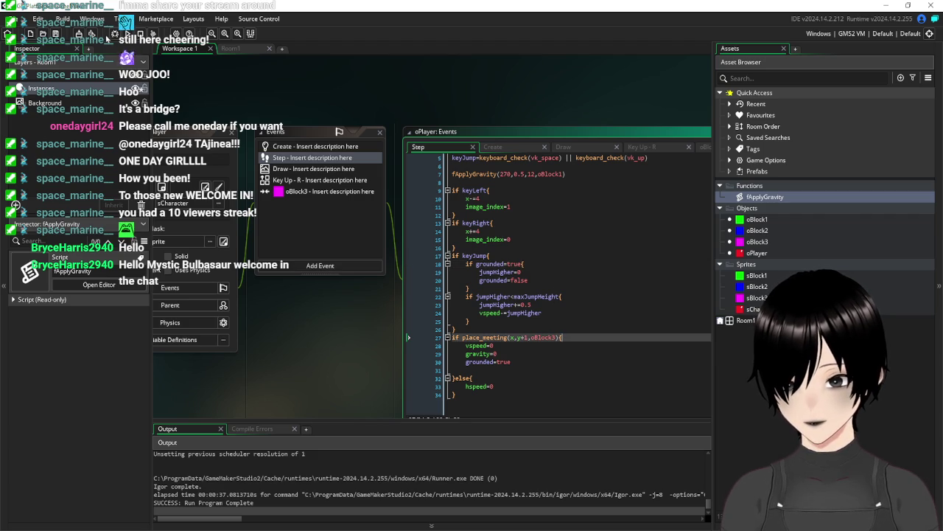
key("Down")
key("Down")
key("Down")
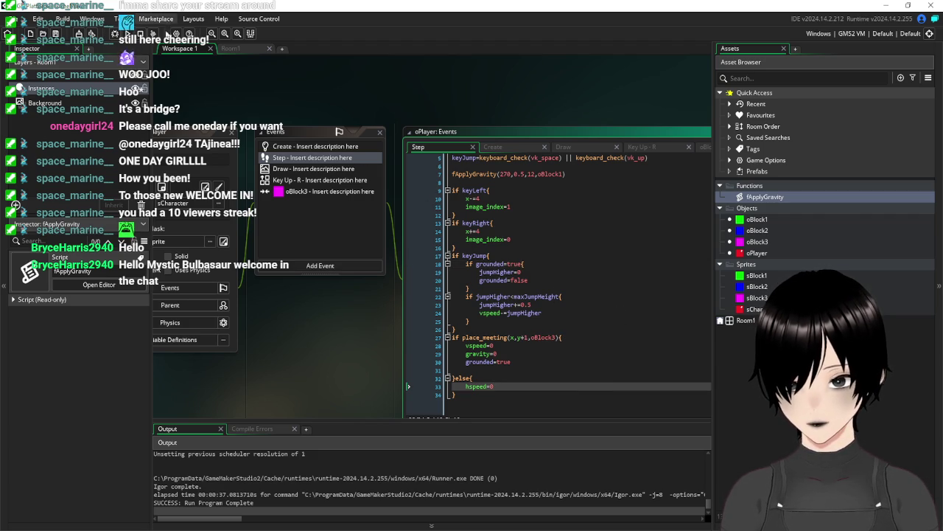
- Run the game and jump the player up and right toward the blue platform
key("F5")
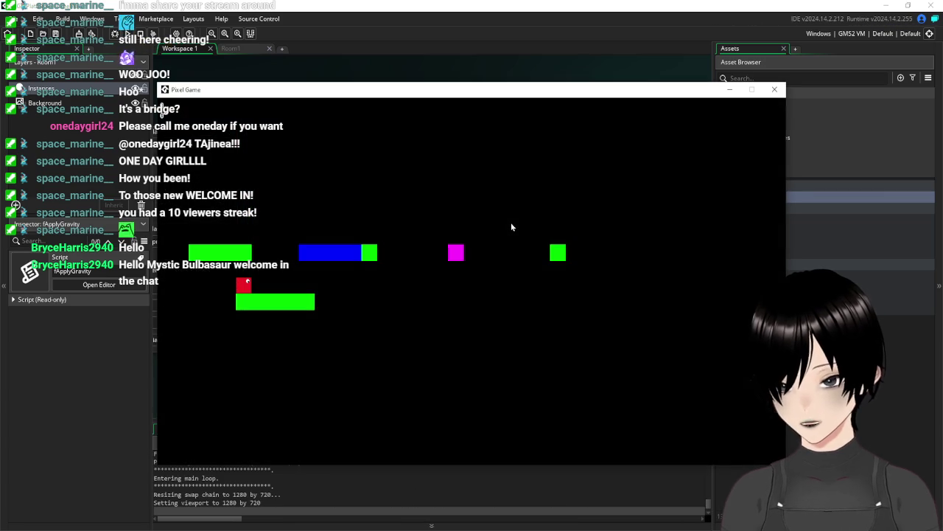
key("Up")
key("Right")
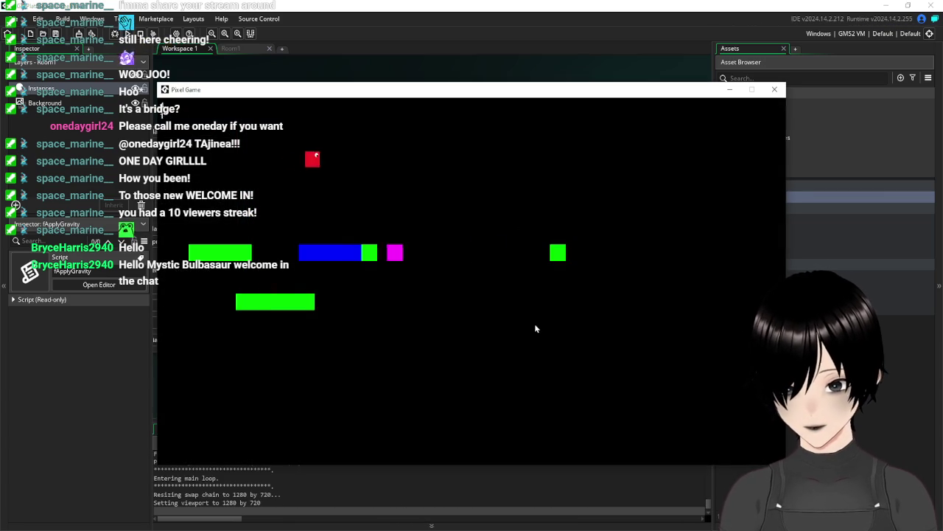